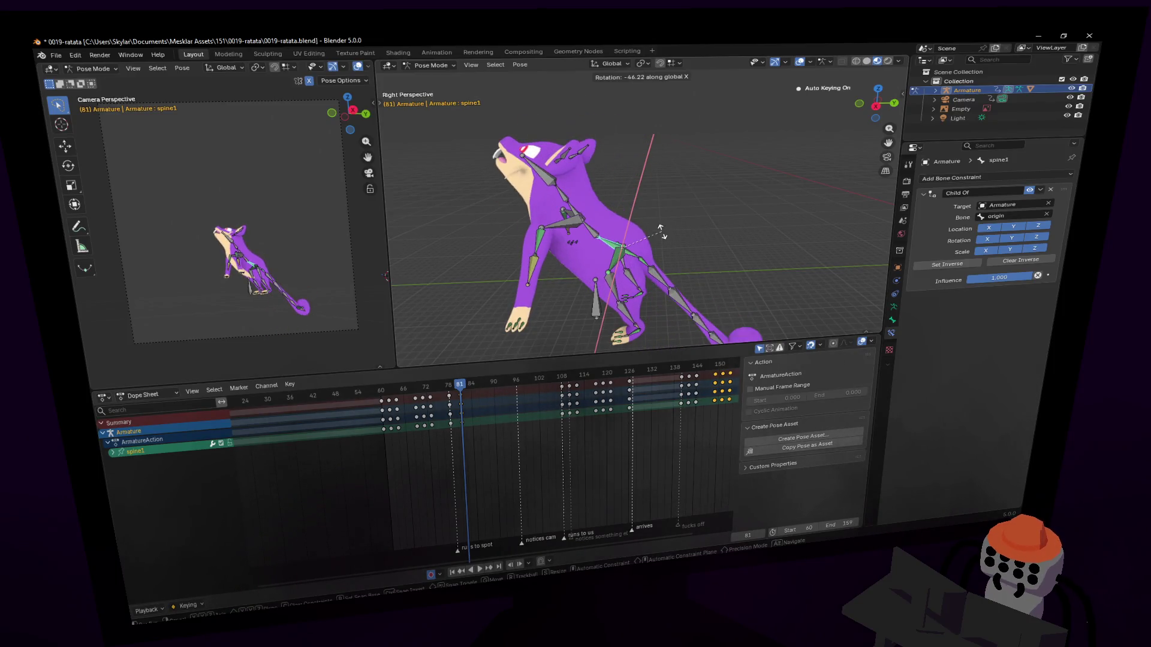
Tilt spine1, lower it 0.35 m and shift it along Y.
left_click(664, 251)
key("g")
key("z")
left_click(673, 265)
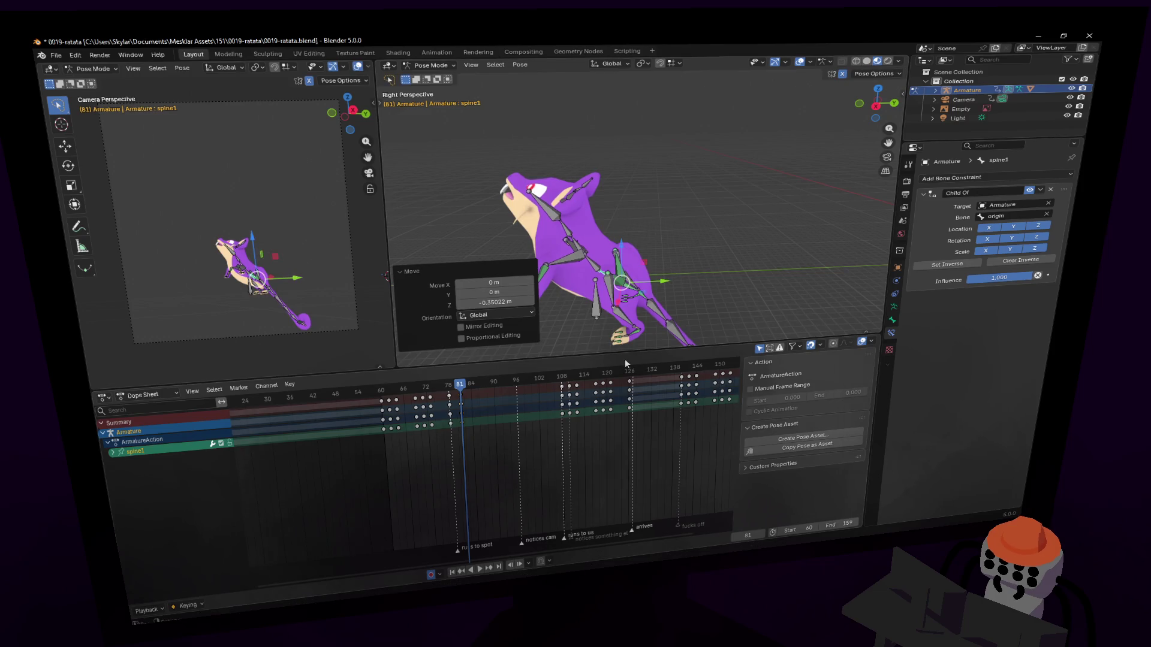
key("g")
key("x")
key("y")
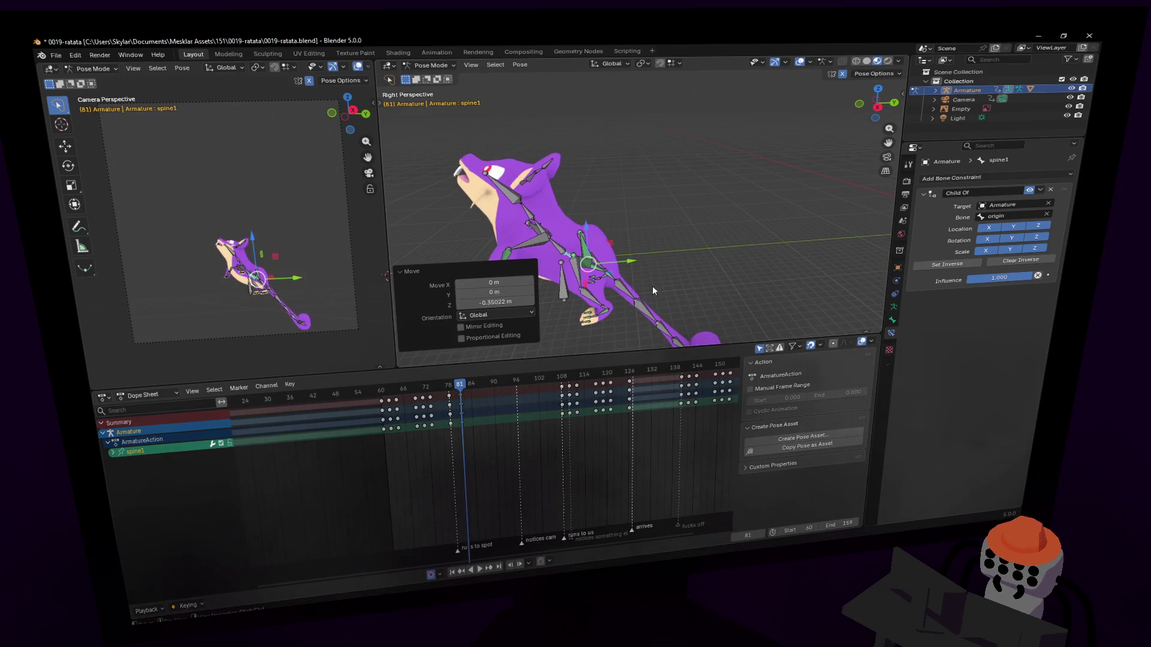
left_click(640, 284)
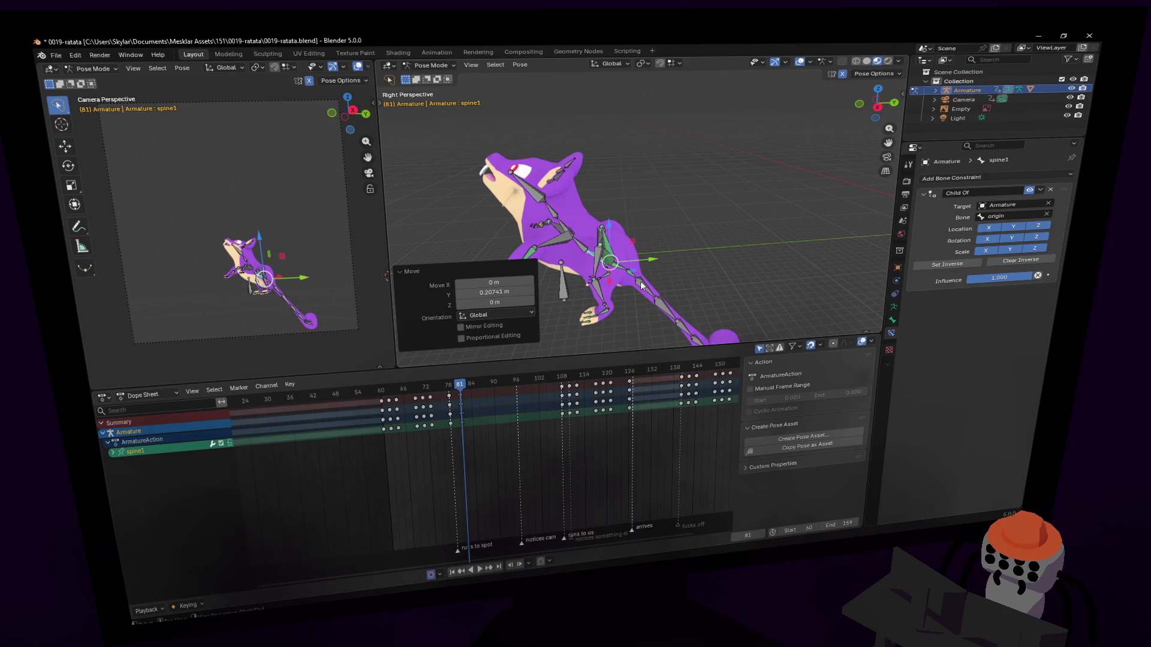
Lift the tail tip bone tail6.001 up into a curl.
middle_click_drag(644, 290, 663, 307)
left_click(670, 314)
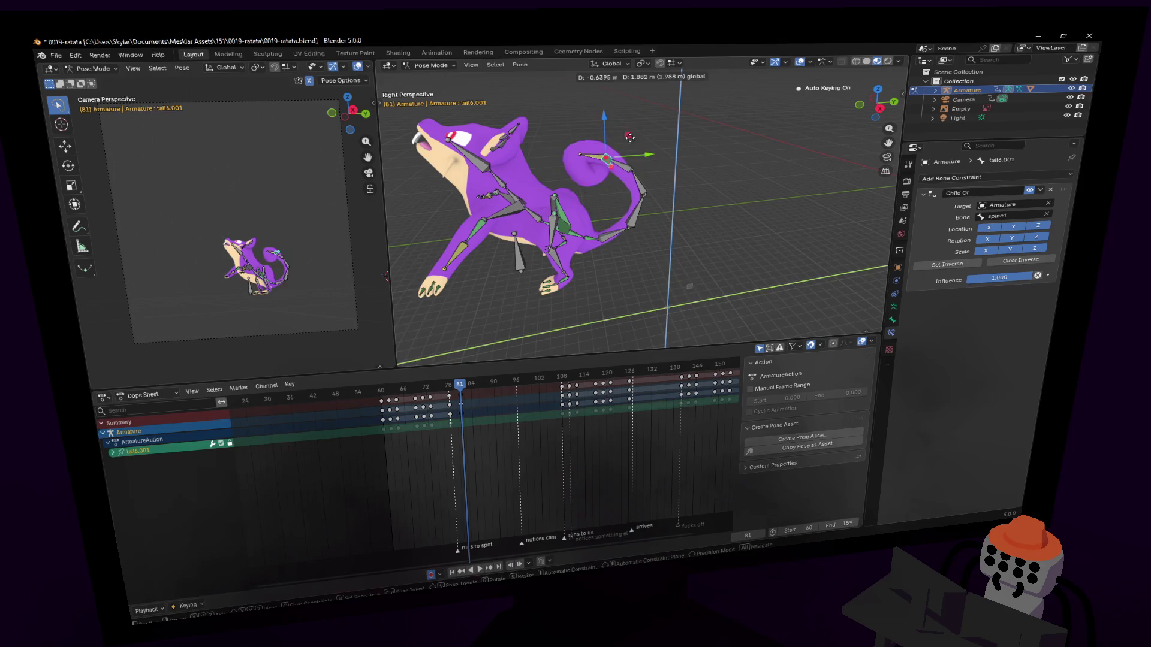
left_click(621, 114)
key("shift+grave")
key("w")
left_click(588, 215)
mouse_move(588, 216)
middle_mouse_down()
mouse_move(671, 223)
mouse_move(653, 224)
middle_mouse_up()
Rotate the left hip bone hip.l from a closer view of the leg.
left_click(649, 223)
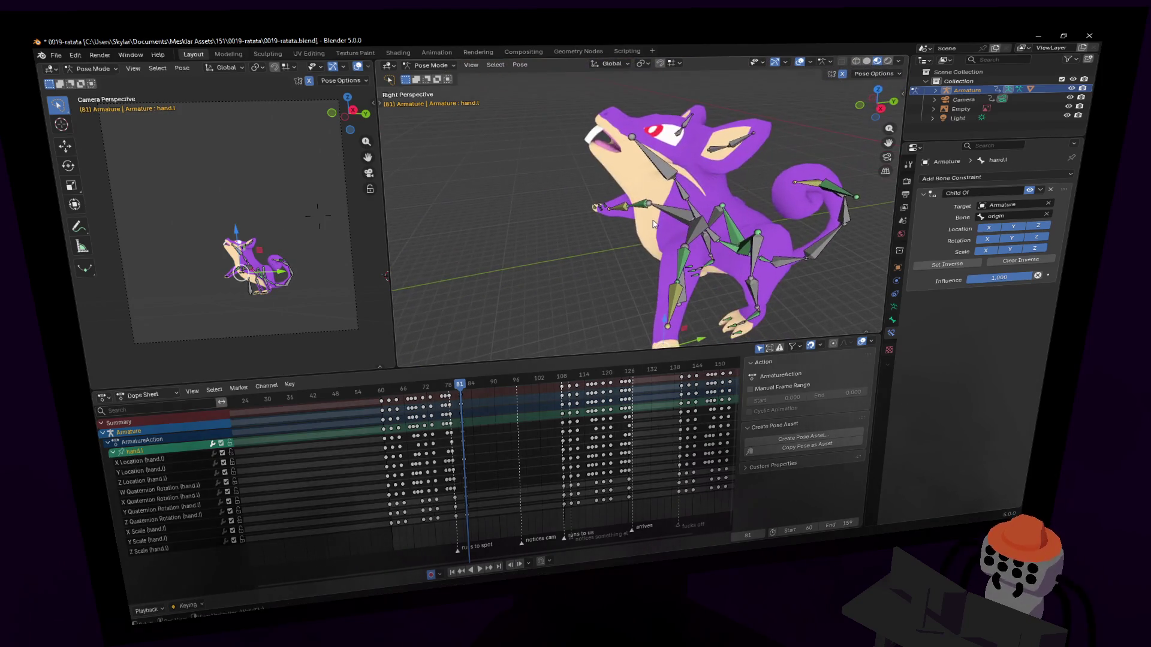
key("shift+grave")
key("w")
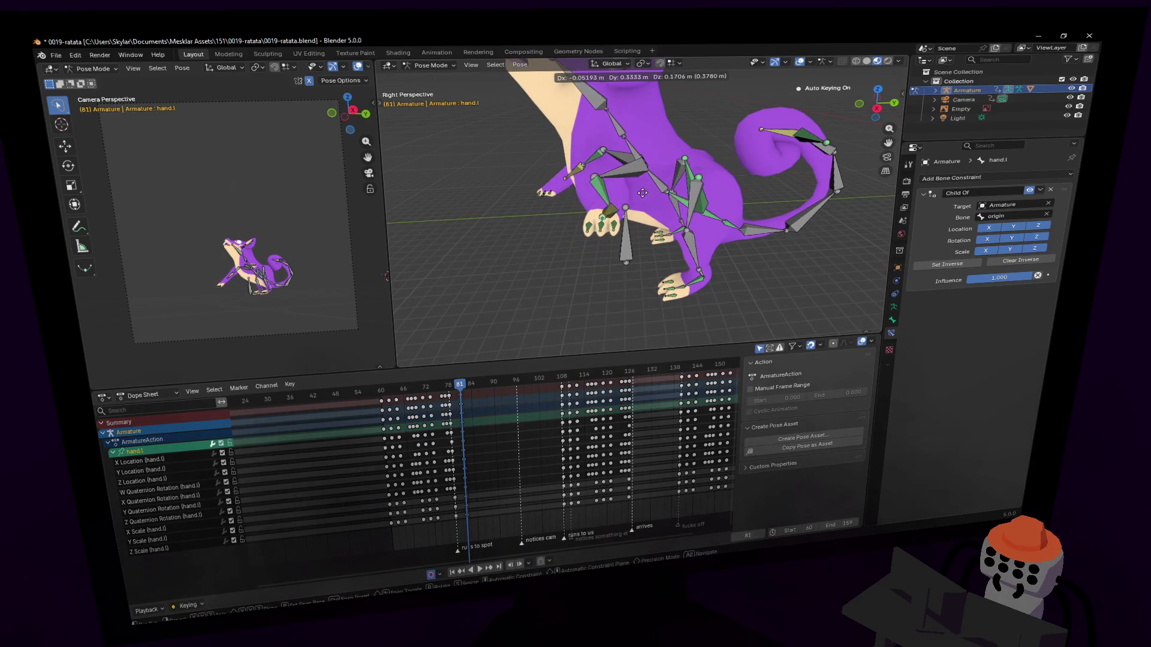
key("Return")
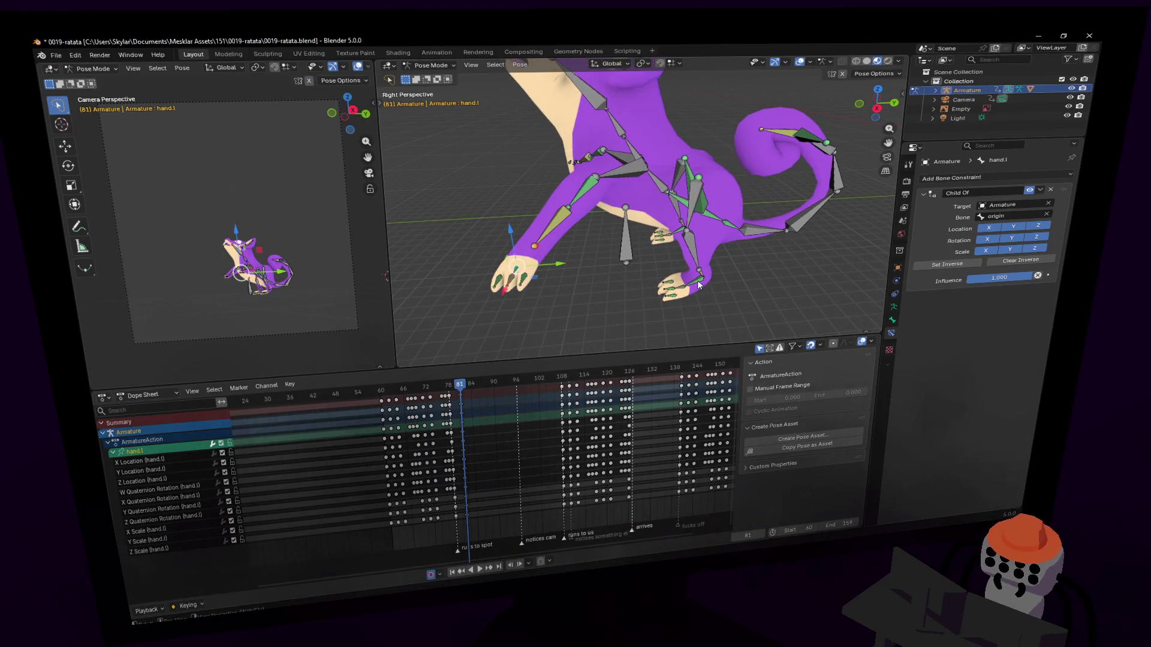
key("shift+grave")
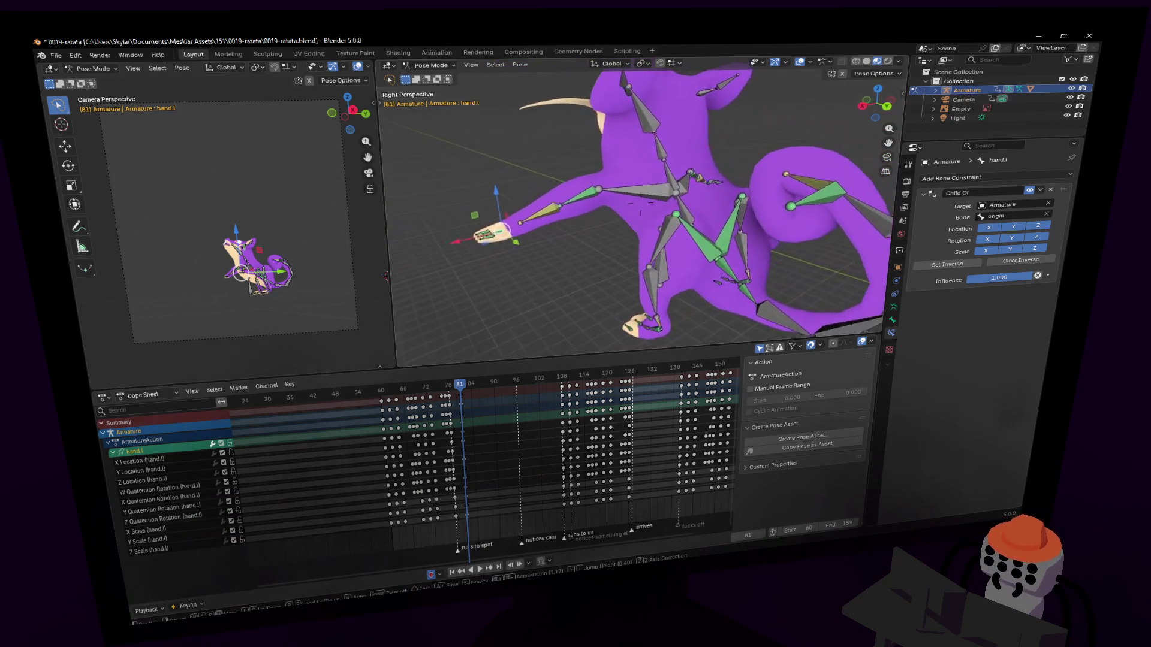
key("Return")
left_click(692, 242)
key("r")
left_click(661, 242)
Bend the upper left leg leg1.l to a -59.6° rotation.
left_click(661, 242)
key("r")
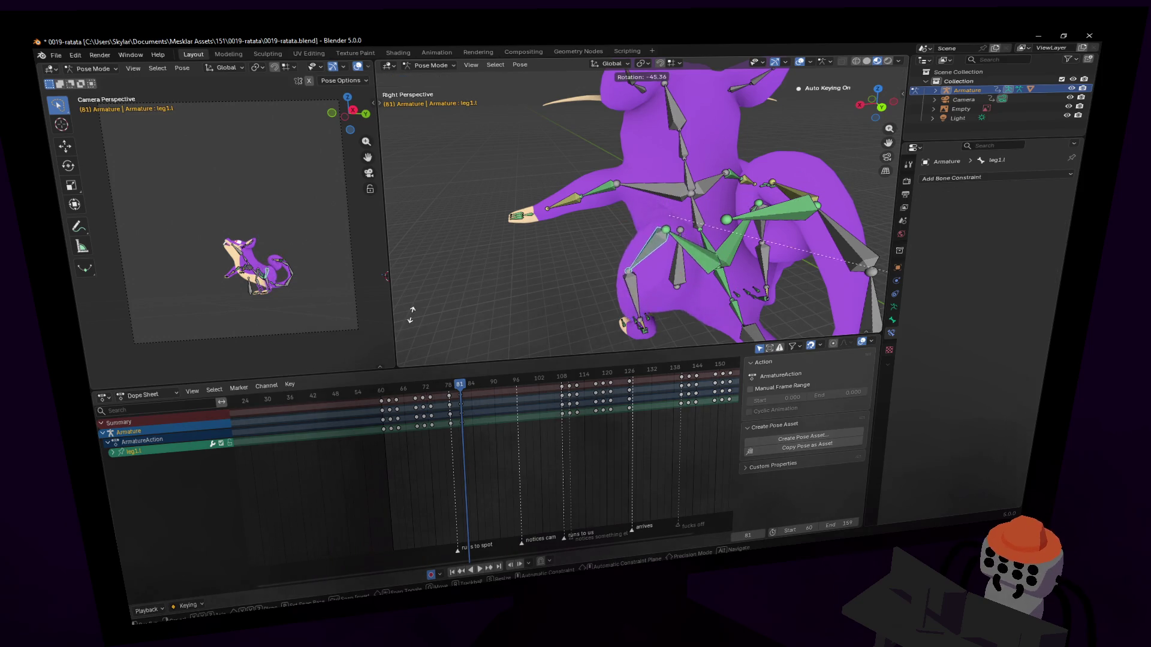
left_click(838, 85)
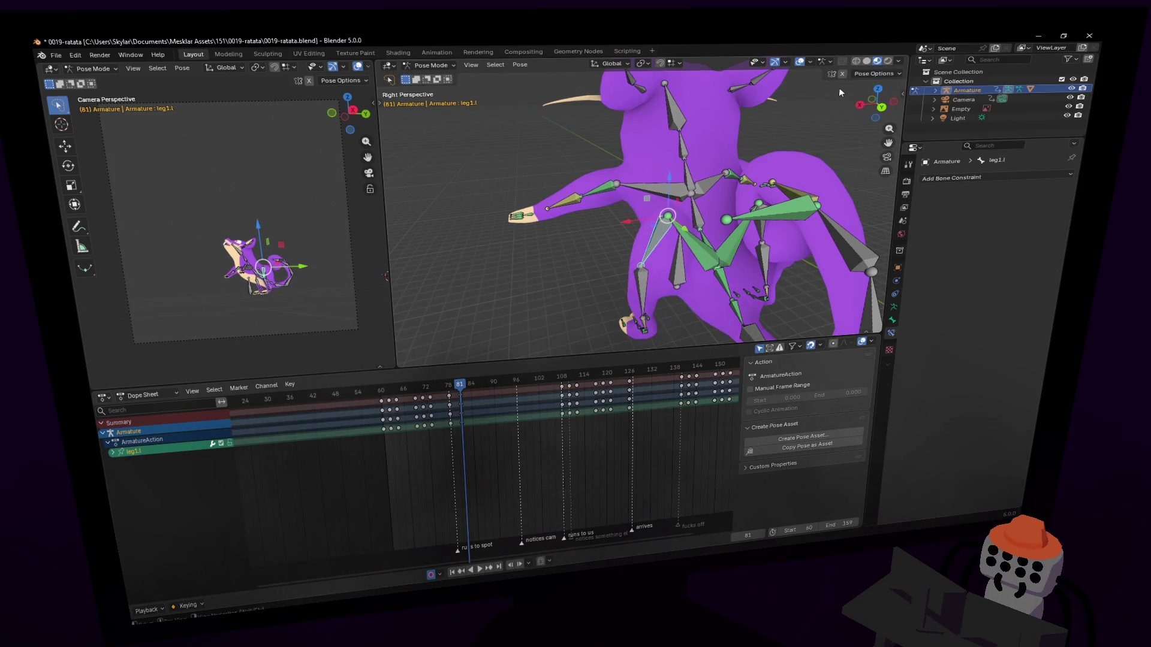
key("r")
left_click(786, 243)
middle_click_drag(787, 243, 318, 213)
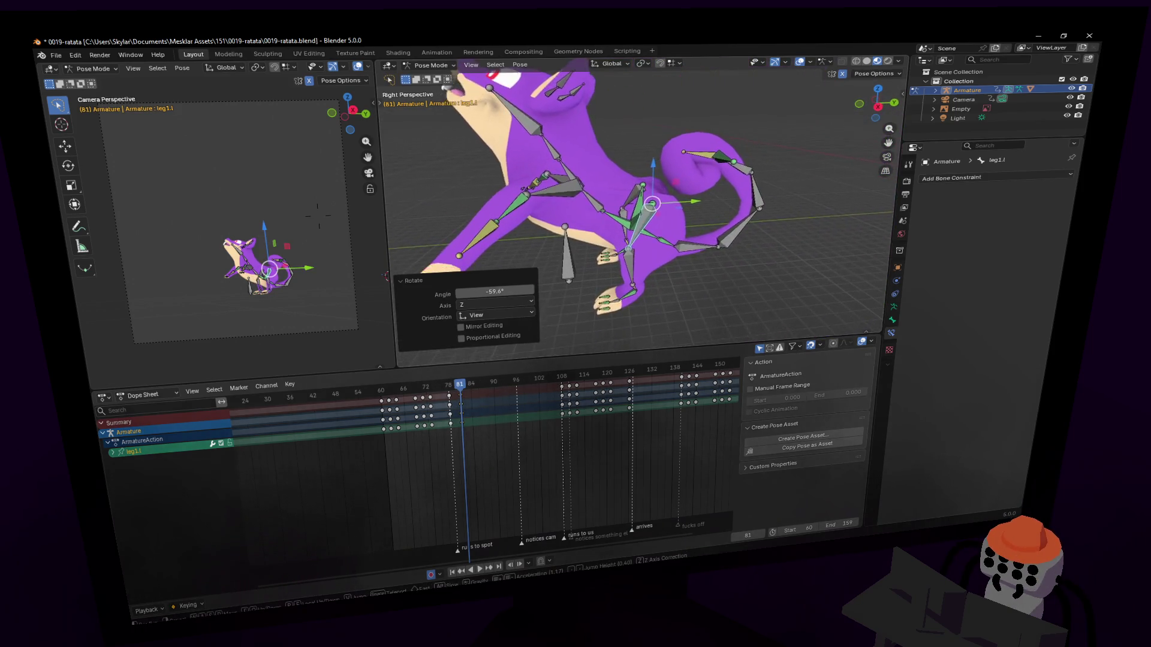
middle_click_drag(385, 275, 712, 259)
key("Escape")
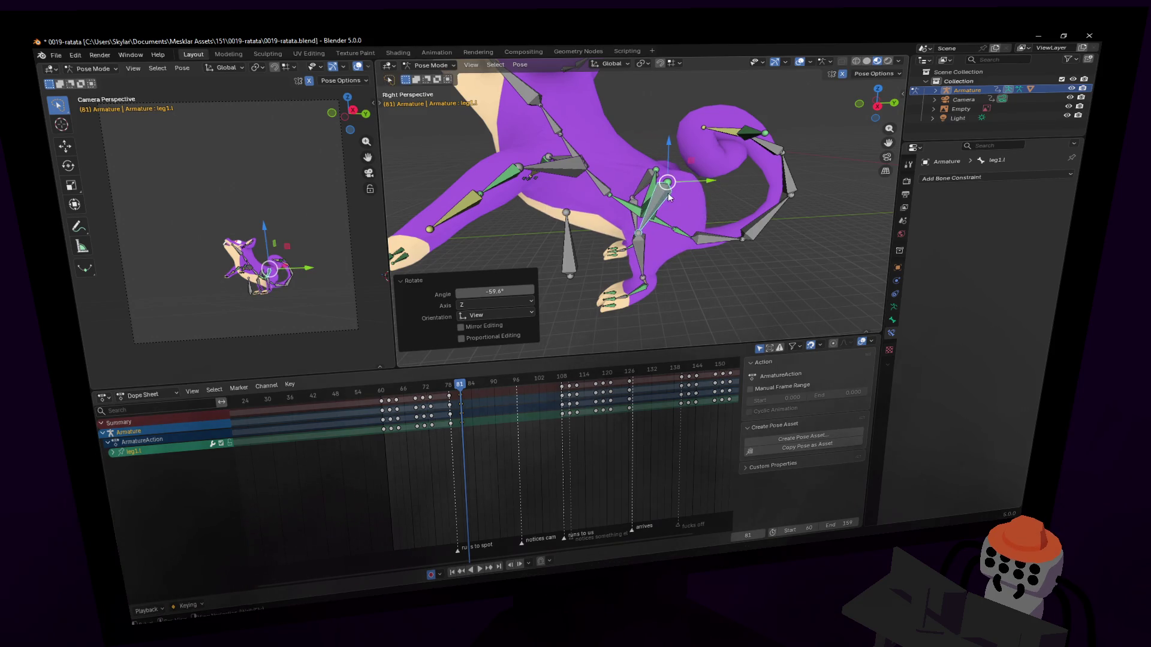
key("Escape")
Shift the left foot foot.l 0.13 m along Y.
left_click(624, 295)
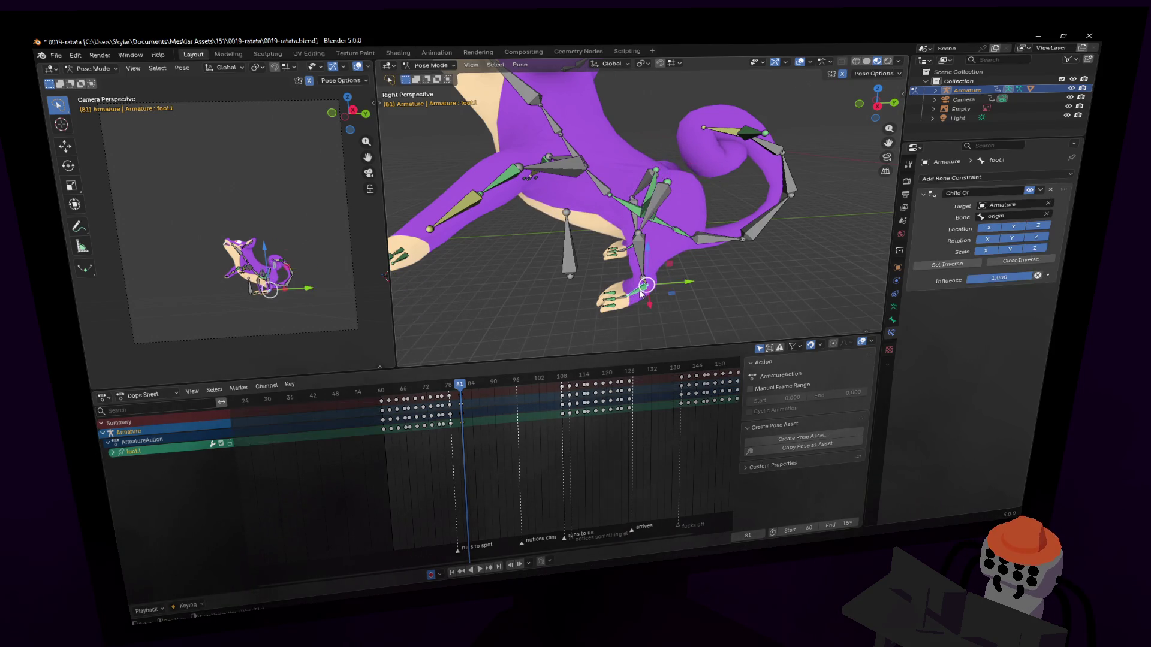
key("g")
key("x")
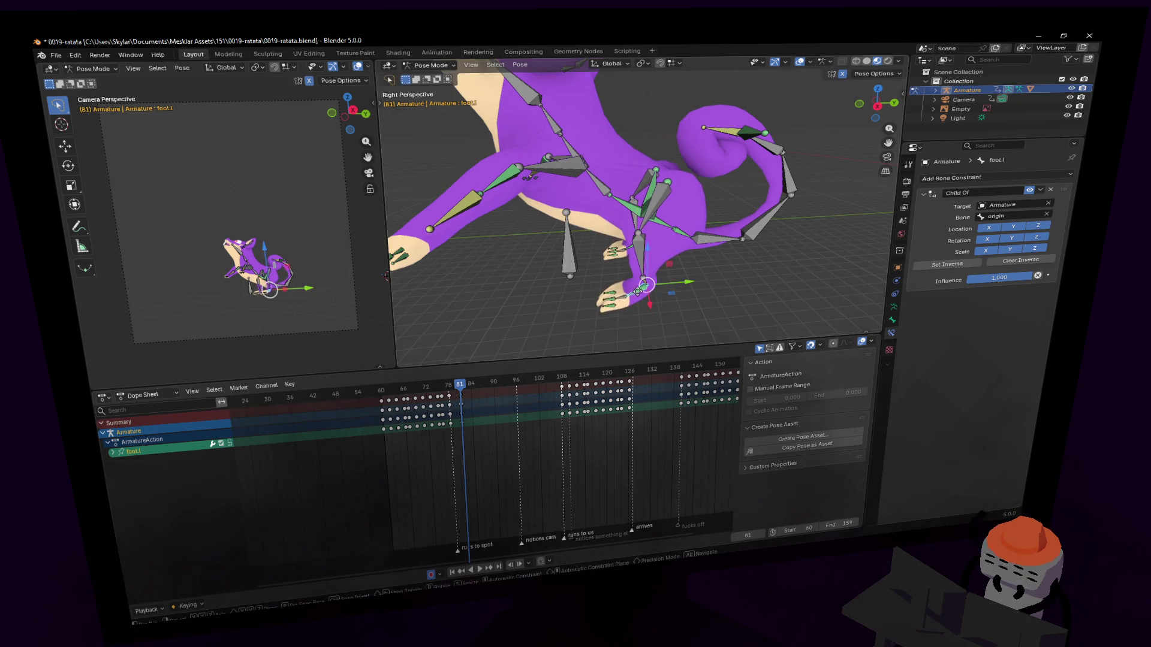
key("y")
left_click(650, 246)
scroll(650, 244, "down", 3)
Select spine2 and tilt it about the X axis.
left_click(660, 216)
key("r")
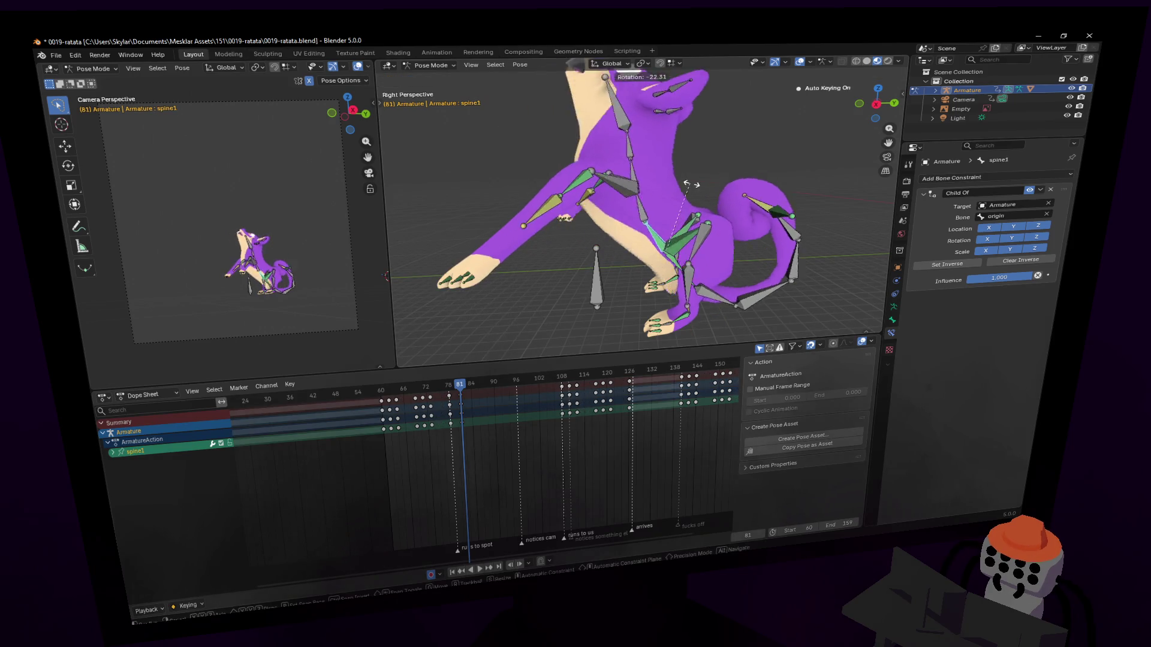
key("Escape")
left_click(645, 212)
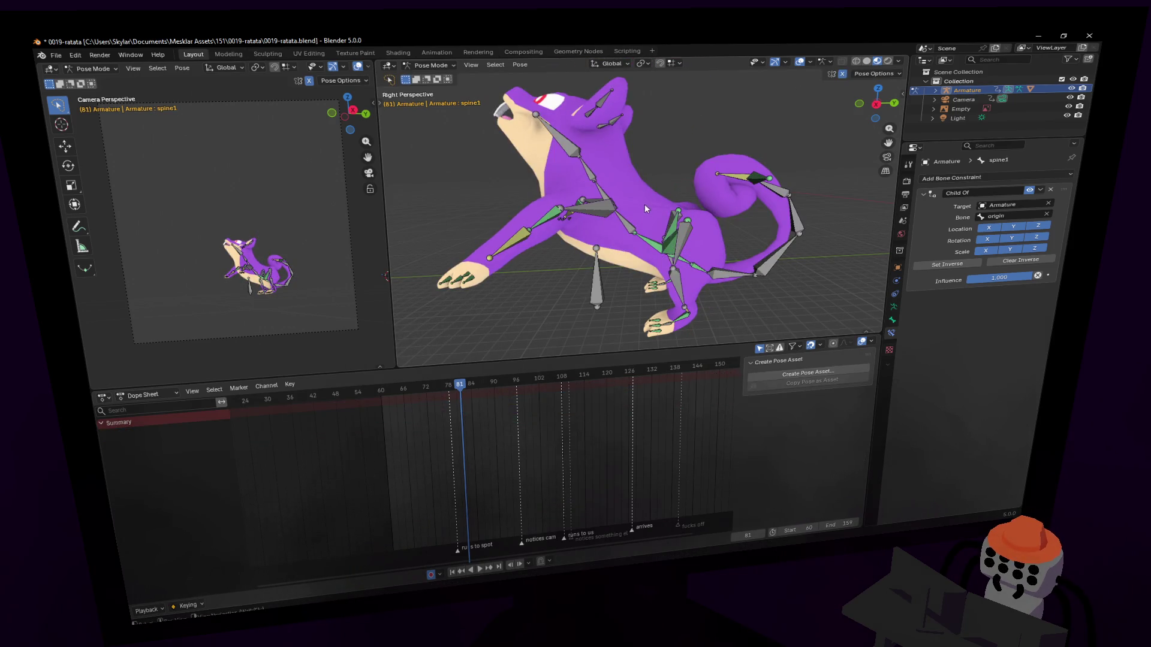
left_click(627, 212)
key("r")
key("Escape")
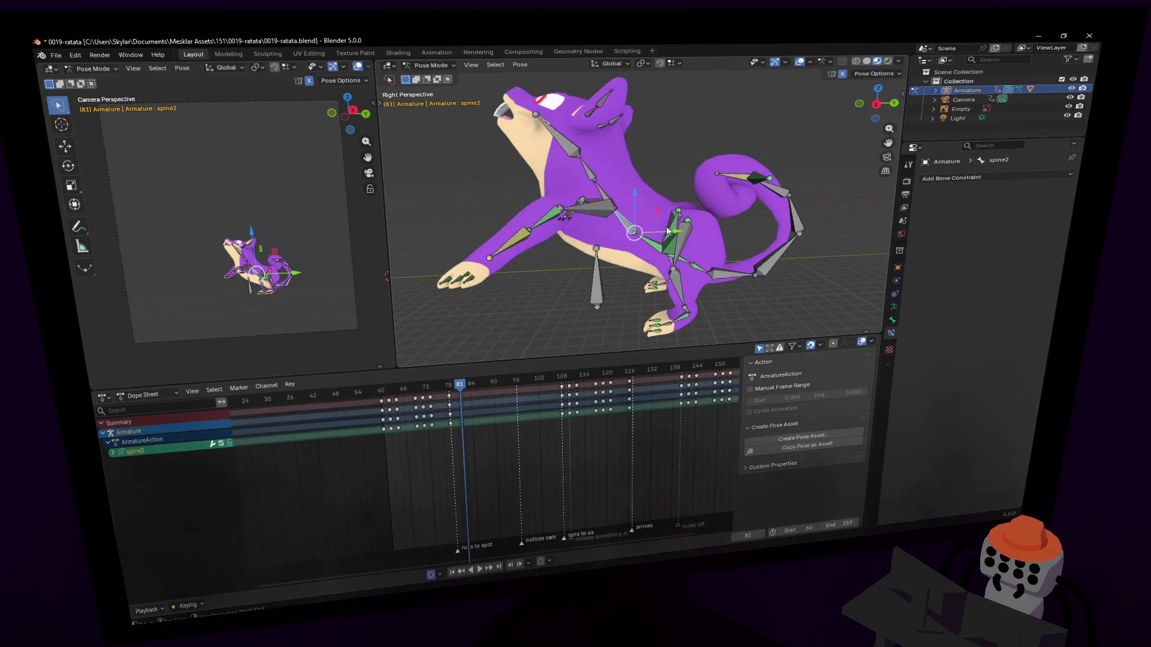
key("r")
key("x")
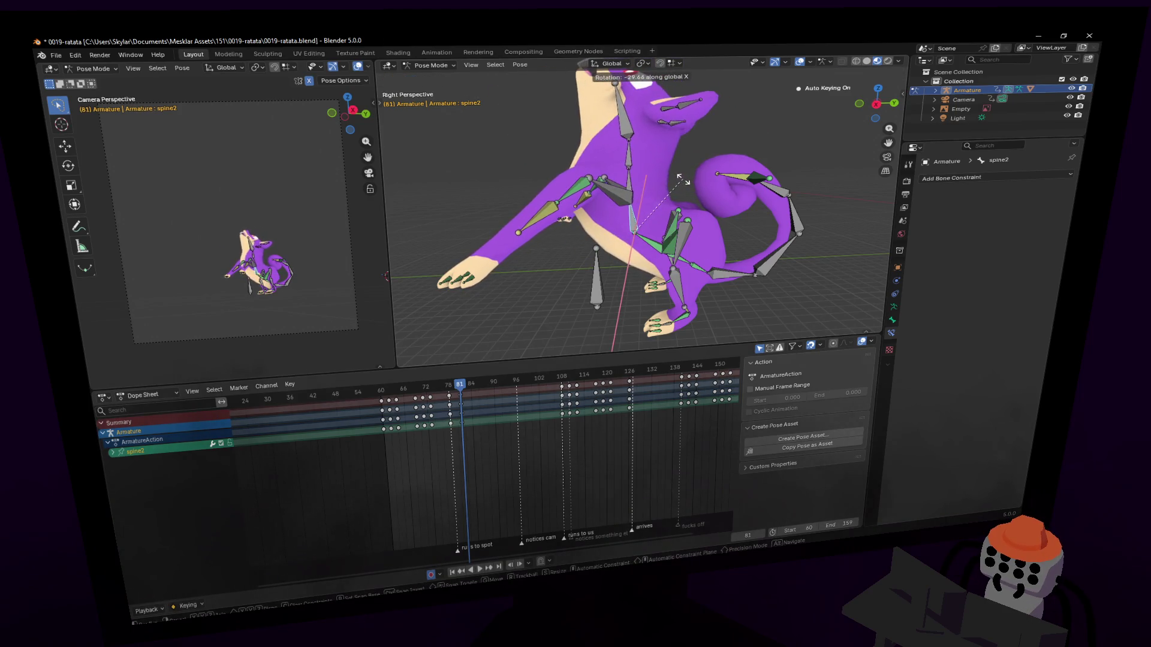
key("Escape")
Rotate spine1 -53.2° about the X axis.
left_click(673, 167)
key("r")
key("x")
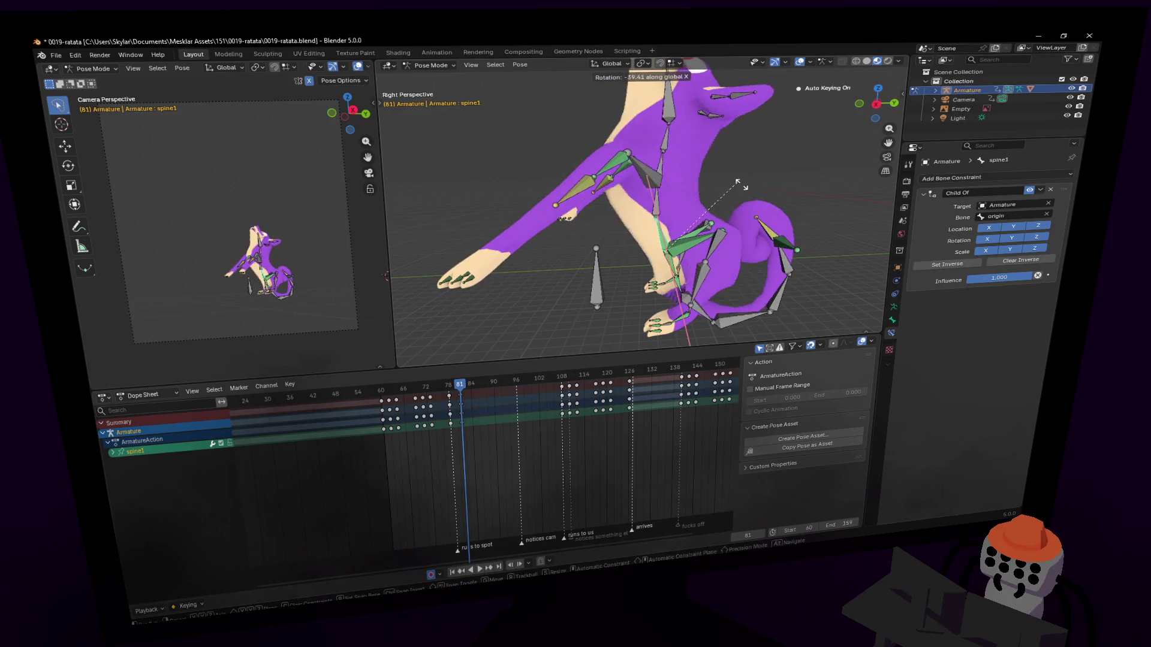
left_click(714, 249)
Rotate the left hip hip.l 79.8° about the X axis.
left_click(735, 221)
key("r")
key("x")
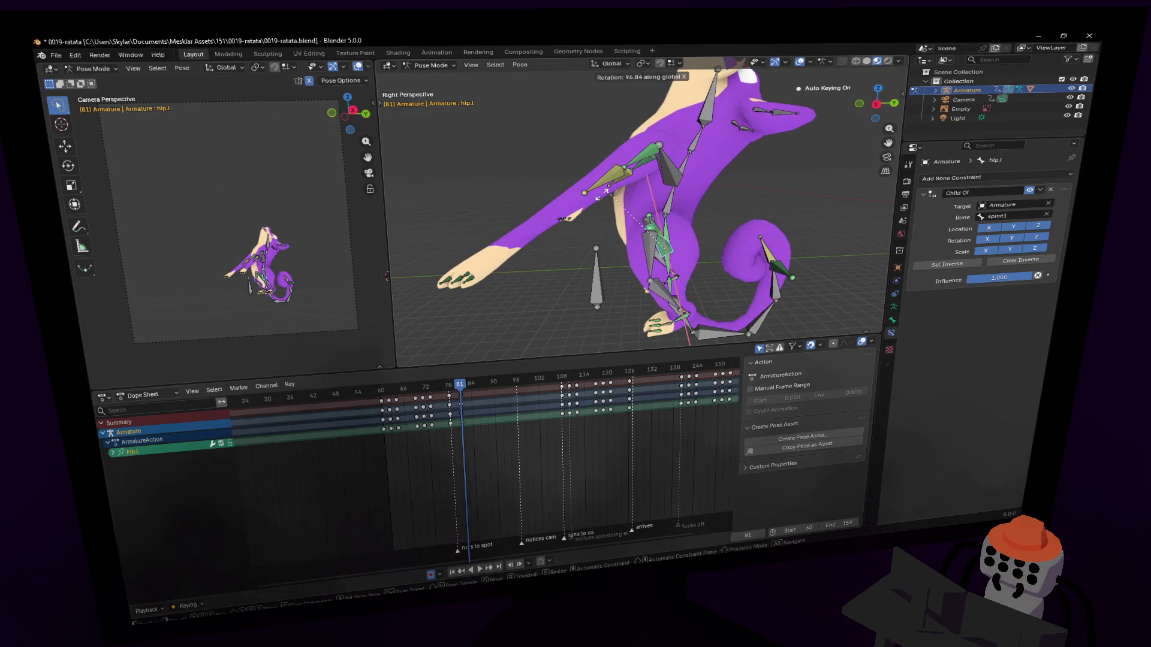
left_click(658, 233)
key("r")
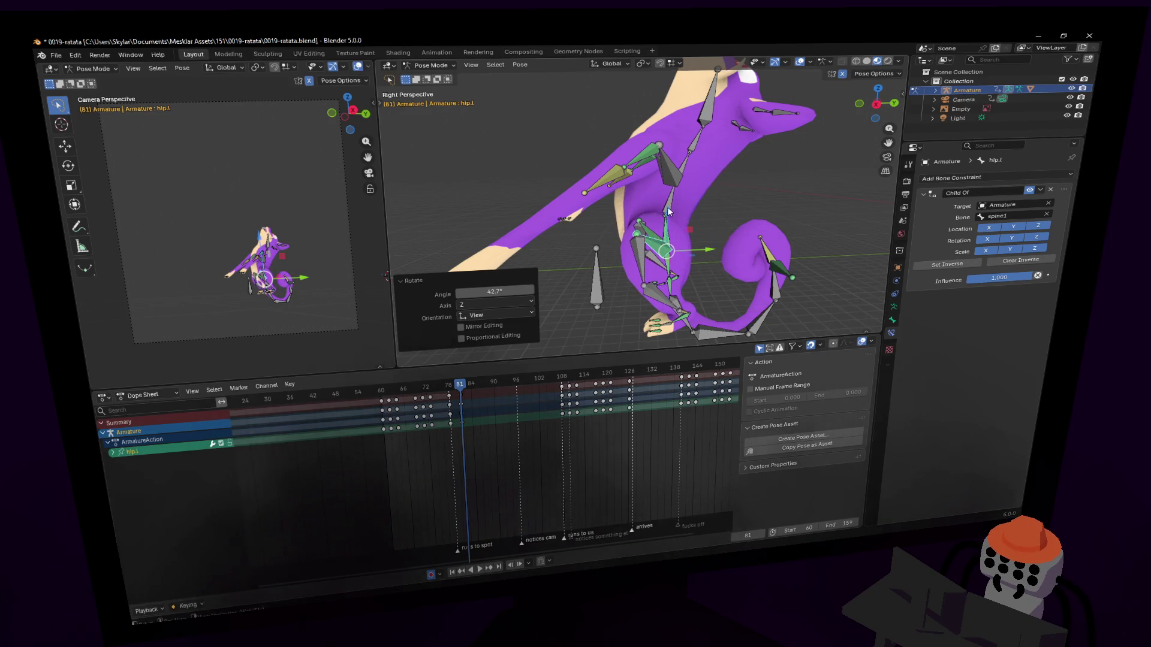
Rotate spine2 56.8° about the X axis.
left_click(667, 206)
key("r")
key("x")
left_click(645, 181)
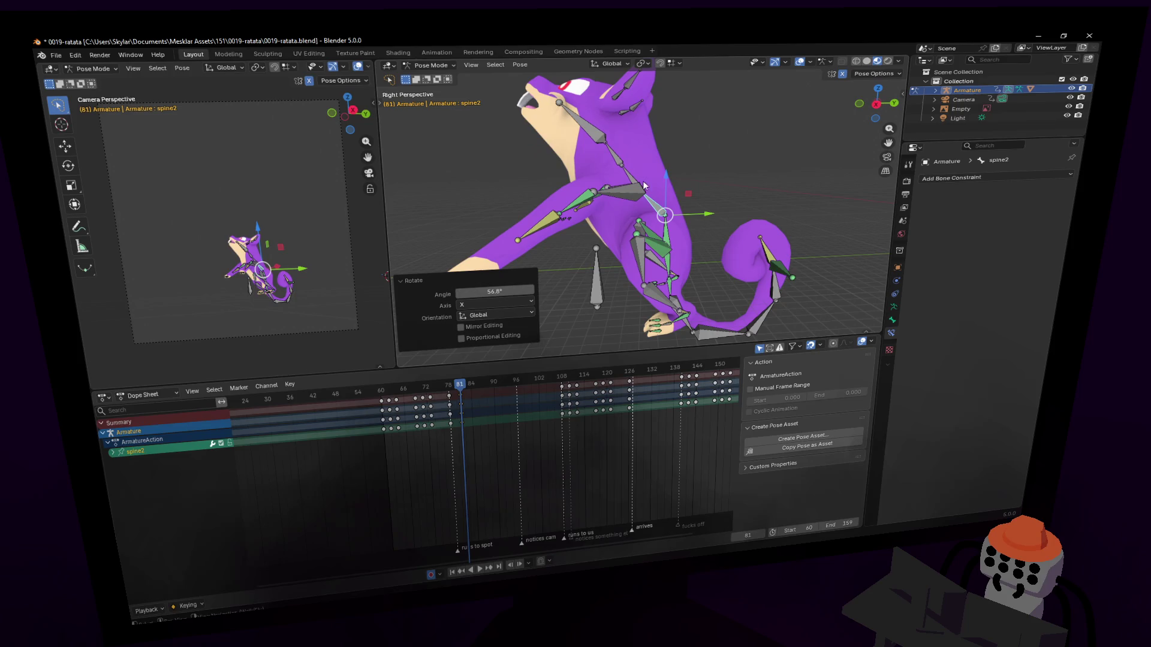
middle_click_drag(546, 238, 571, 211, "shift")
Move the left paw hand.l to a new position and rotate it downward.
left_click(529, 242)
key("g")
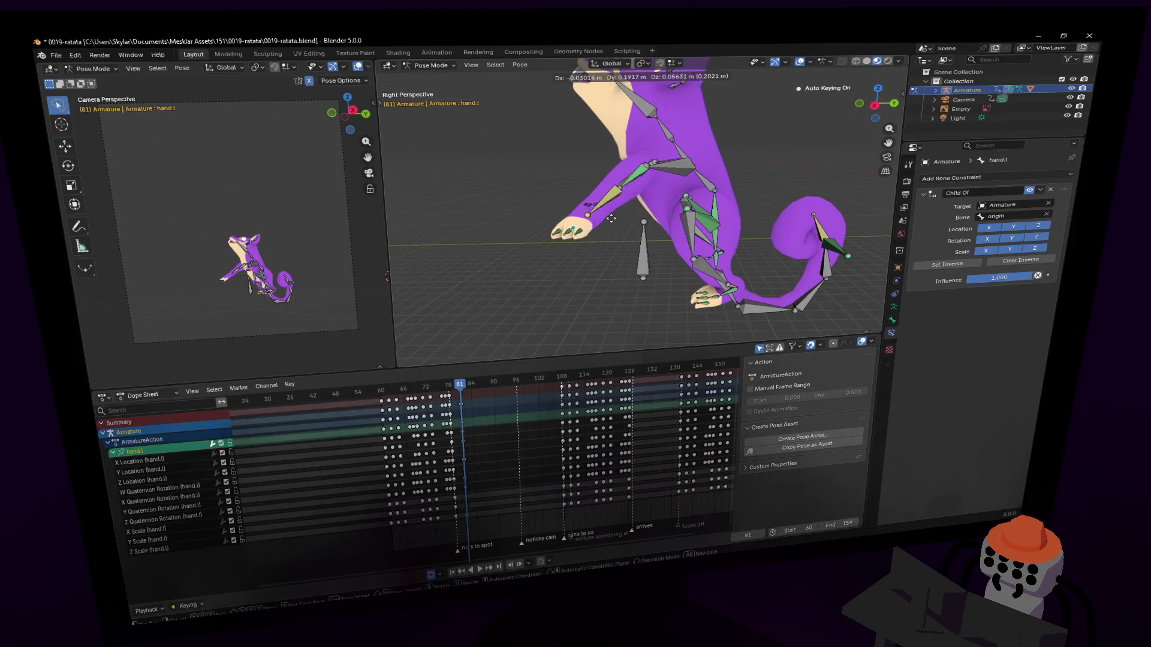
right_click(656, 208)
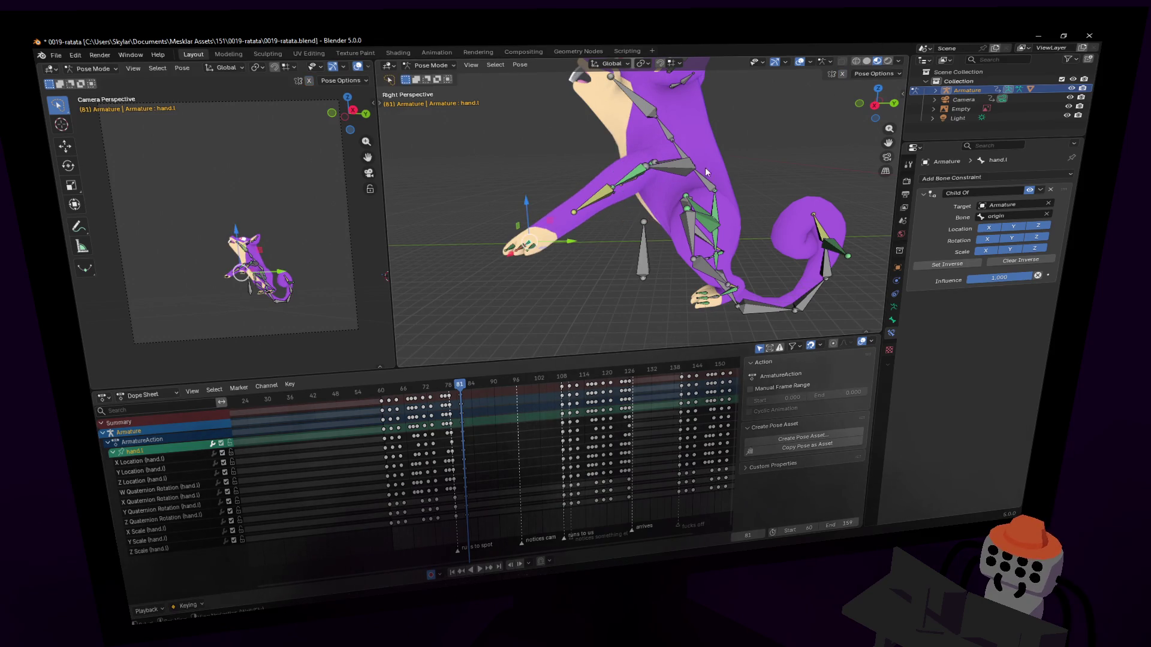
scroll(717, 161, "up", 3)
key("g")
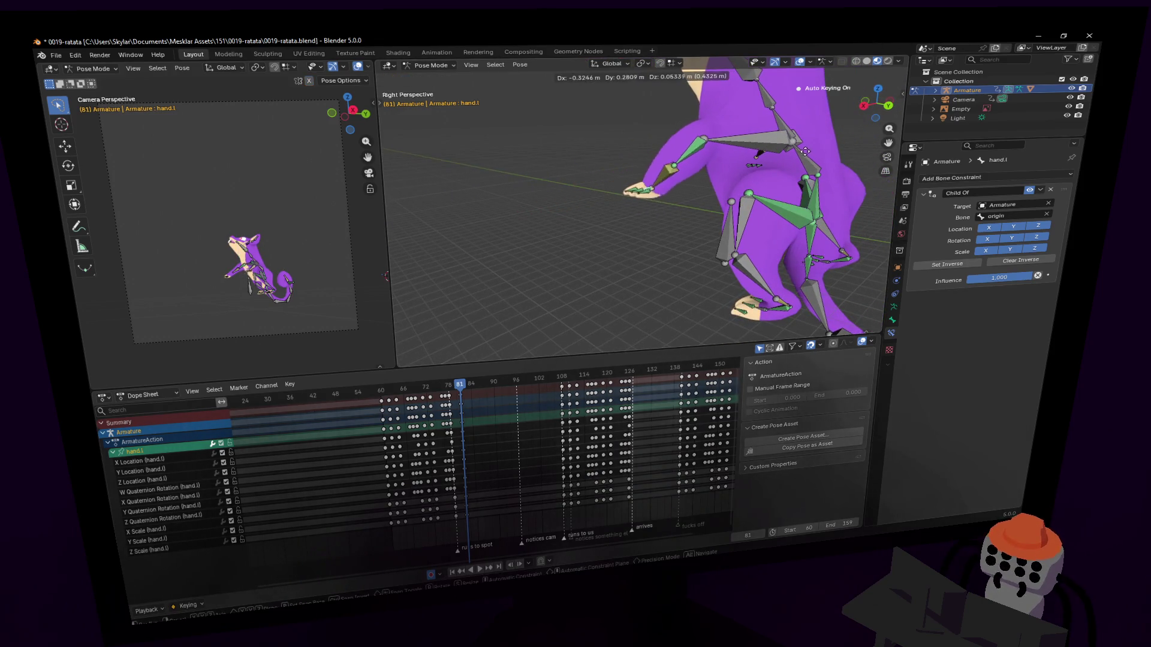
left_click(803, 151)
middle_click_drag(768, 156, 677, 192)
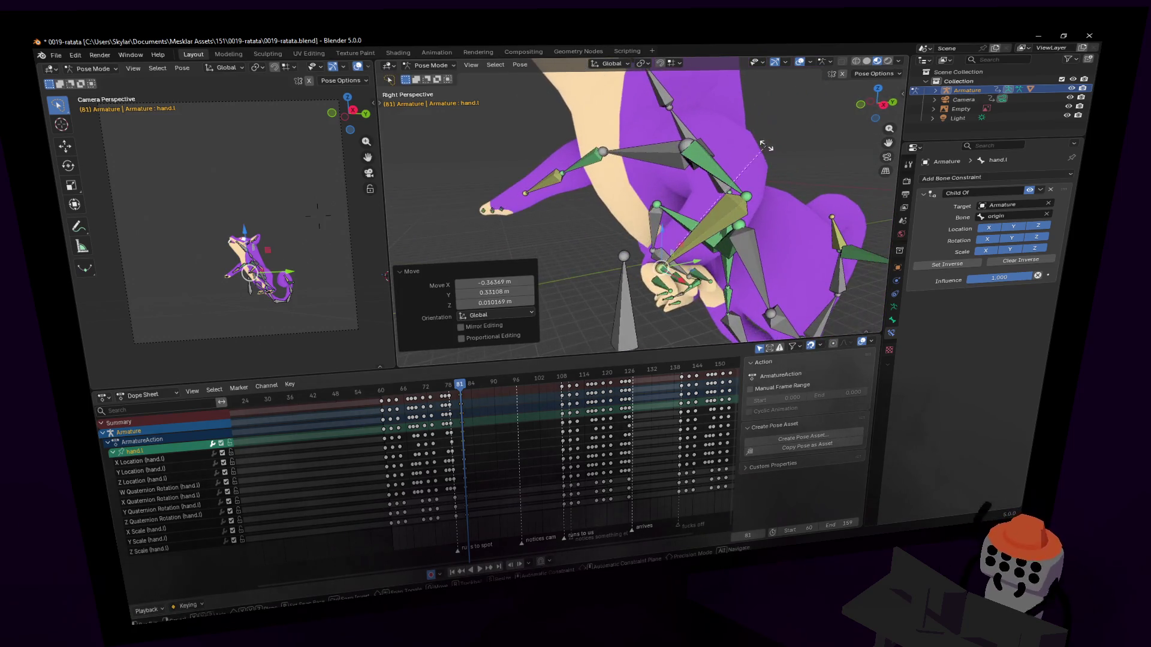
middle_click_drag(744, 281, 700, 179)
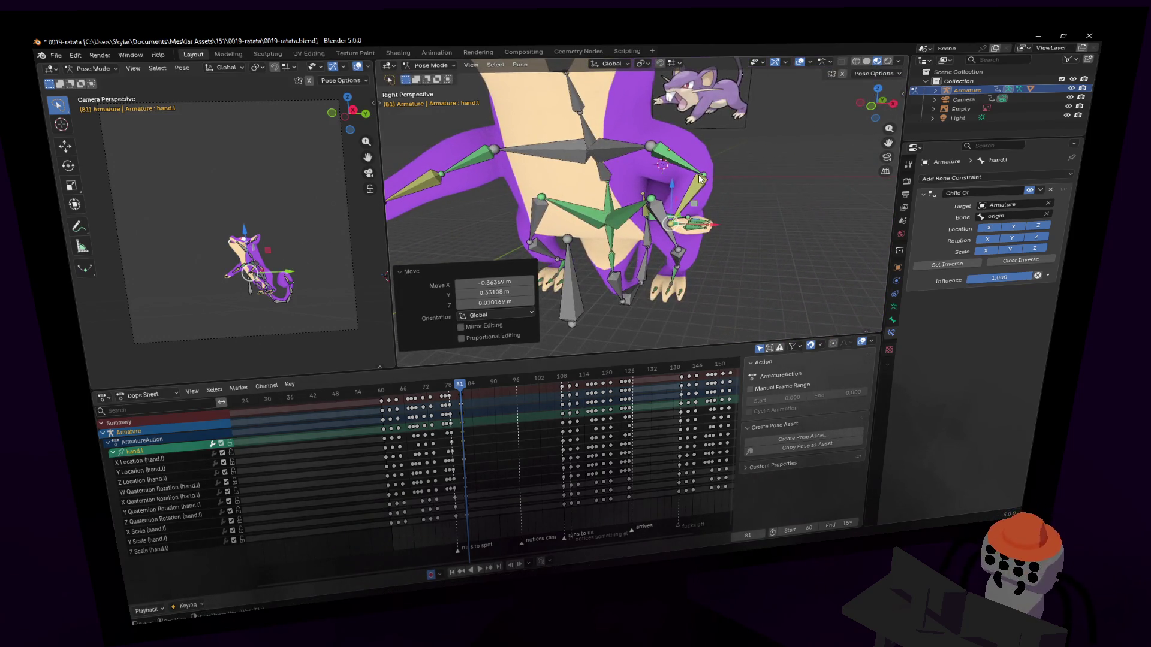
left_click(749, 310)
middle_click_drag(721, 293, 400, 271)
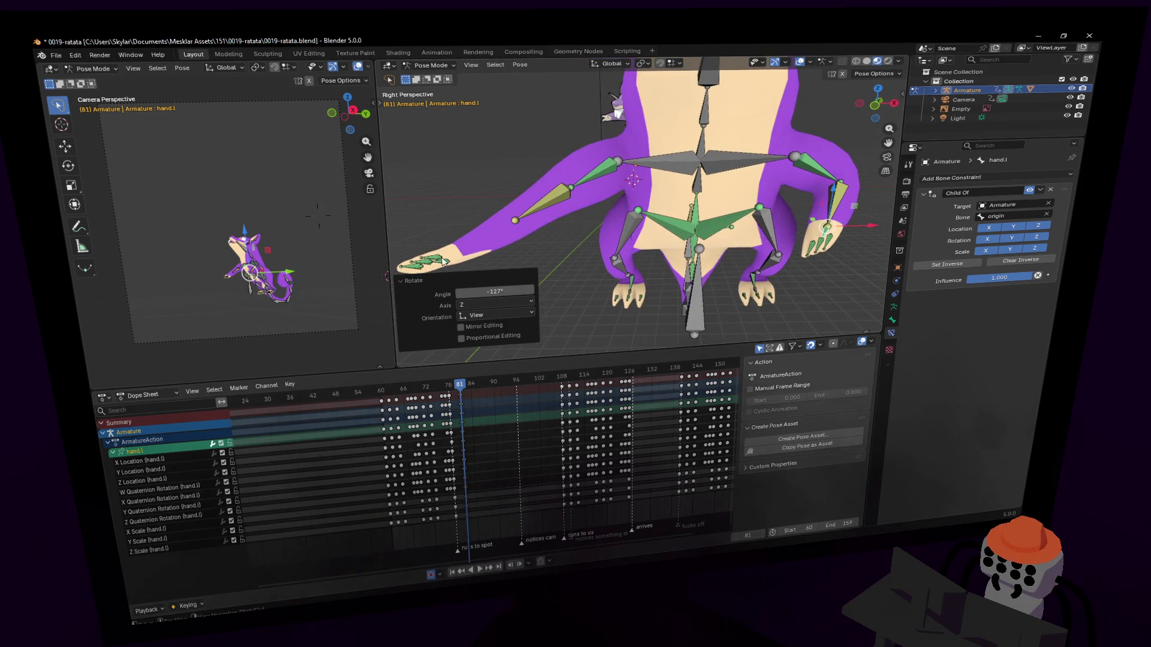
key("r")
left_click(504, 240)
Reposition the right paw hand.r, then select tail1 and the tail tip tail6.001.
left_click(831, 186)
key("g")
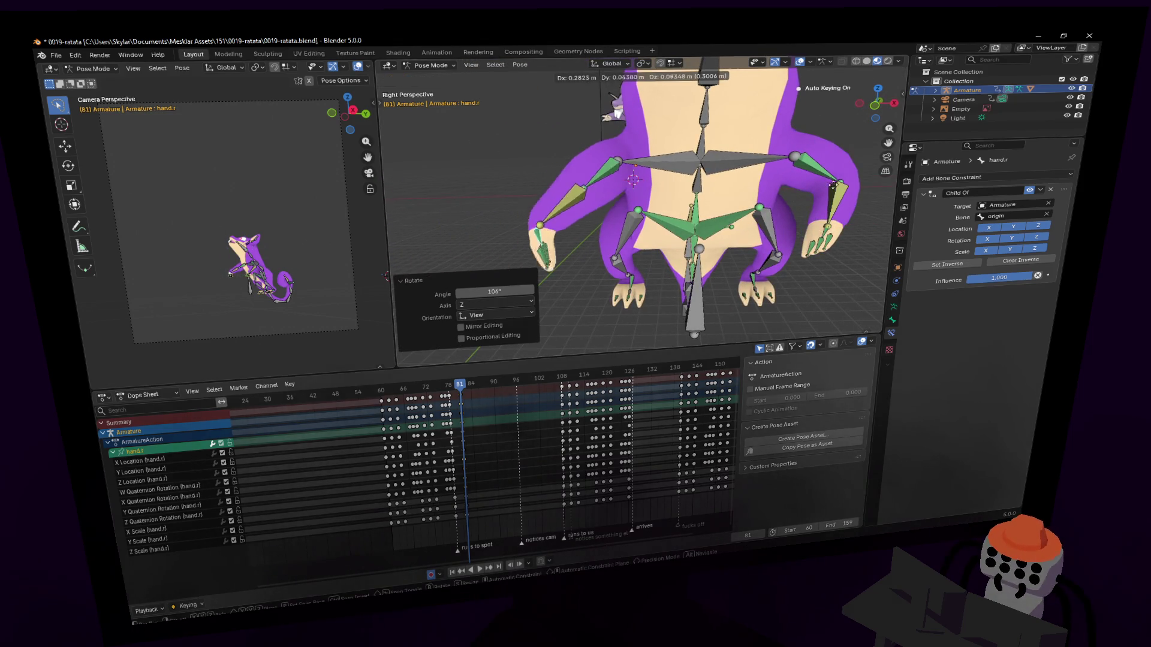
left_click(749, 198)
mouse_move(749, 198)
middle_mouse_down()
mouse_move(828, 213)
mouse_move(834, 198)
middle_mouse_up()
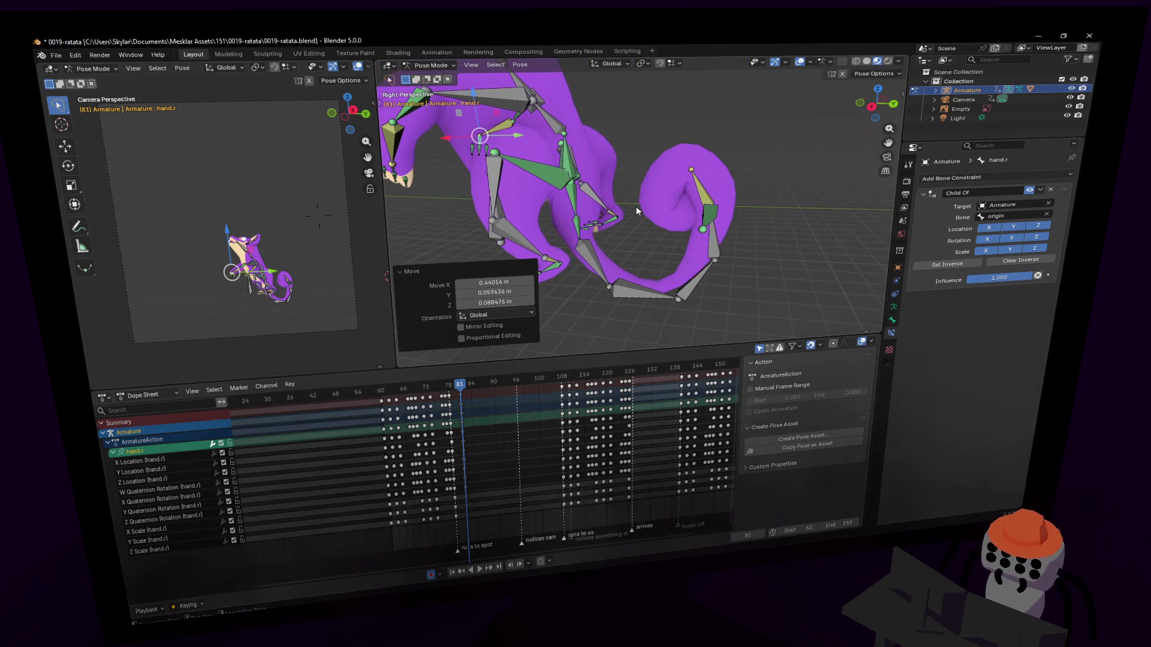
left_click(574, 185)
mouse_move(575, 184)
middle_mouse_down()
mouse_move(706, 175)
mouse_move(775, 145)
middle_mouse_up()
left_click(754, 233)
Raise the tail tip tail6.001 vertically and pull it up and left.
key("g")
key("z")
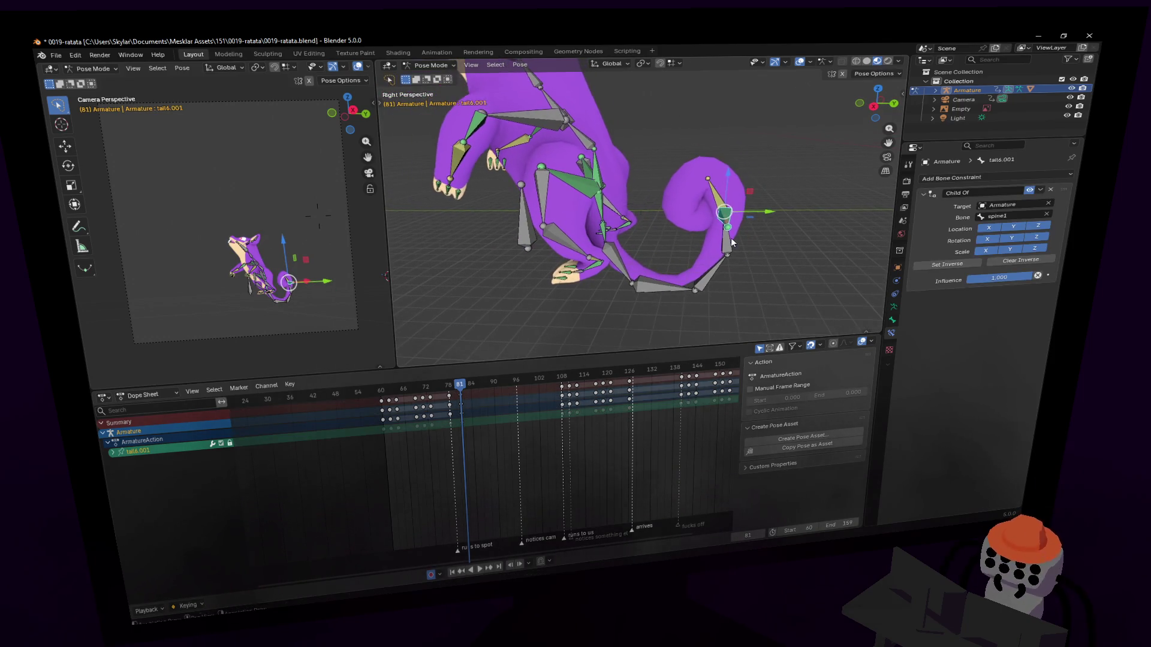
left_click(689, 228)
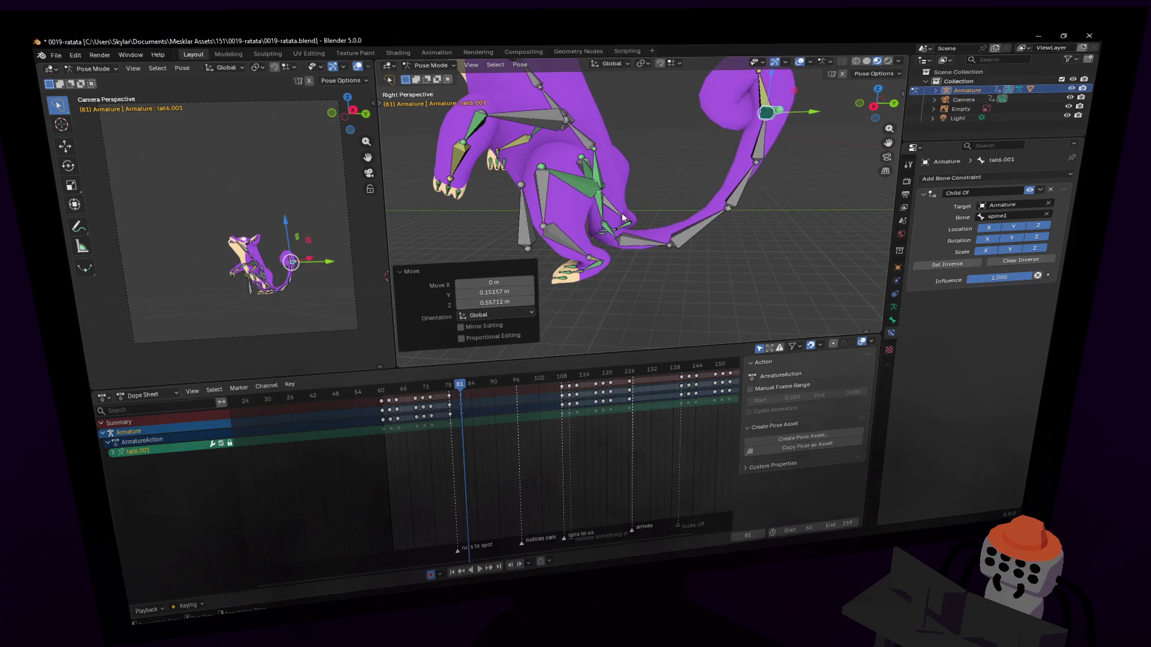
left_click(616, 209)
middle_click_drag(599, 208, 681, 178)
left_click_drag(708, 172, 669, 145)
left_click(570, 241)
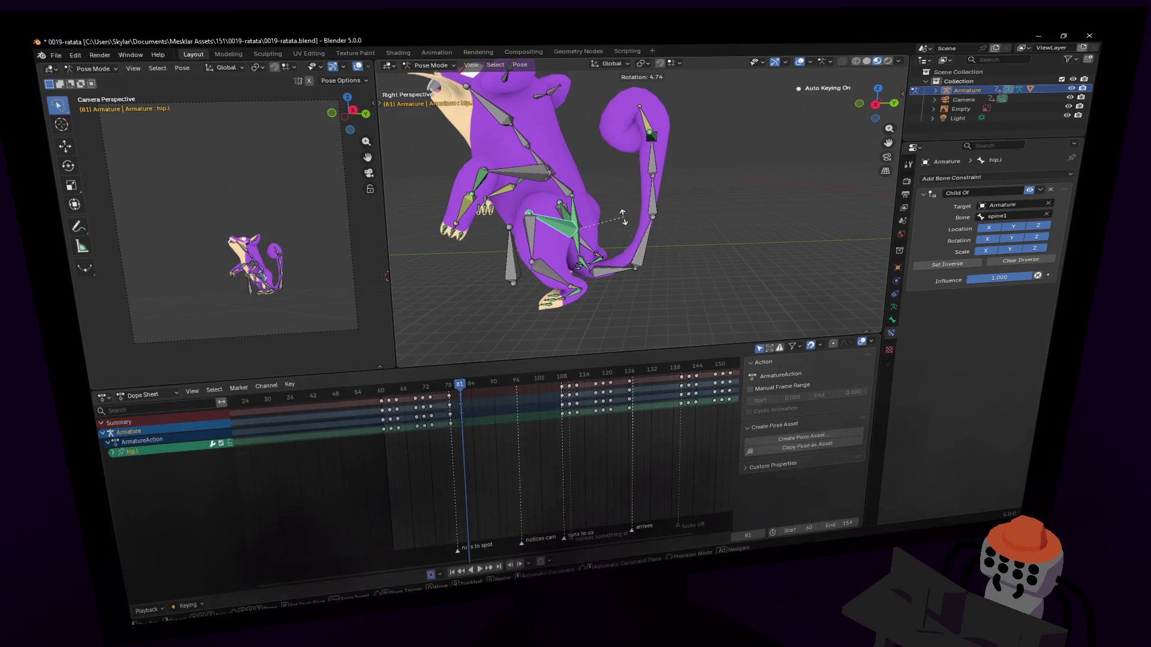
Rotate tail1 107° about X and reposition it across two axes.
key("r")
key("x")
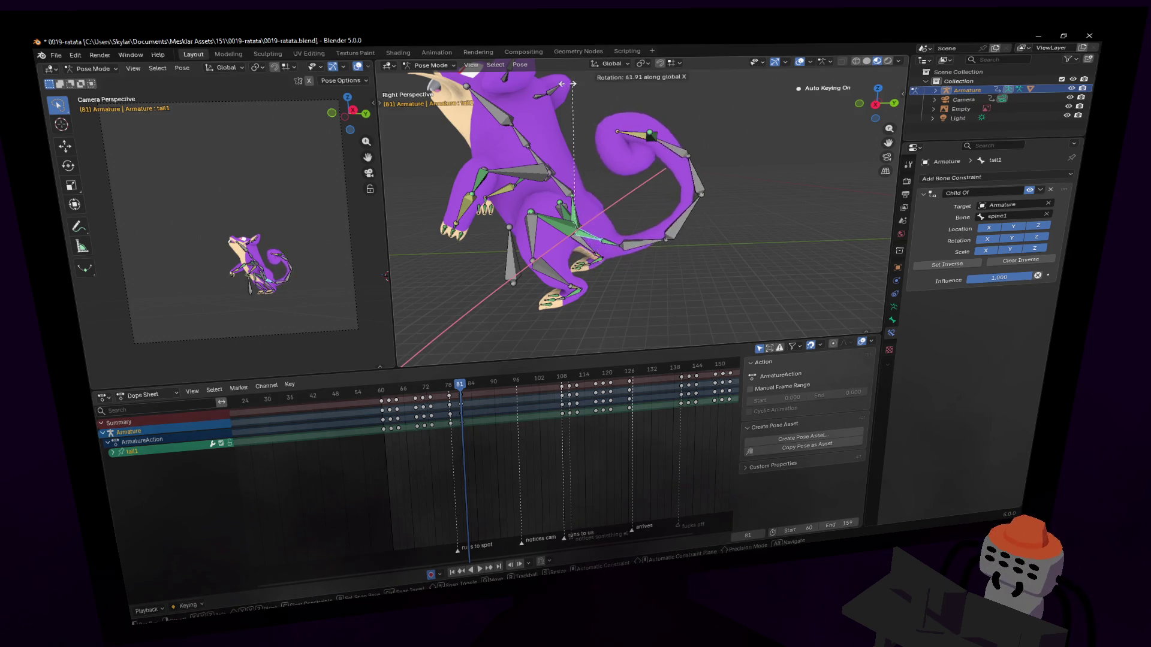
left_click(514, 176)
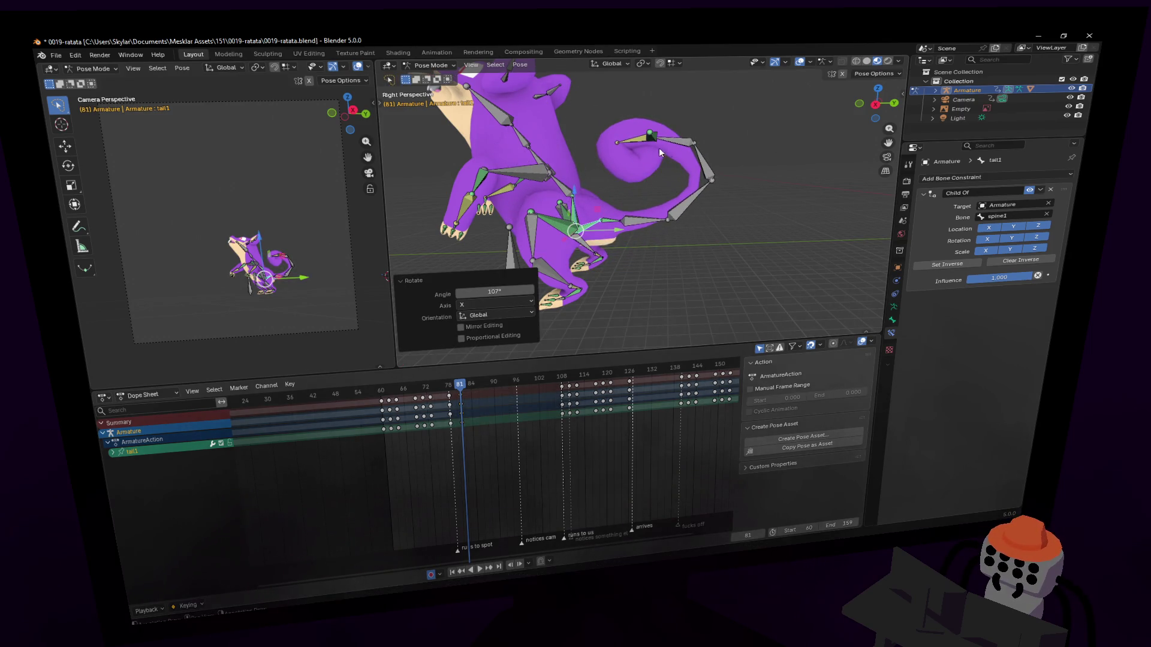
key("g")
key("z")
key("shift+x")
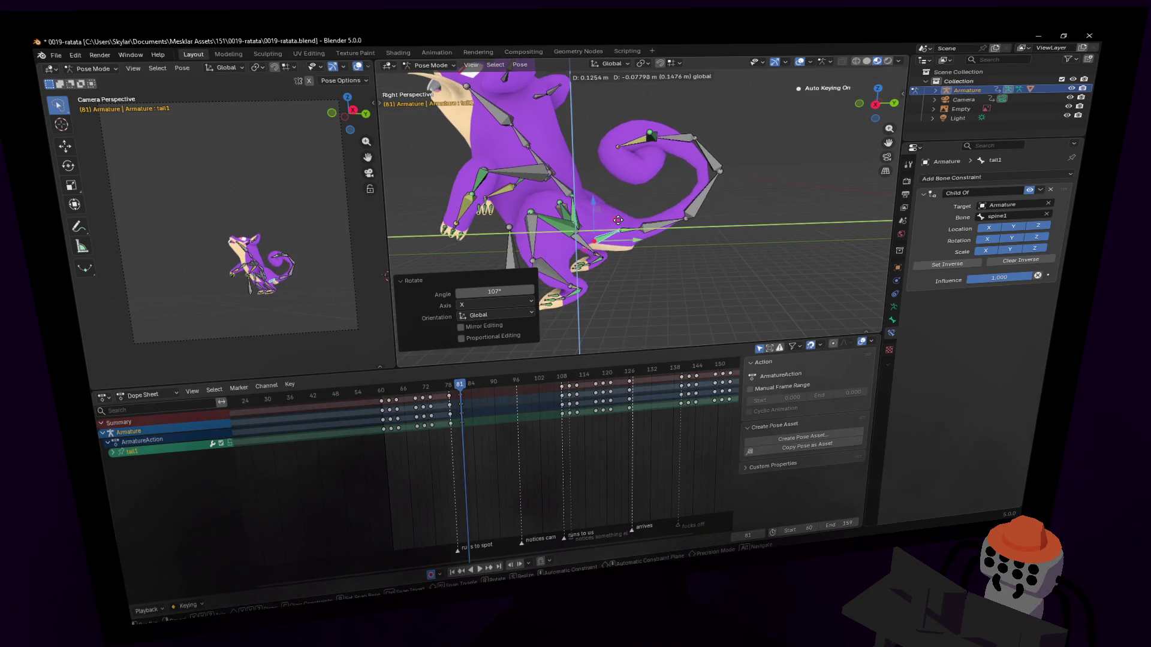
left_click(620, 211)
mouse_move(619, 211)
middle_mouse_down()
mouse_move(649, 134)
mouse_move(597, 128)
middle_mouse_up()
left_click(597, 127)
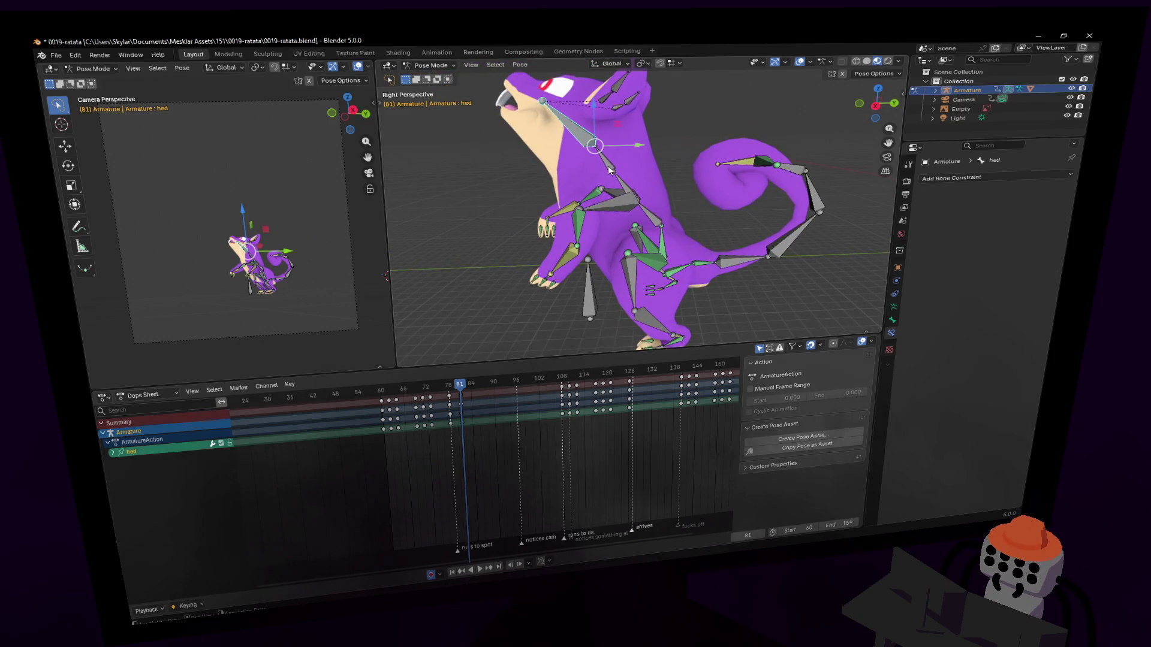
Turn the neck, then rotate the head bone hed 31° about X.
key("r")
left_click(681, 136)
left_click(633, 150)
key("r")
left_click(578, 156)
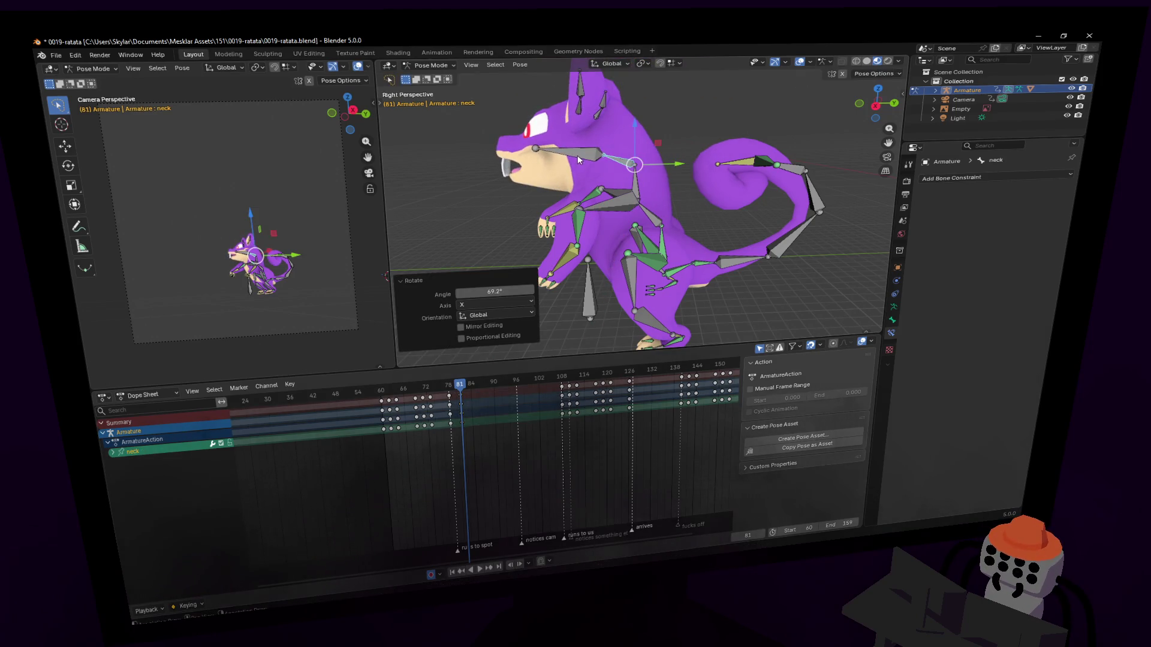
left_click(663, 95)
left_click(593, 154)
type("rx31")
key("Return")
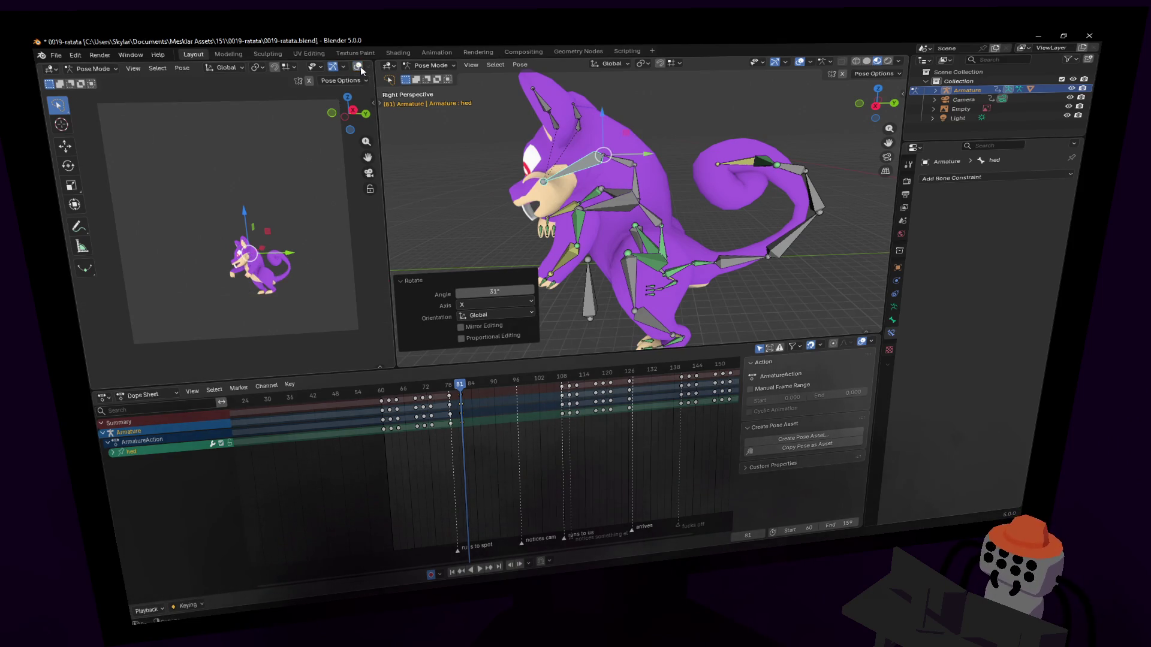
Move the right hand hand.r to a new position.
scroll(290, 259, "up", 3)
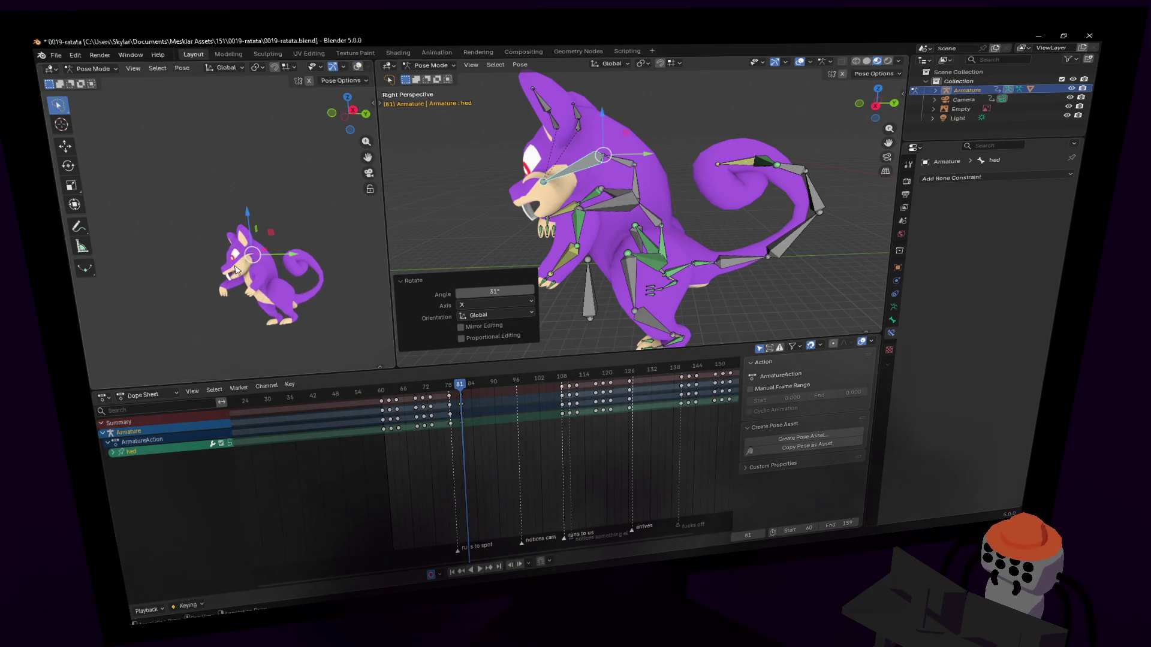
scroll(236, 270, "up", 2)
middle_click_drag(672, 216, 587, 210)
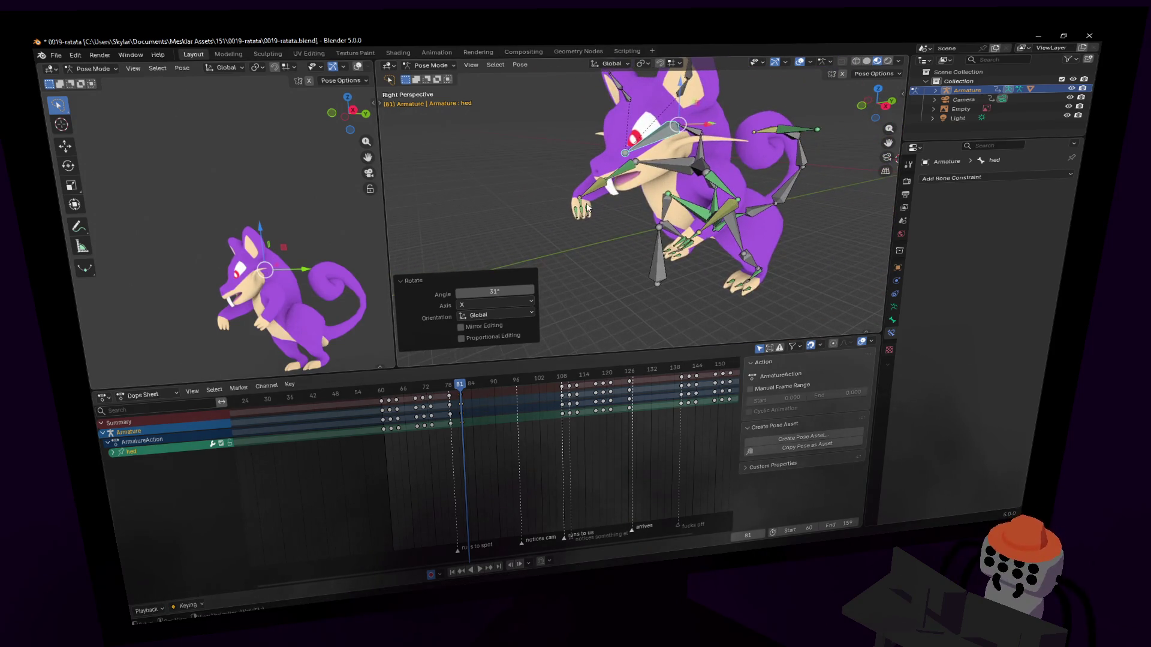
left_click(588, 209)
scroll(606, 209, "up", 2)
key("g")
left_click(662, 225)
Rotate the lower left leg leg2.l to a new angle.
middle_click_drag(662, 225, 633, 227)
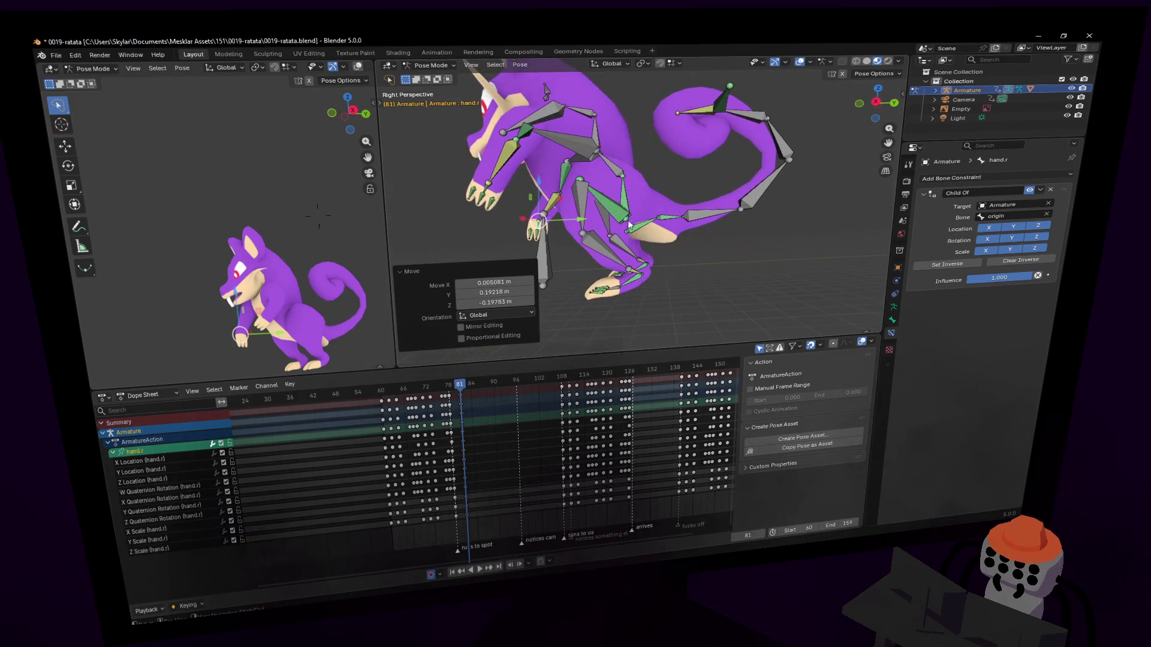
left_click(608, 253)
key("r")
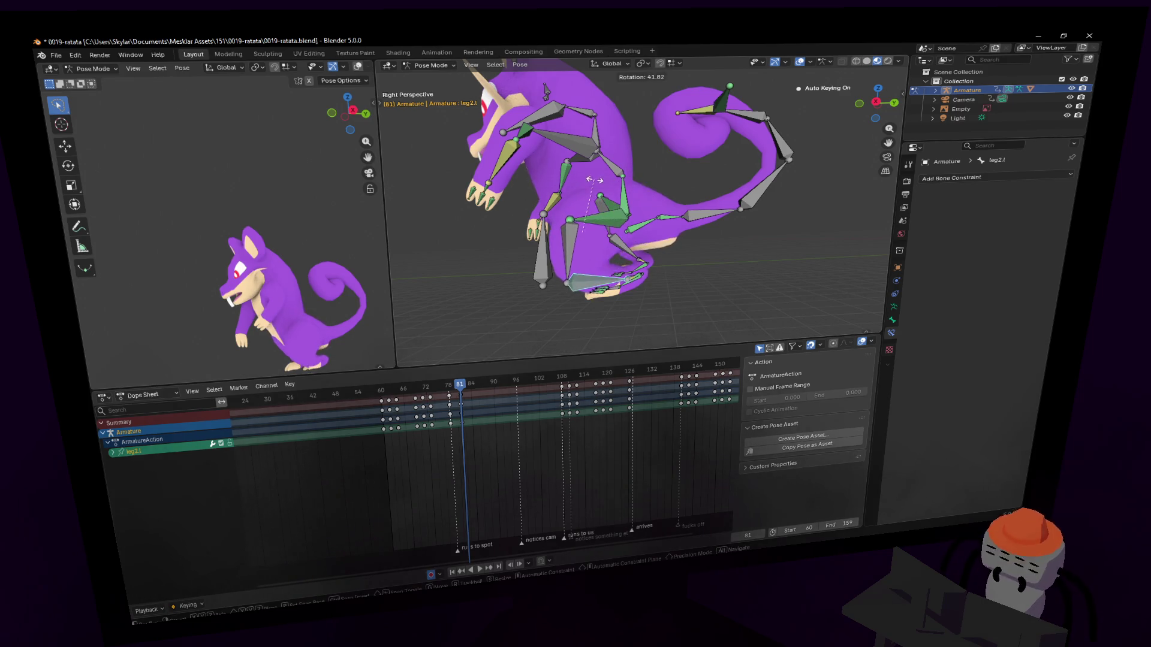
left_click(664, 185)
middle_click_drag(640, 176, 624, 184)
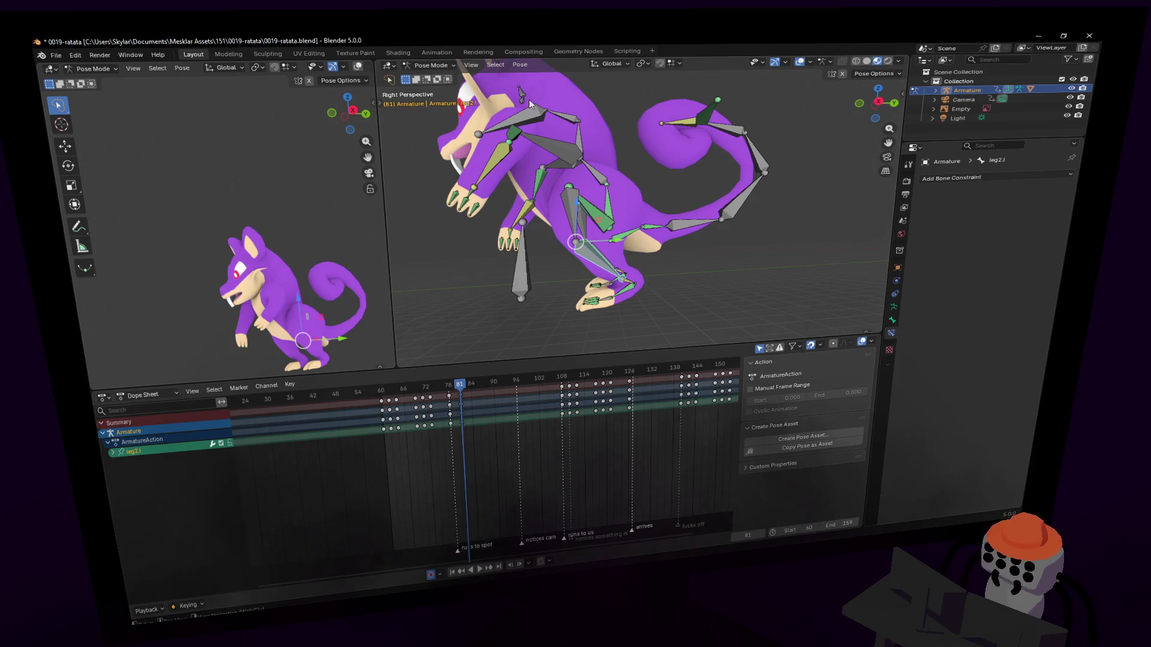
key("shift+grave")
left_click(641, 195)
With X-Axis Mirror on, rotate the clavicle 18.8° about Z, then deselect it.
key("r")
key("z")
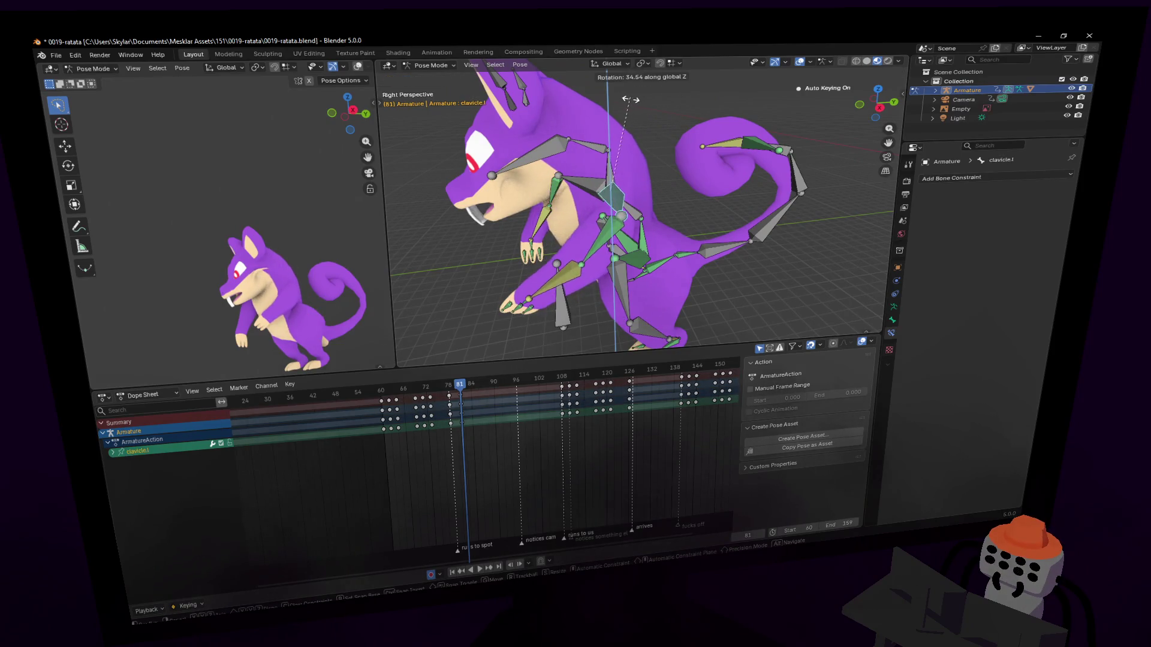
left_click(647, 156)
left_click(843, 73)
key("r")
key("z")
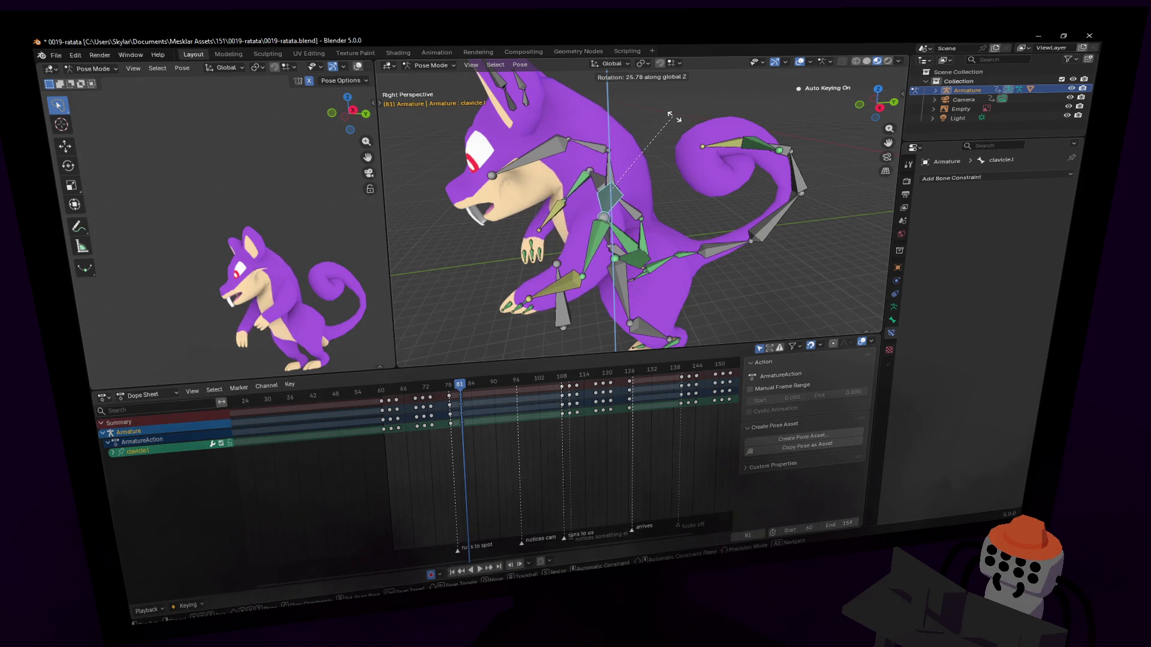
left_click(659, 170)
scroll(658, 170, "up", 2)
middle_click_drag(654, 300, 647, 195, "shift")
left_click(662, 268)
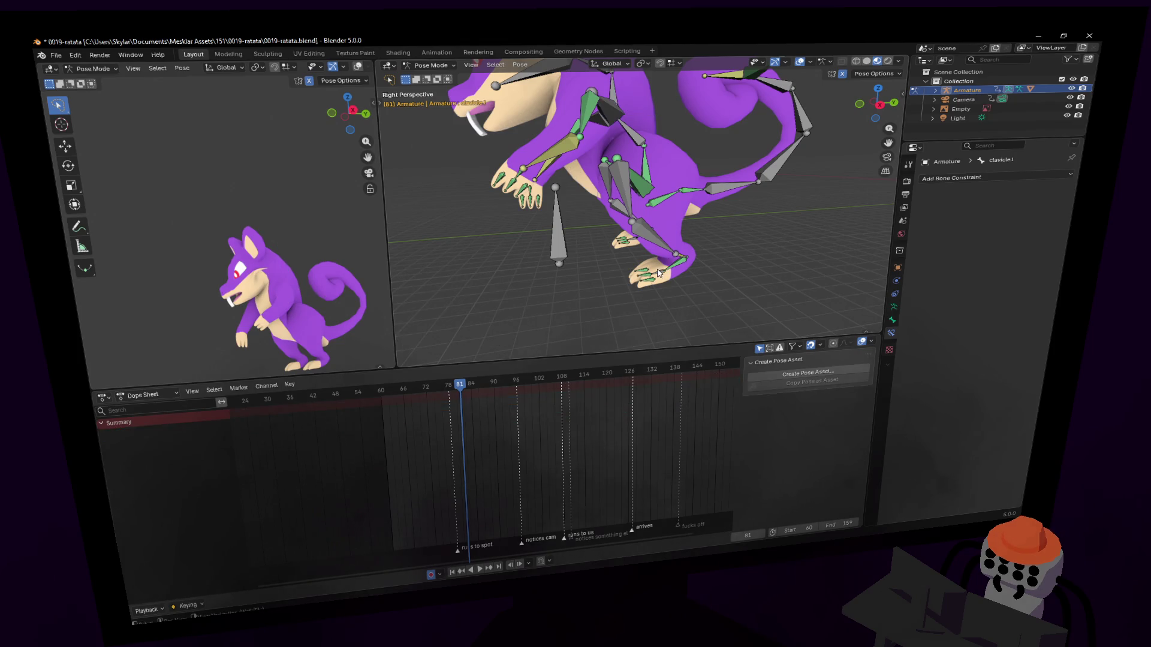
Bend the left leg: rotate foot2.l, slide foot.l along Y, and rotate leg1.l to -74.4°.
left_click(658, 272)
left_click(696, 250)
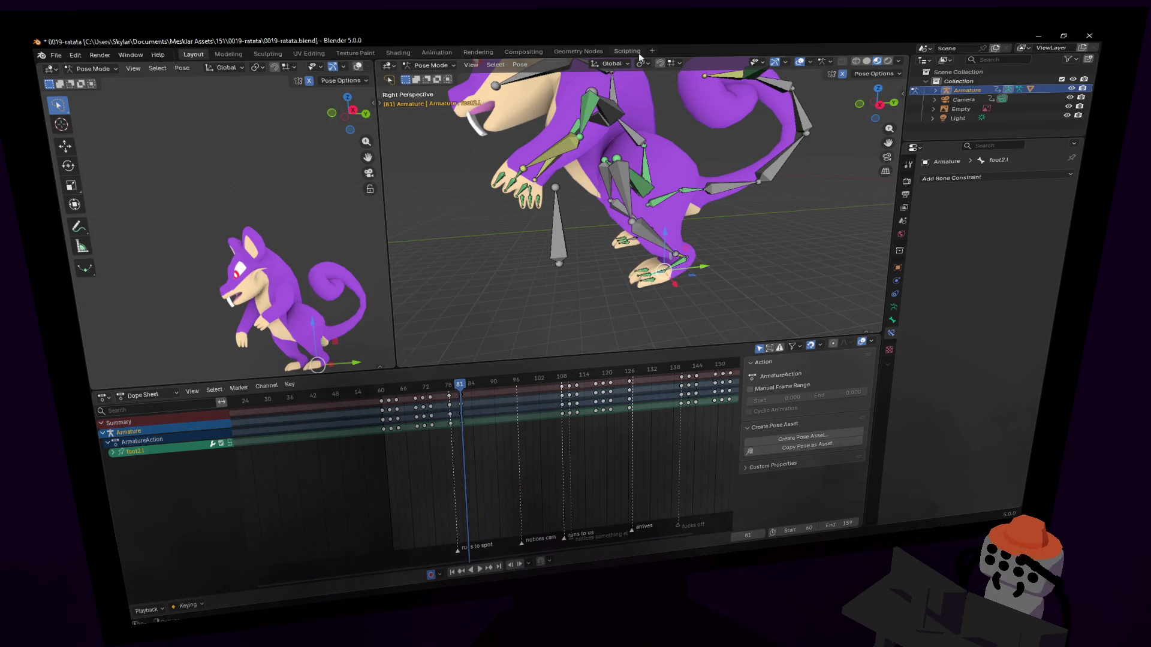
left_click(676, 271)
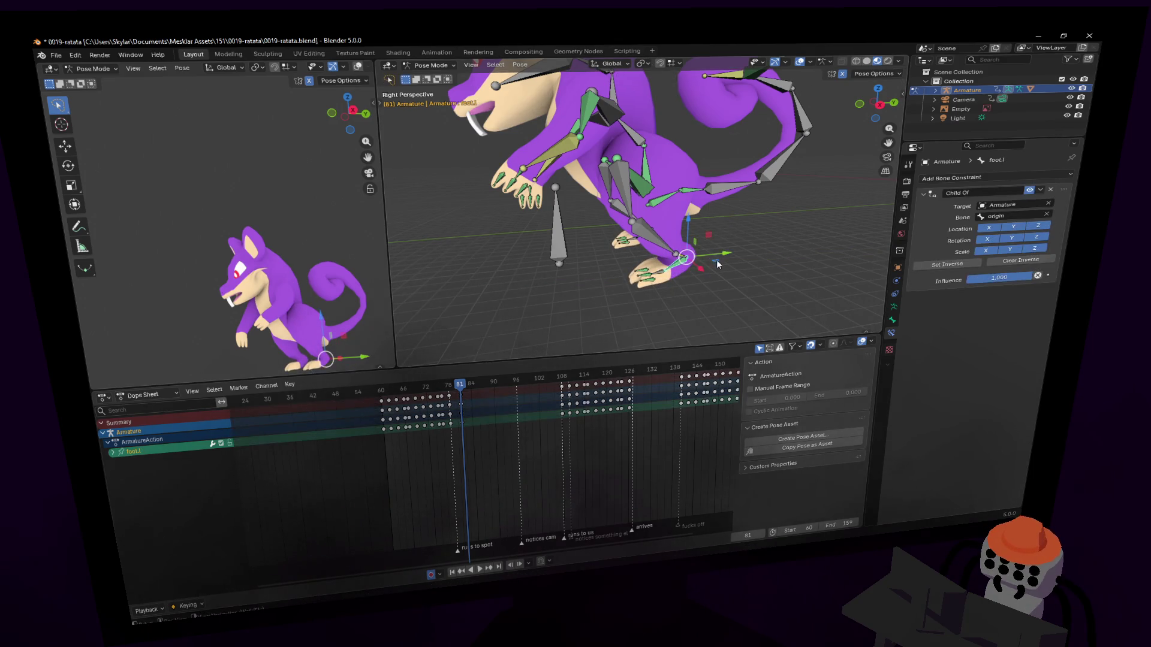
left_click_drag(710, 258, 666, 257)
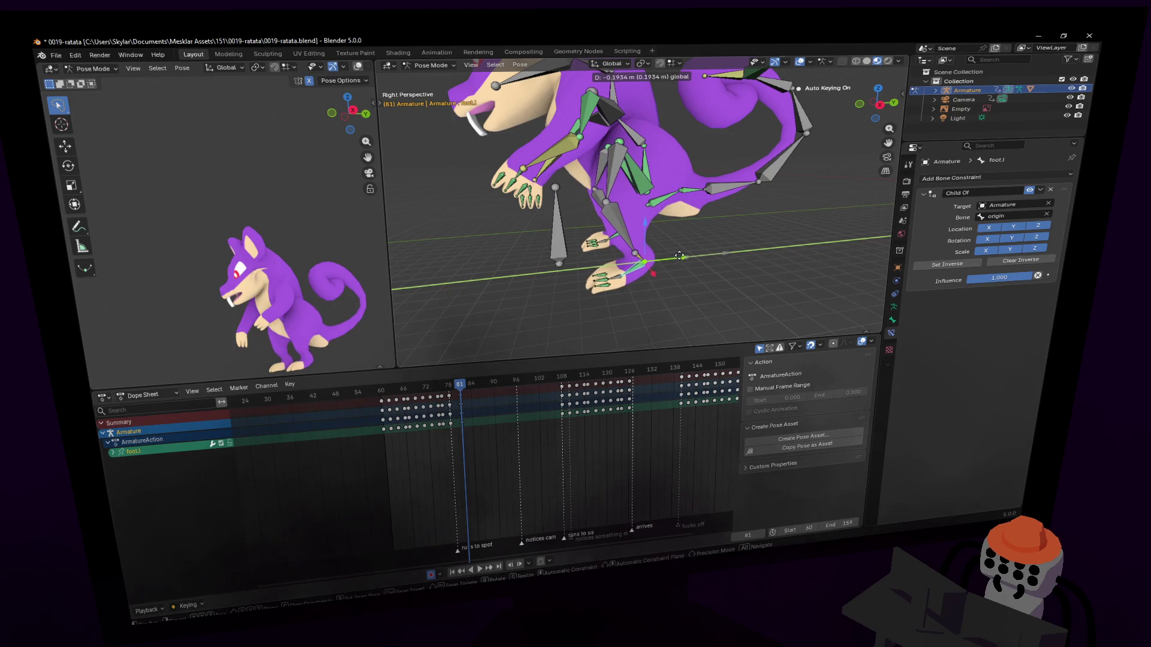
left_click(679, 256)
left_click(613, 162)
key("r")
left_click(705, 212)
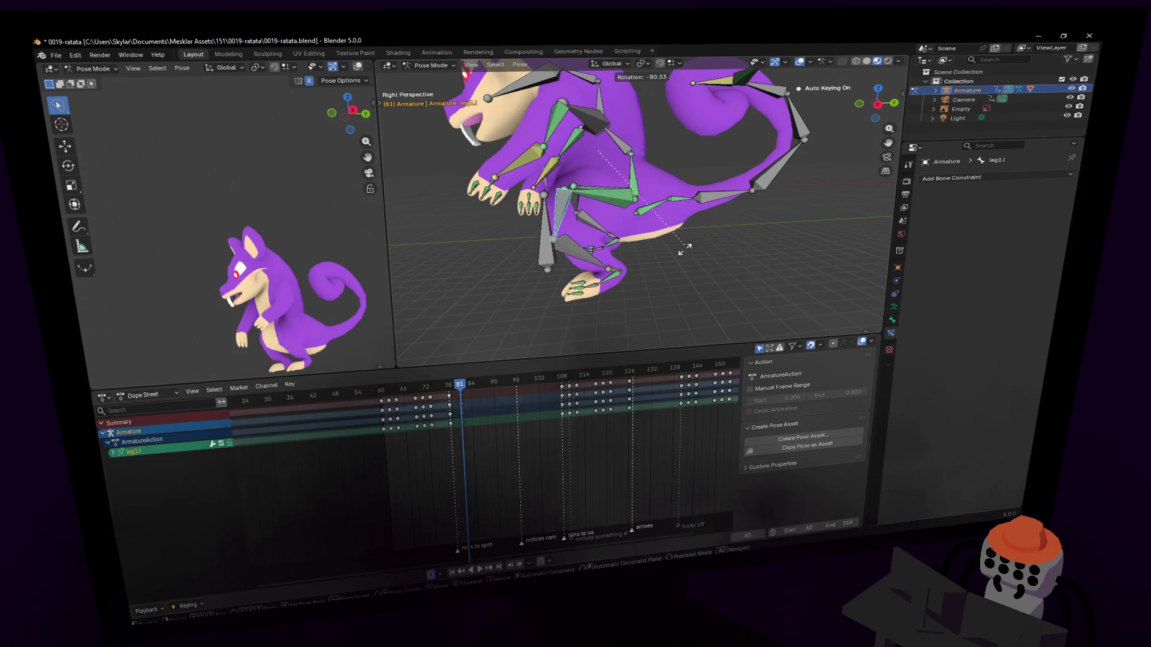
left_click(716, 255)
Curl the tail down about X, undoing an accidental pose clear first.
left_click(641, 207)
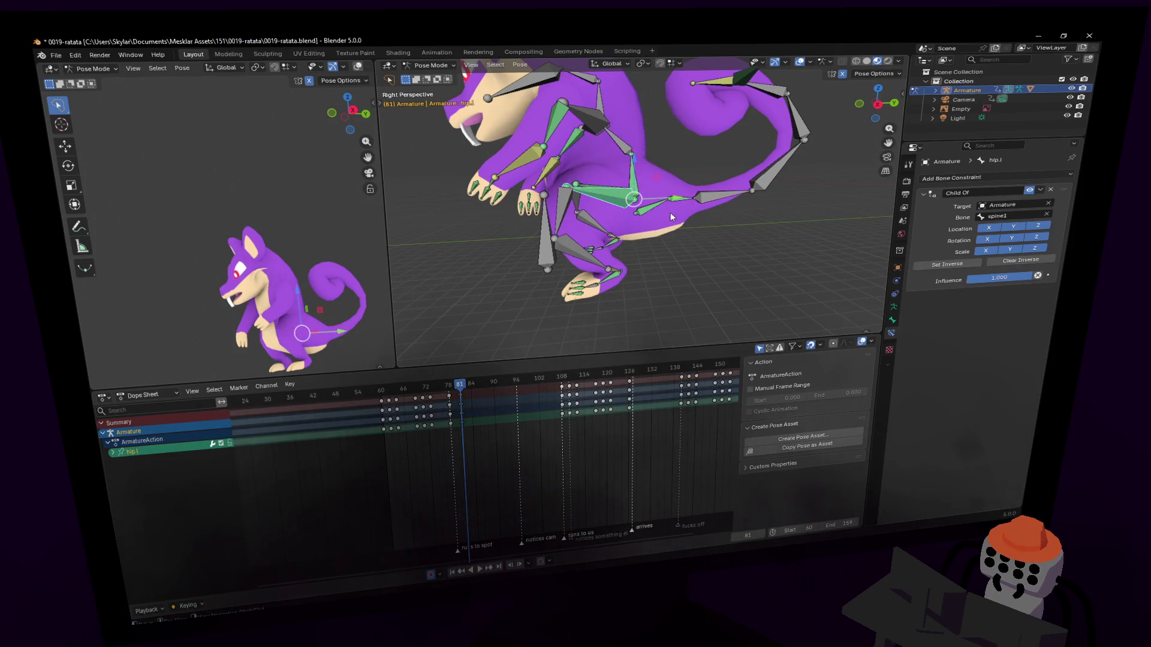
key("alt+r")
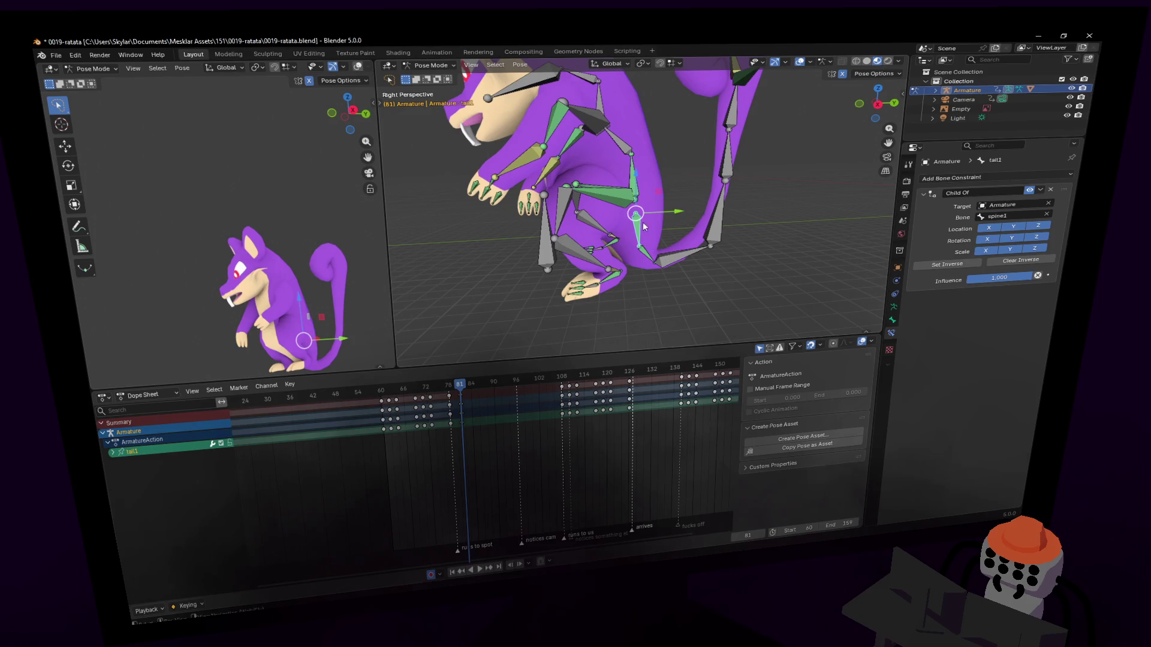
key("ctrl+z")
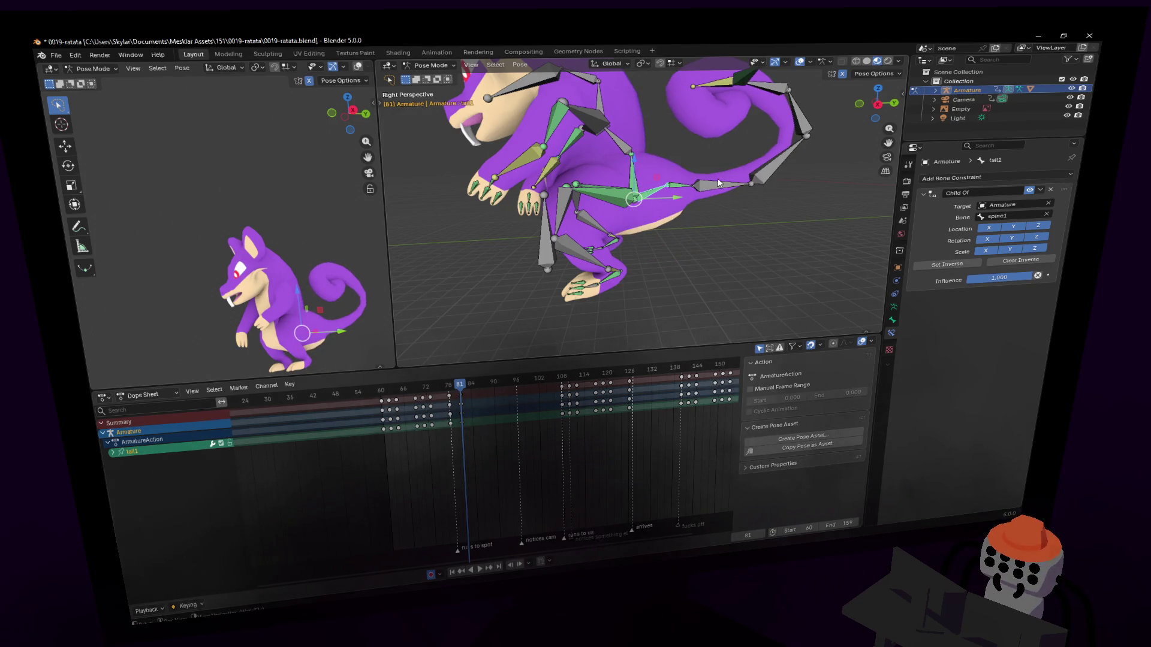
key("x")
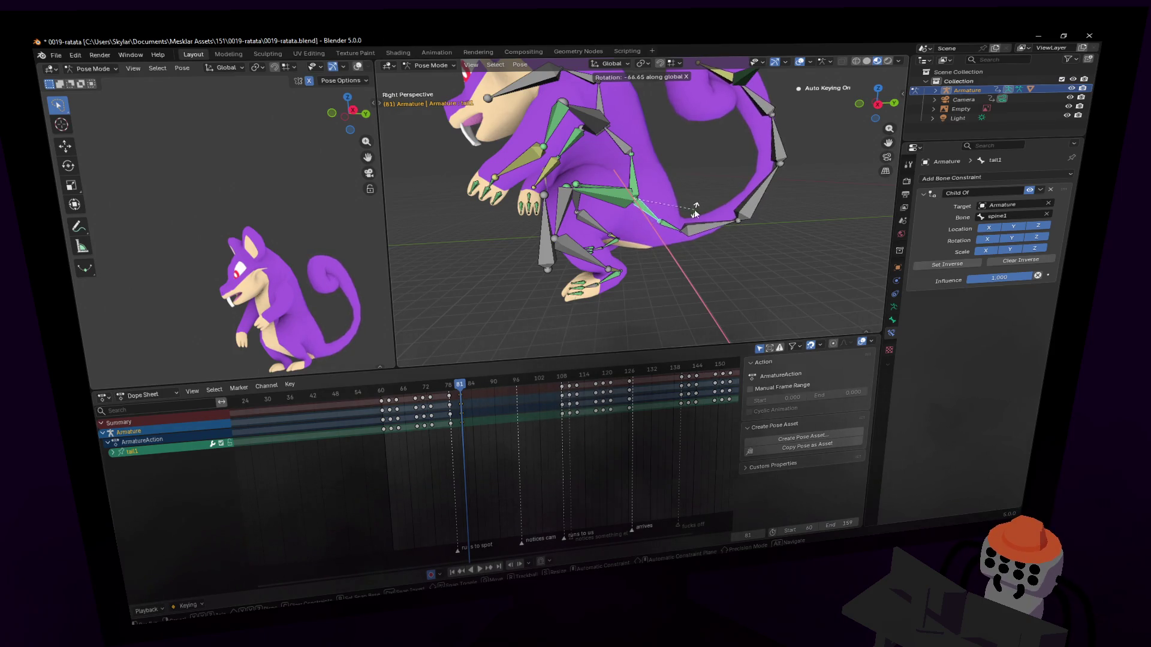
left_click(695, 213)
mouse_move(606, 196)
middle_mouse_down()
mouse_move(623, 197)
mouse_move(600, 200)
middle_mouse_up()
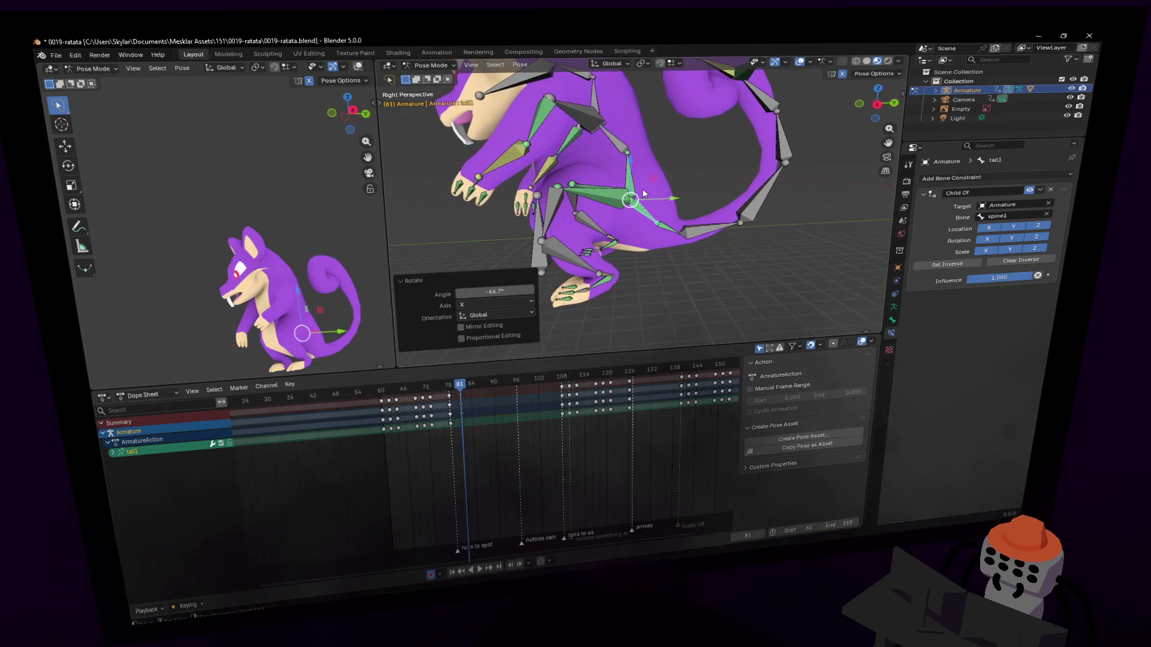
Lower spine1 vertically along Z in two moves.
left_click(627, 185)
key("g")
key("z")
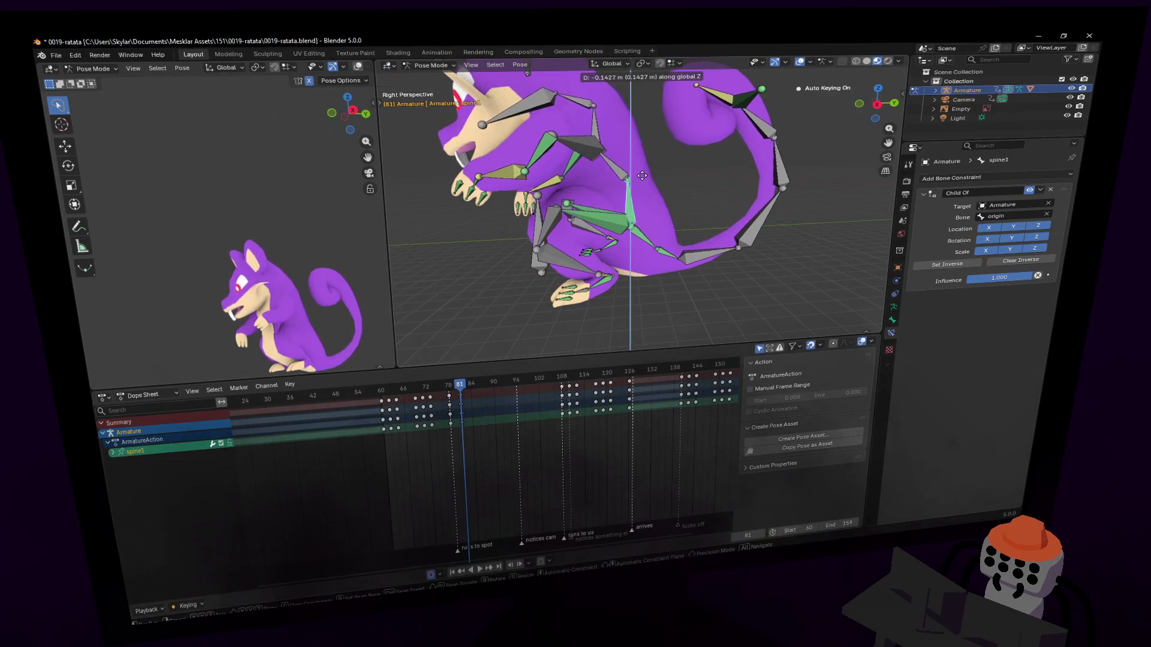
left_click(640, 173)
key("g")
key("z")
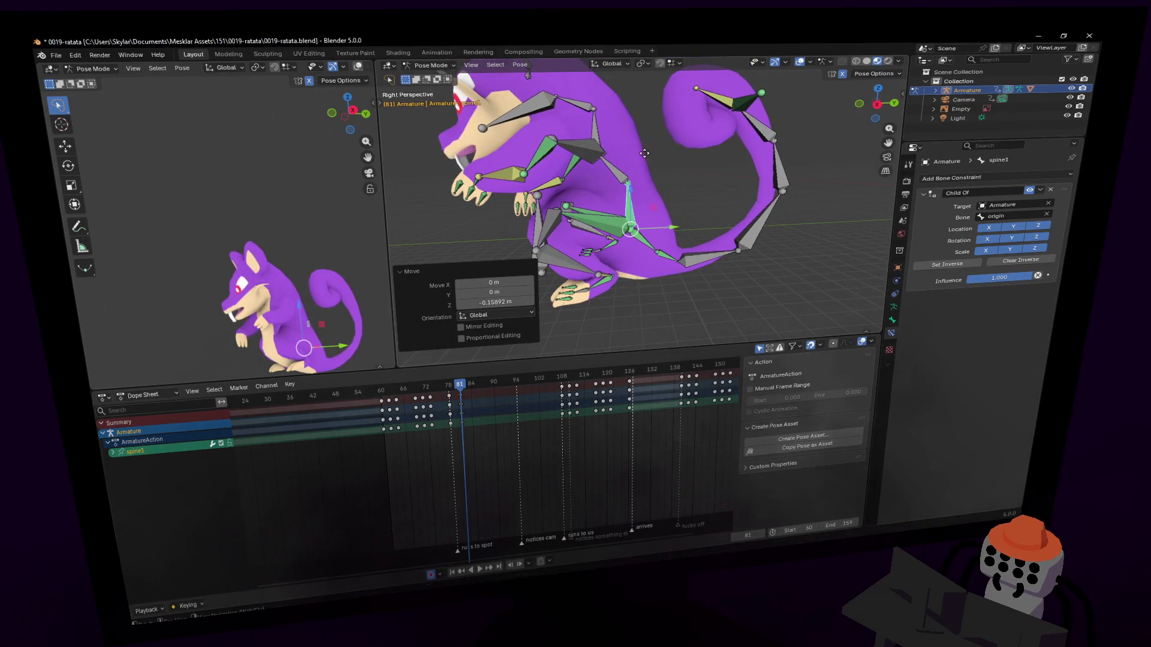
left_click(644, 166)
Rotate tail1 52.3° about X and raise the tail tip tail6.001 slightly.
left_click(651, 251)
key("r")
key("x")
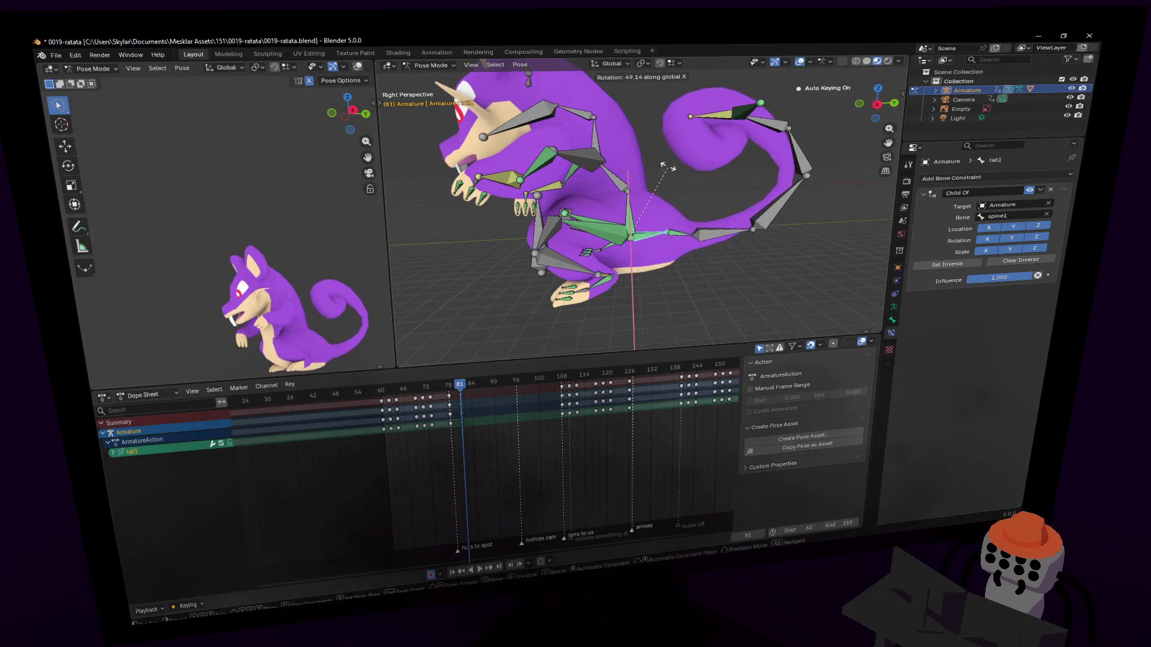
left_click(758, 131)
key("r")
key("Escape")
left_click(738, 114)
key("g")
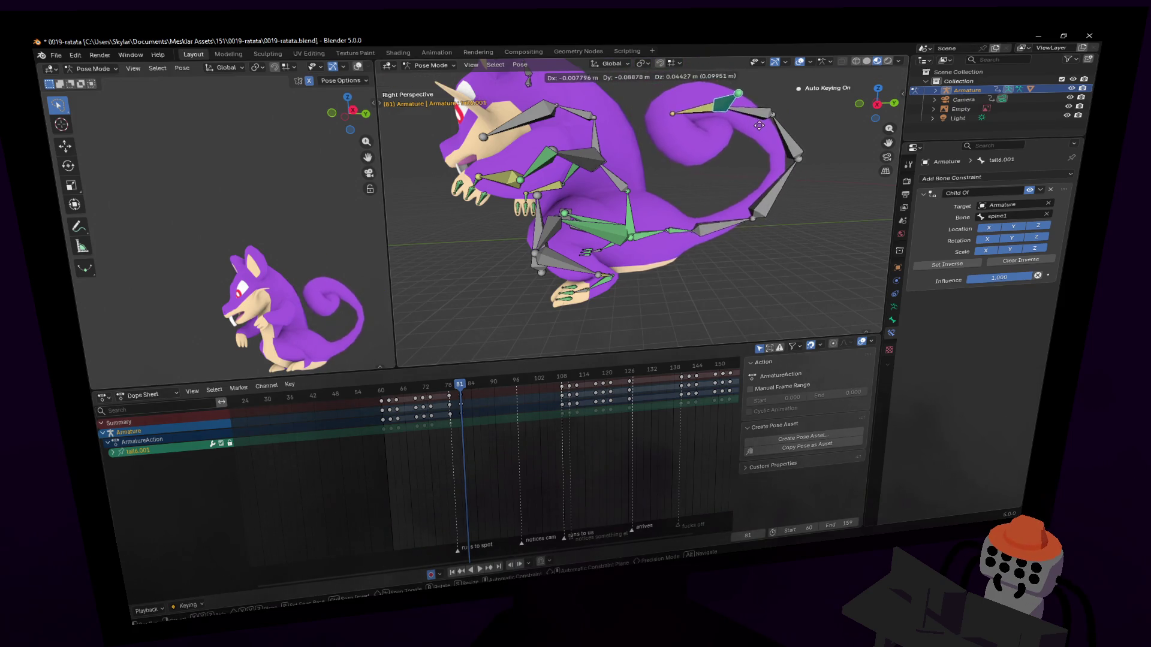
left_click(778, 136)
scroll(749, 161, "up", 3)
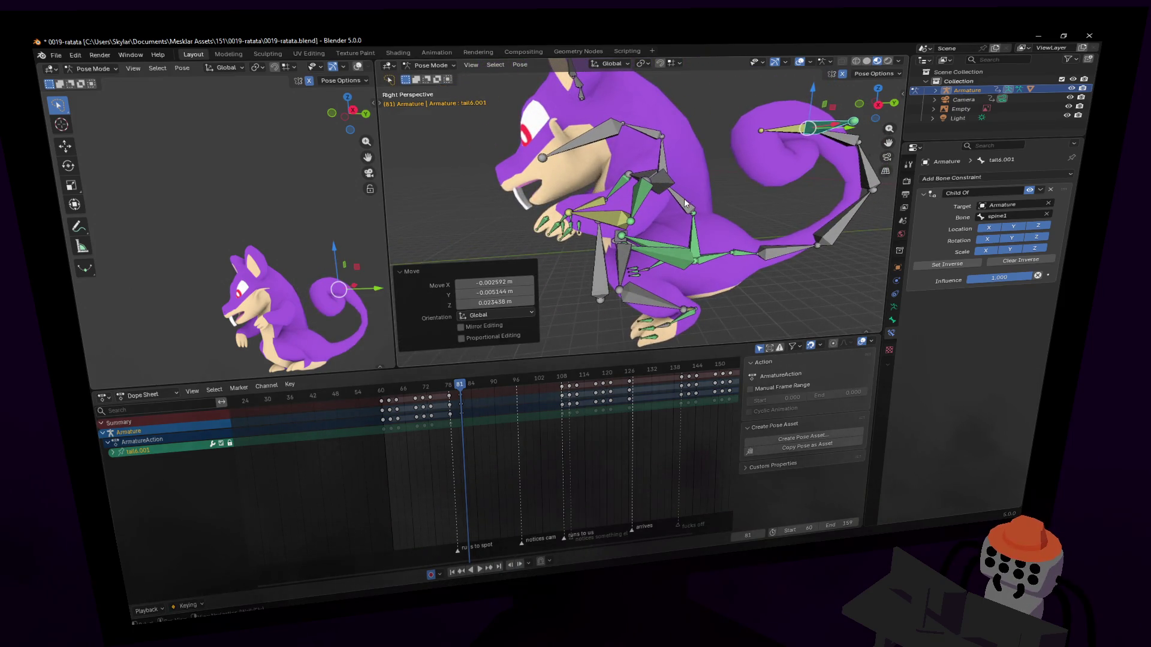
Tilt spine2 and spine3 about X to hunch the rat forward.
left_click(684, 199)
key("r")
key("x")
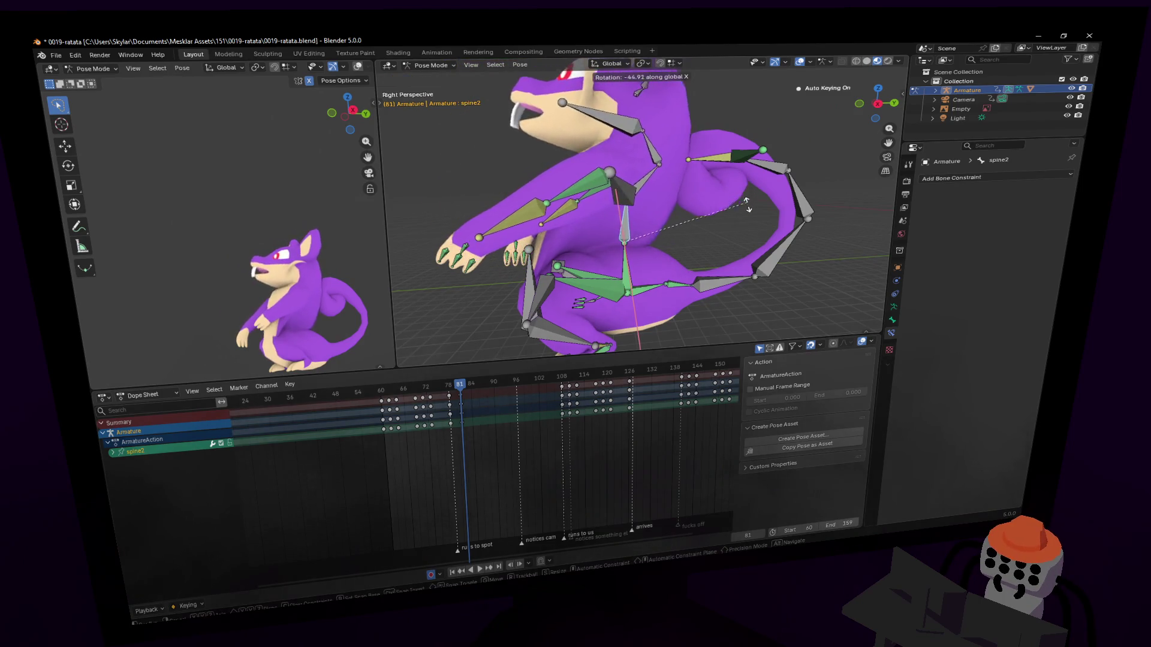
left_click(746, 204)
left_click(666, 181)
key("r")
key("x")
key("Return")
left_click(680, 186)
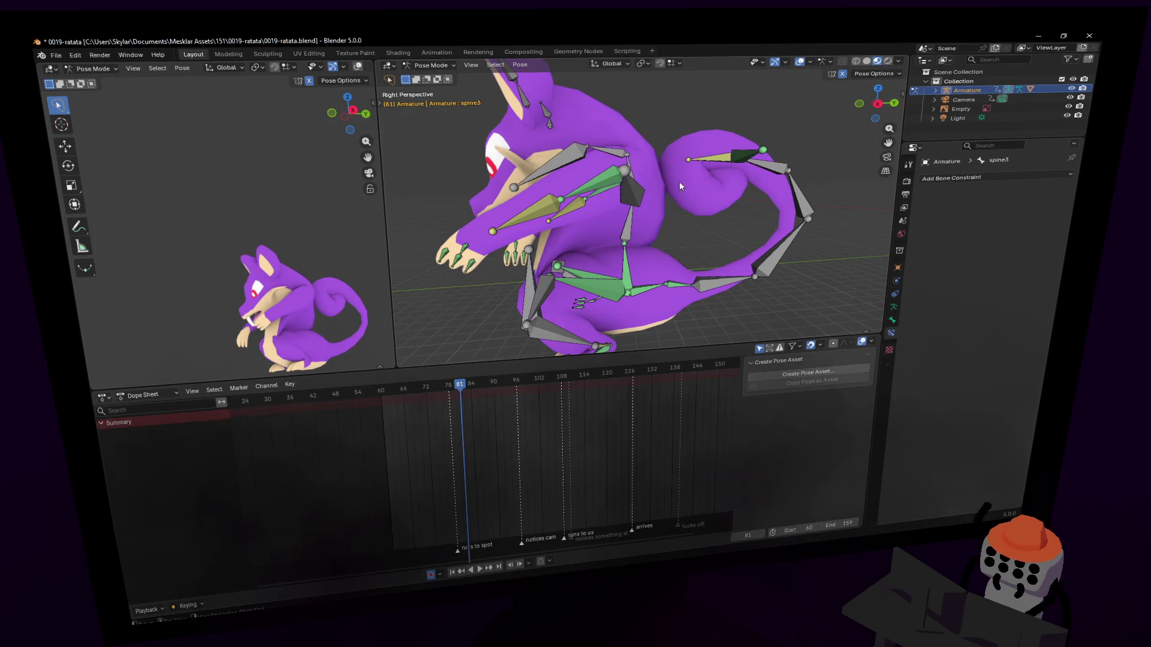
Bend spine2 further forward about X.
left_click(628, 231)
key("r")
key("x")
left_click(644, 175)
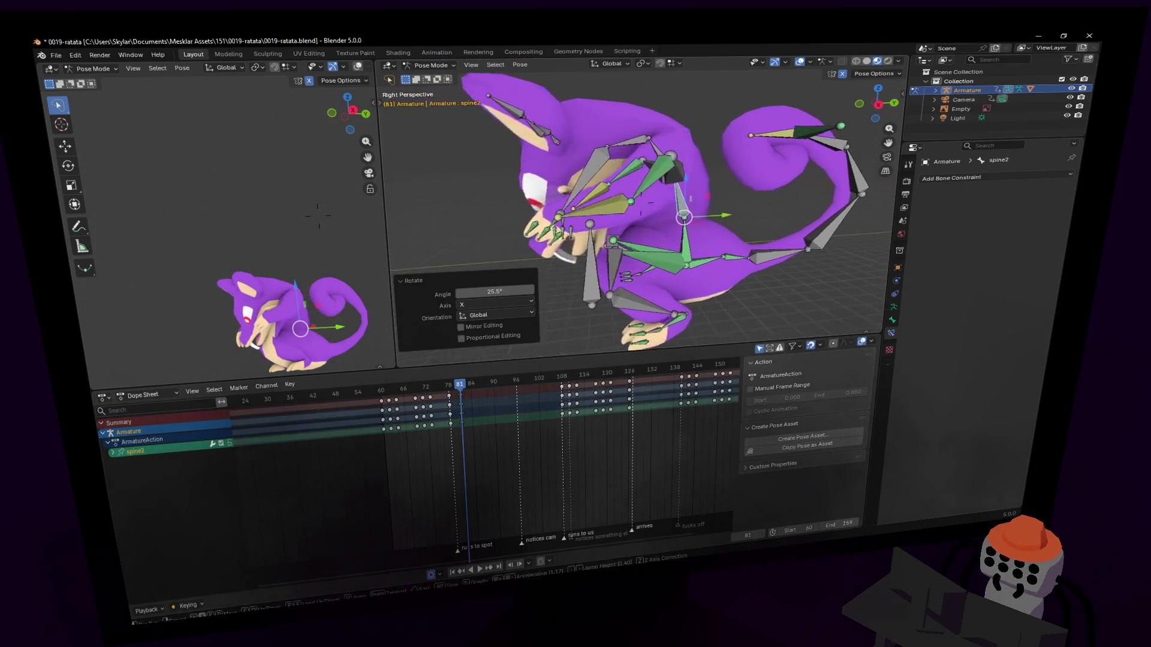
Move the left hand bone up toward the rat's face.
left_click(586, 218)
key("g")
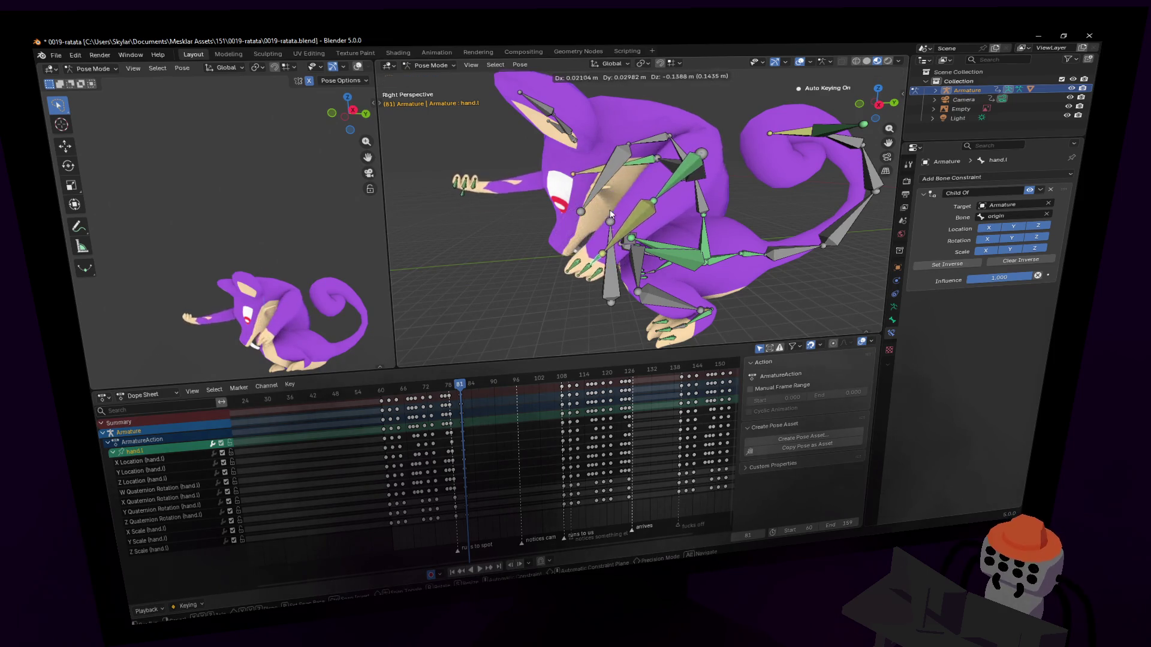
key("Return")
key("g")
mouse_move(678, 171)
middle_mouse_down("alt")
mouse_move(599, 216)
mouse_move(653, 193)
middle_mouse_up("alt")
left_click(644, 208)
Rotate the neck about X to turn the head.
scroll(599, 216, "up", 5)
left_click(657, 158)
key("r")
key("x")
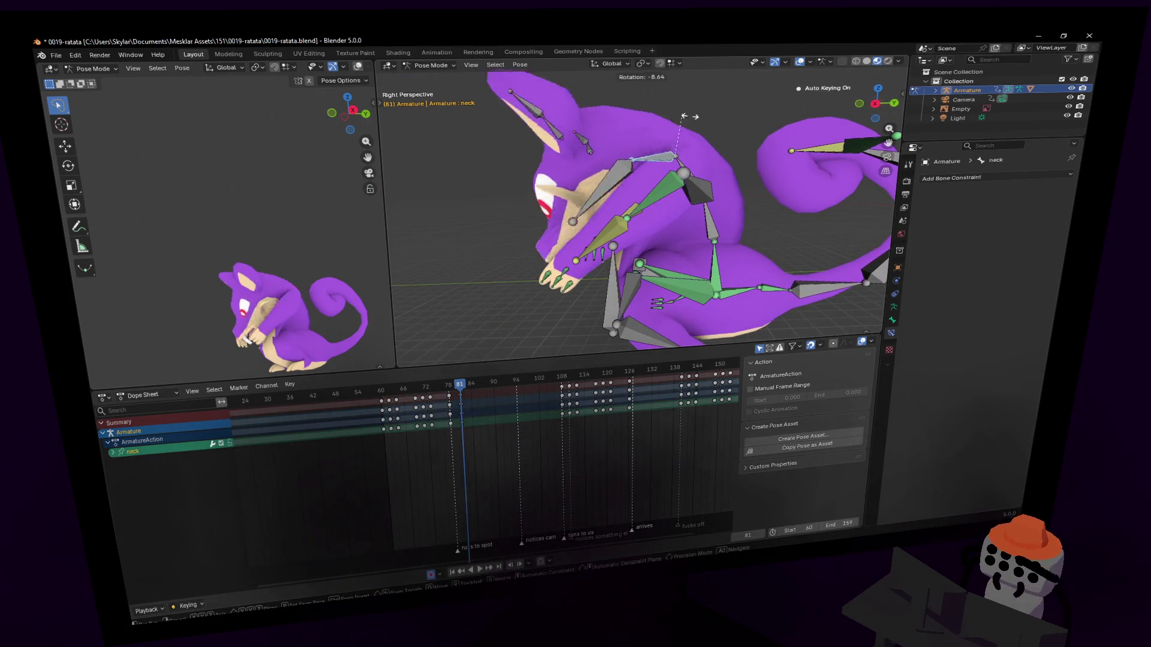
left_click(705, 125)
Orbit, pan and fly the view closer to the rat's head and left side.
middle_click_drag(705, 125, 662, 228)
scroll(694, 165, "up", 4)
middle_click_drag(618, 247, 642, 237)
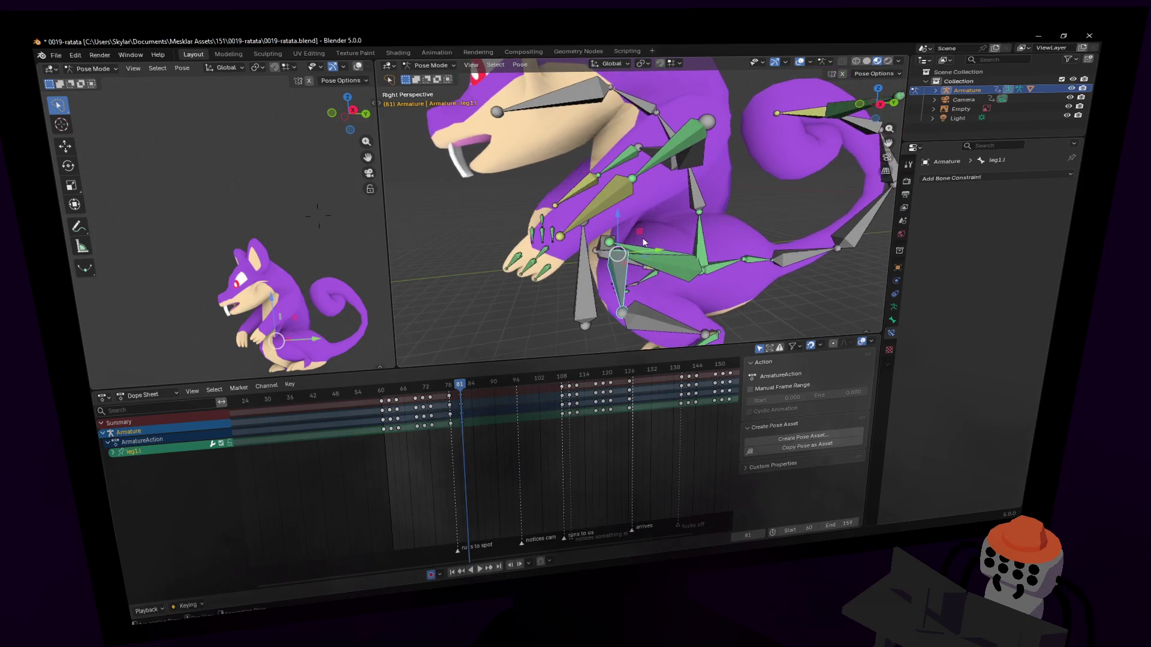
left_click(620, 267)
key("shift+grave")
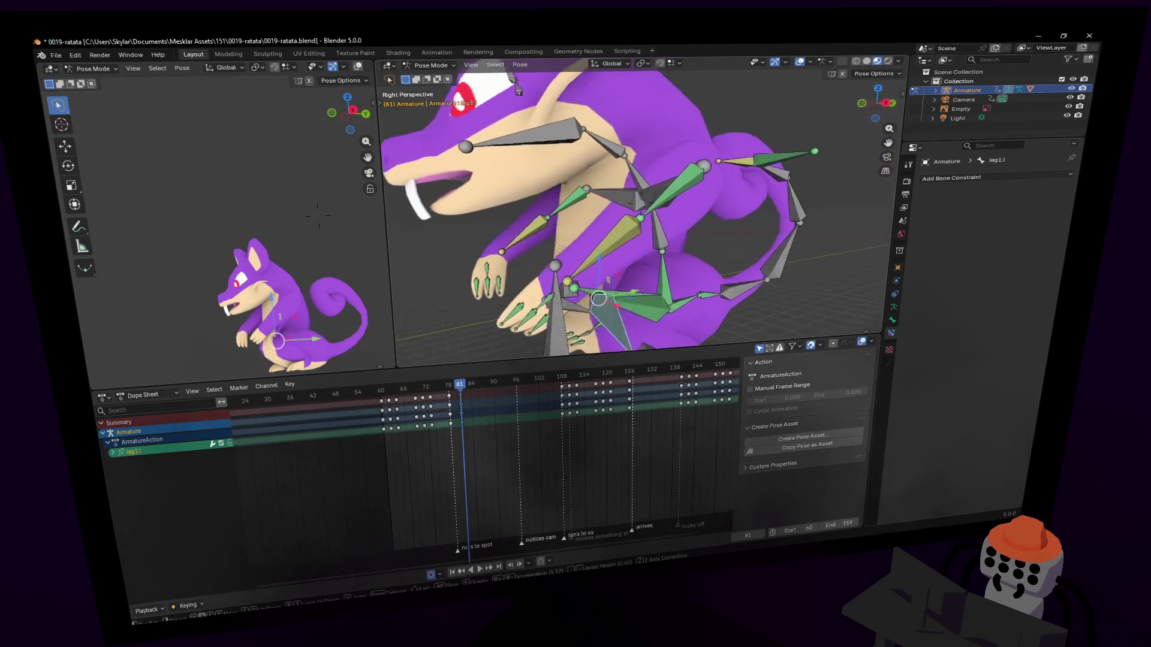
left_click(616, 240)
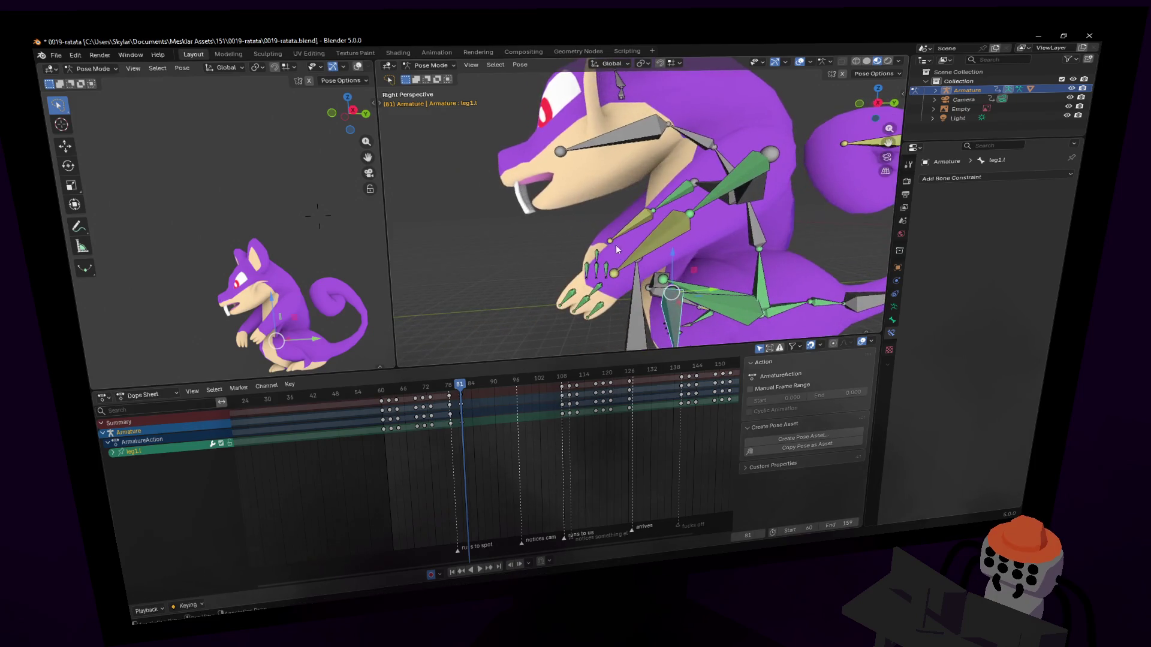
Rotate the left hand -53.7° inward and tuck it in front of the chest.
left_click(600, 294)
key("r")
left_click(599, 228)
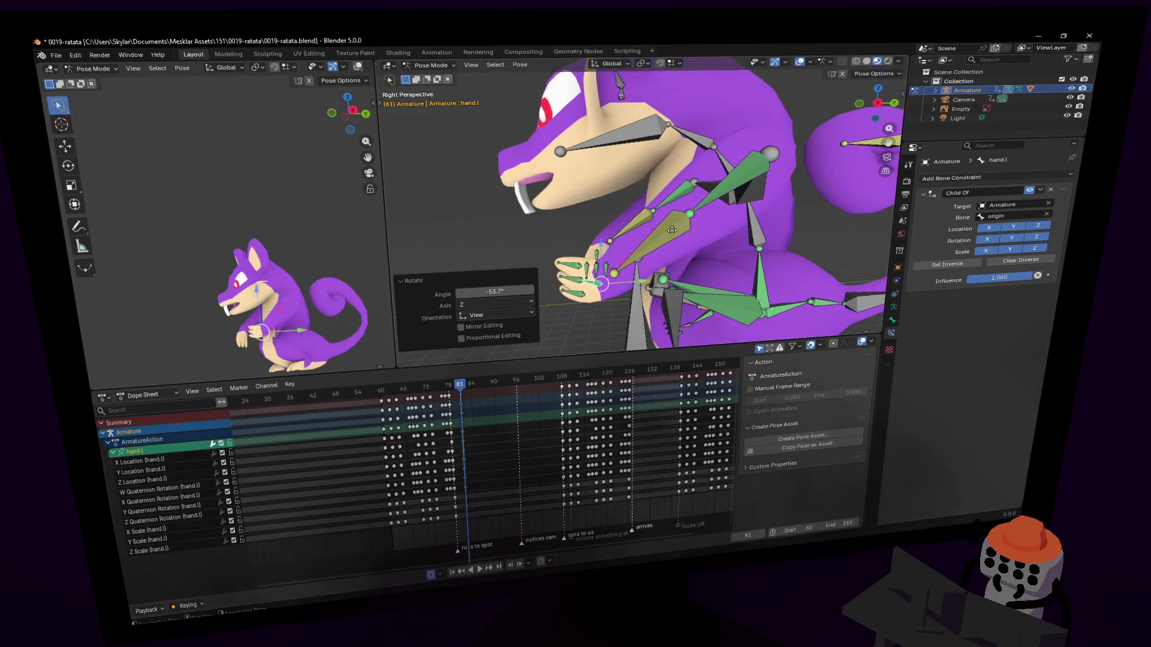
key("g")
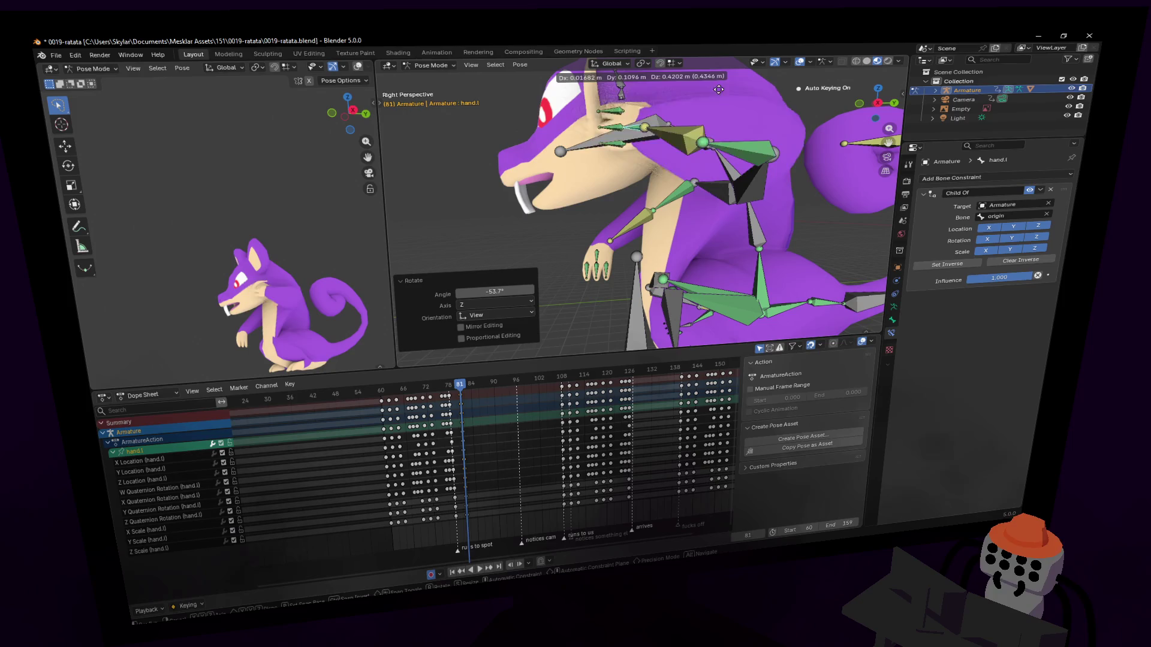
key("Escape")
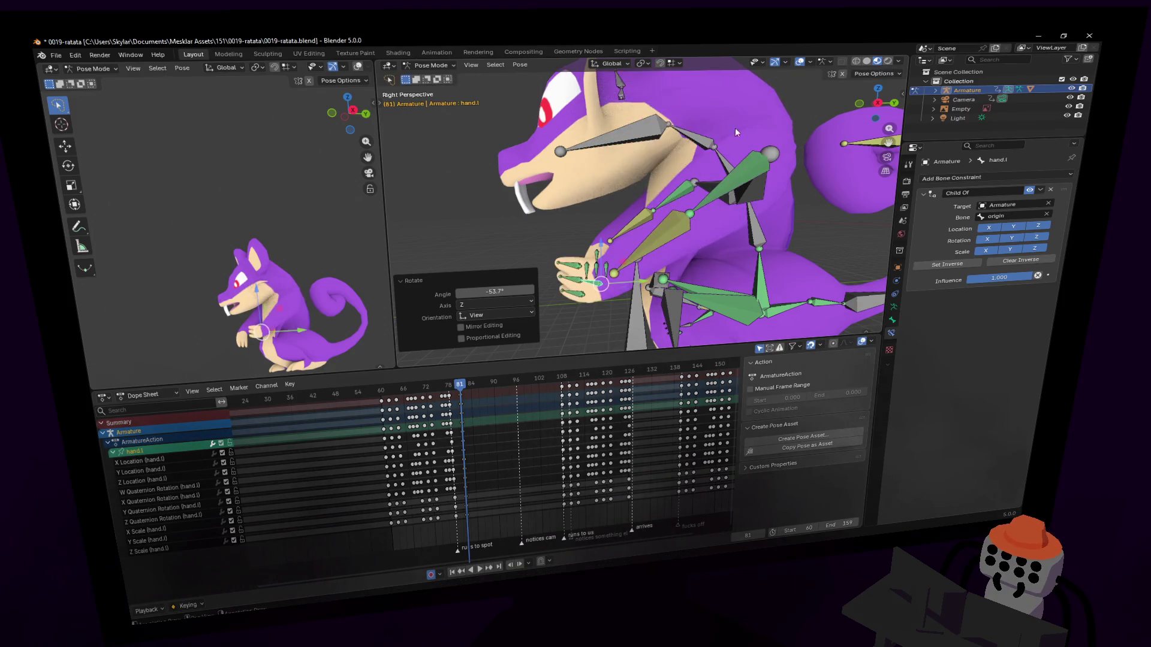
key("g")
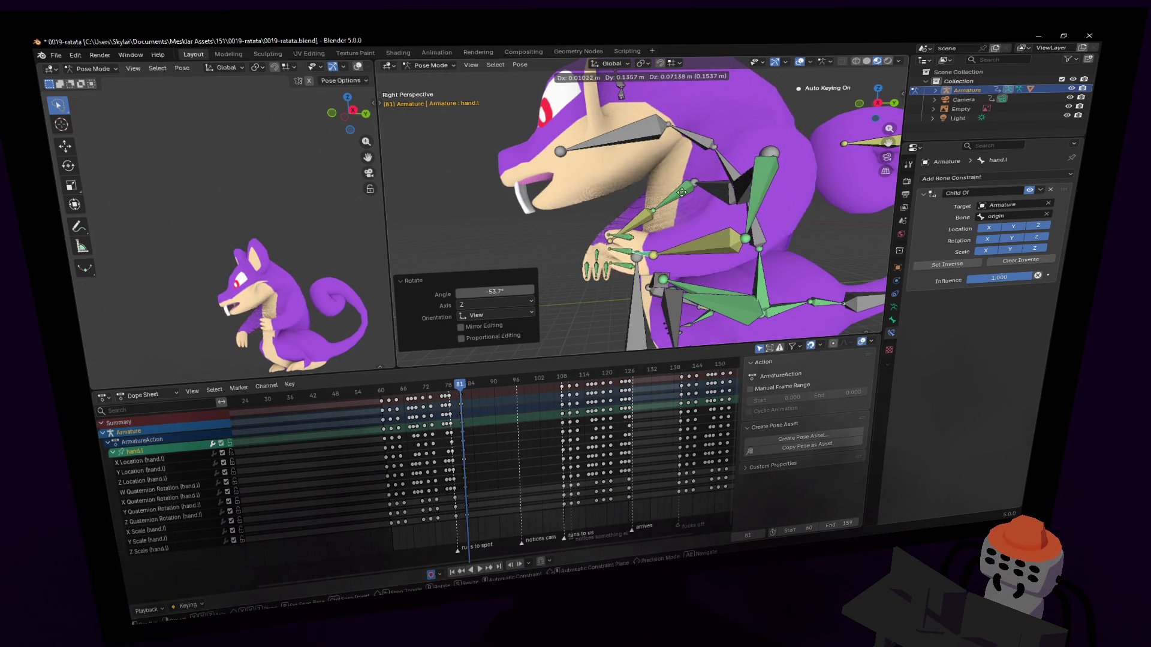
left_click(810, 141)
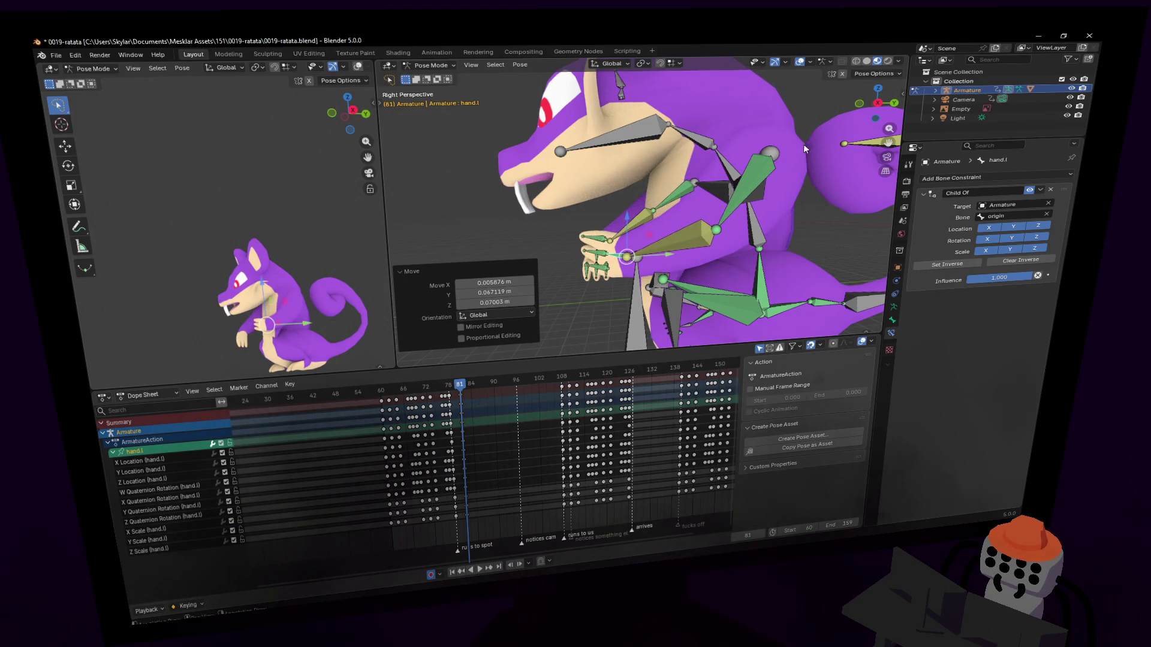
Start scaling spine3, then cancel the scale.
left_click(789, 166)
left_click(730, 168)
key("s")
right_click(781, 108)
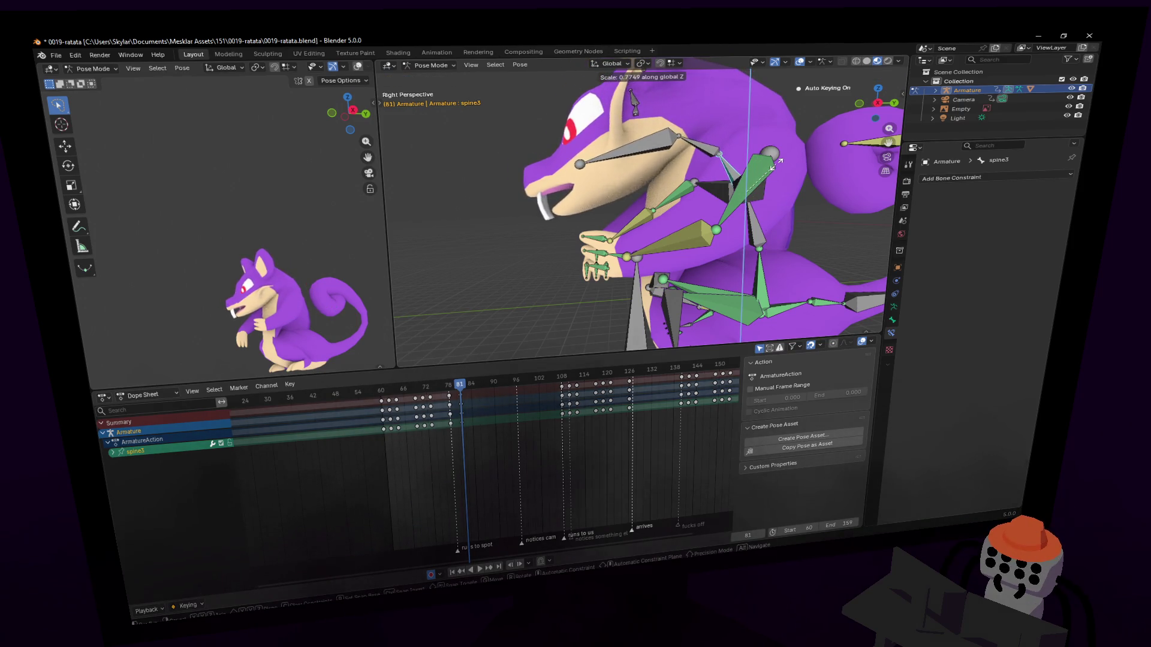
Stretch spine2 along Z and rotate spine1 to straighten the back.
left_click(757, 228)
key("s")
key("z")
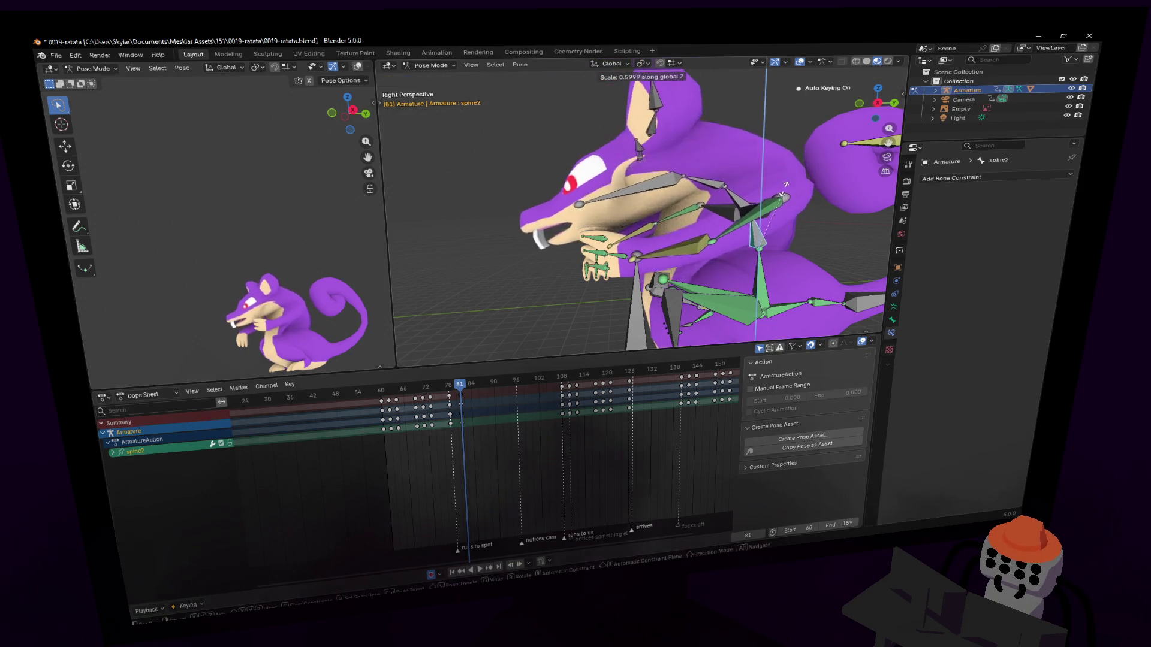
left_click(784, 145)
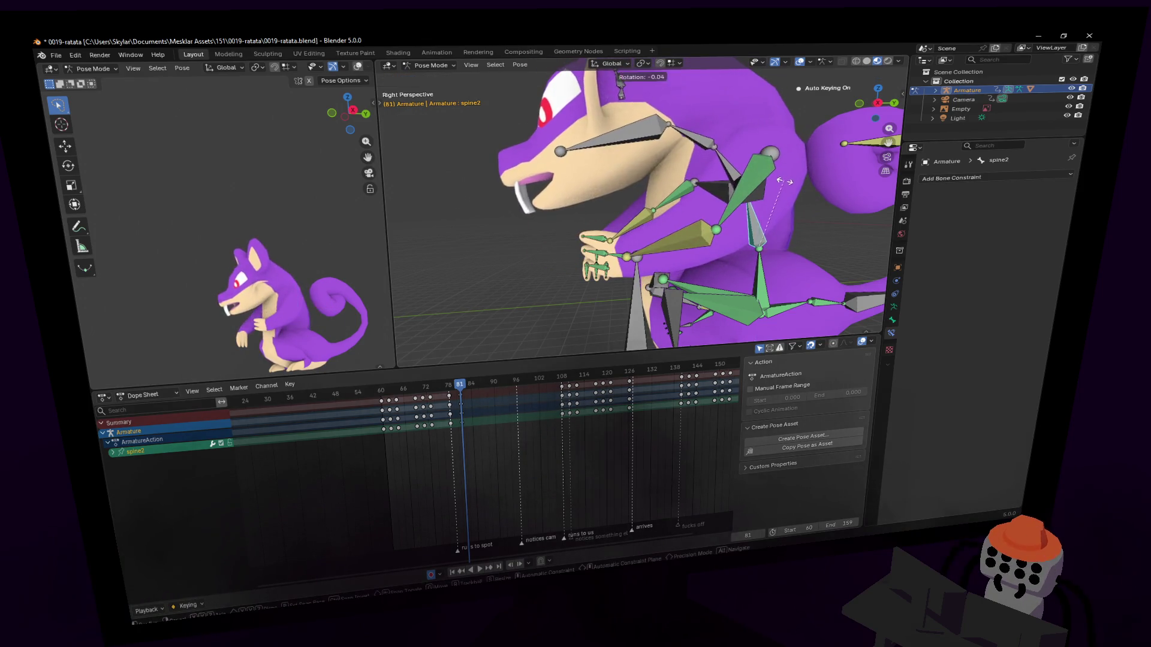
left_click(763, 271)
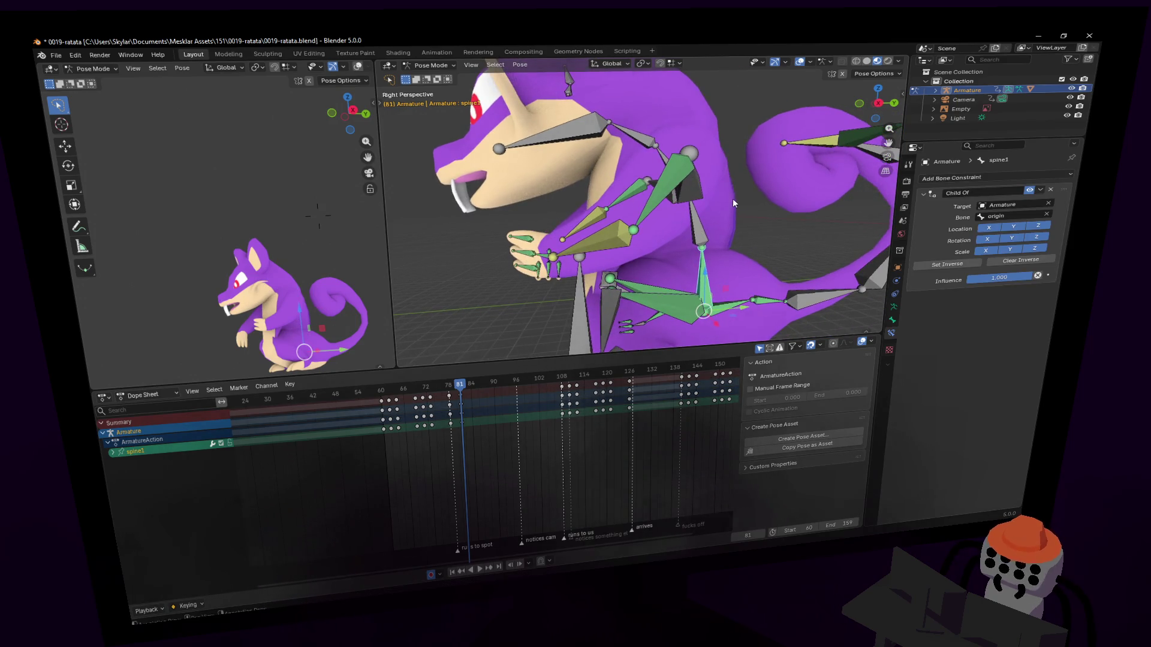
key("r")
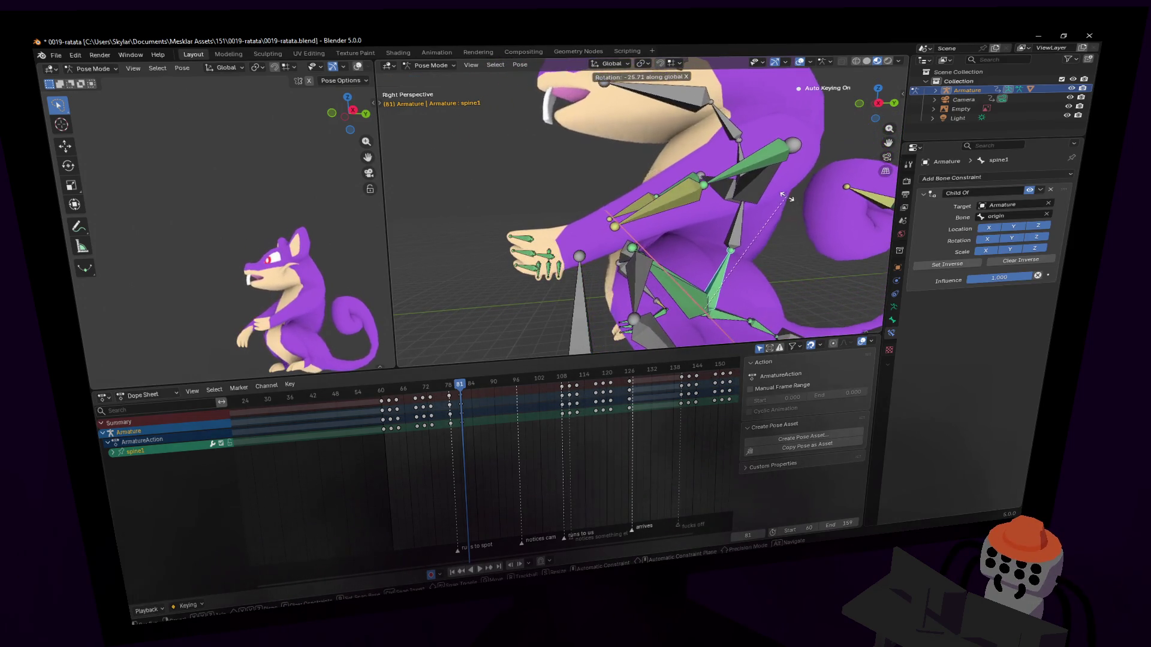
left_click(759, 175)
Enable X-axis pose mirroring and tilt the left hip 22.4° about X.
left_click(678, 288)
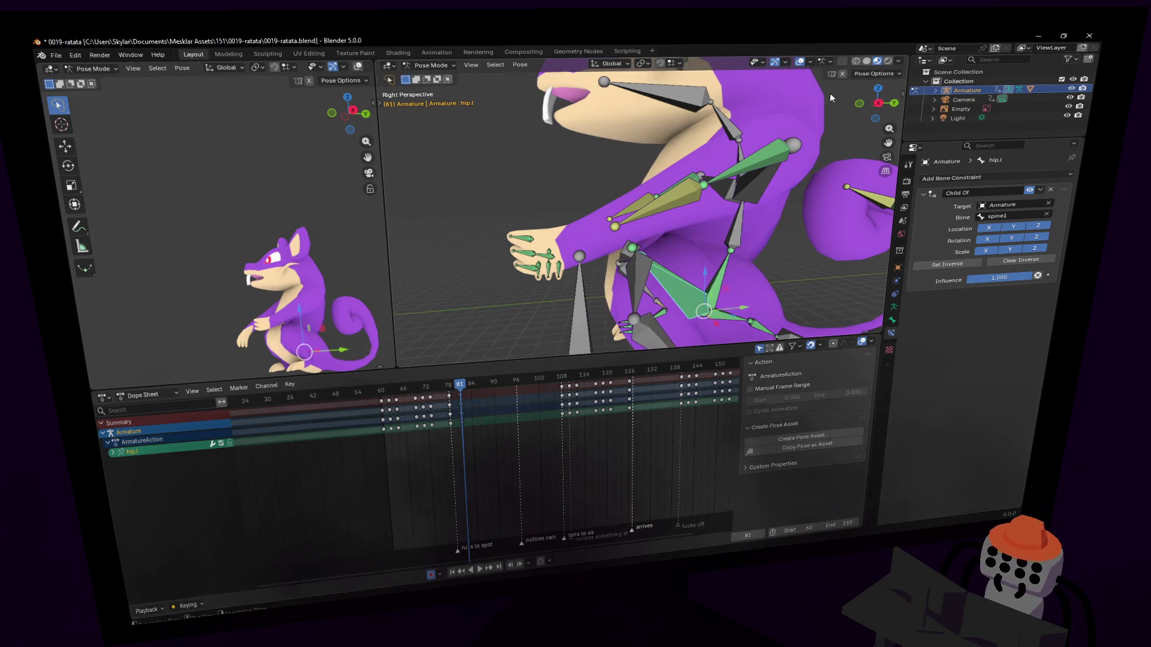
left_click(843, 73)
key("r")
key("x")
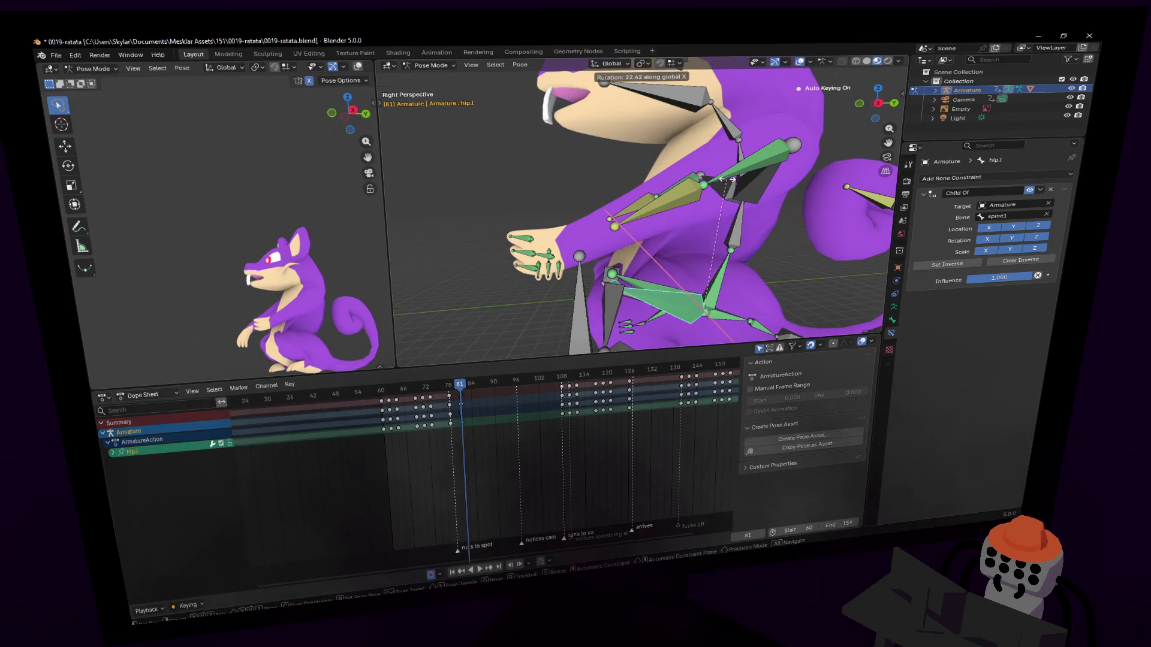
left_click(741, 176)
scroll(741, 176, "down", 3)
middle_click_drag(740, 176, 753, 146)
scroll(753, 146, "up", 4)
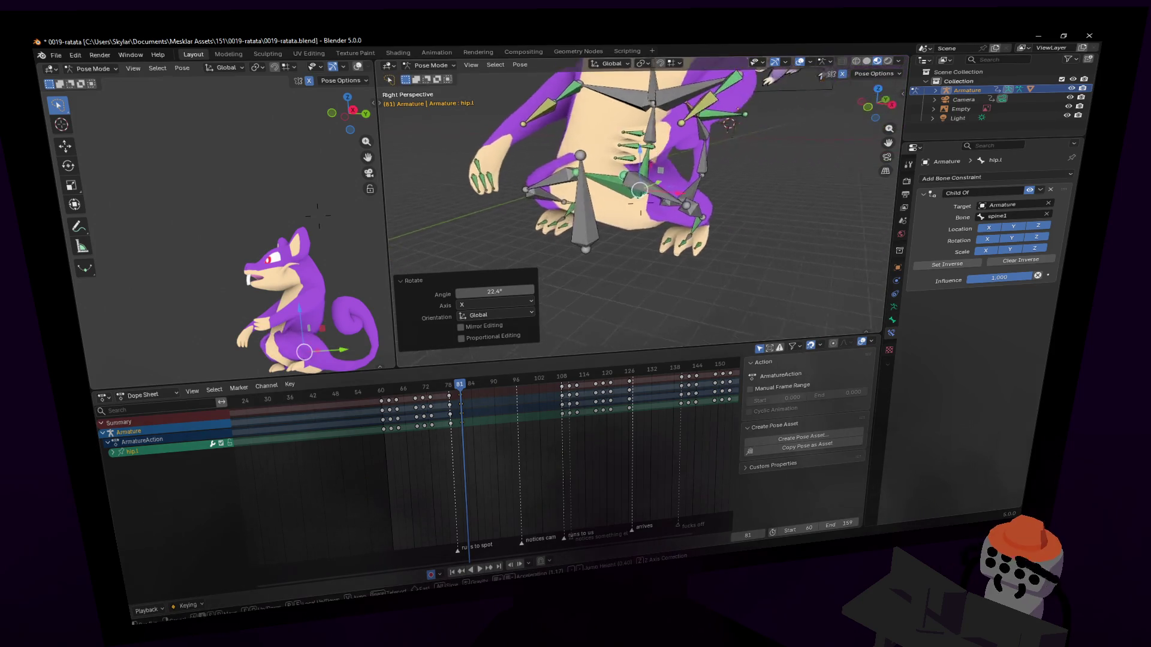
Try further rotations of the left hip, cancelling each one.
key("r")
key("z")
key("z")
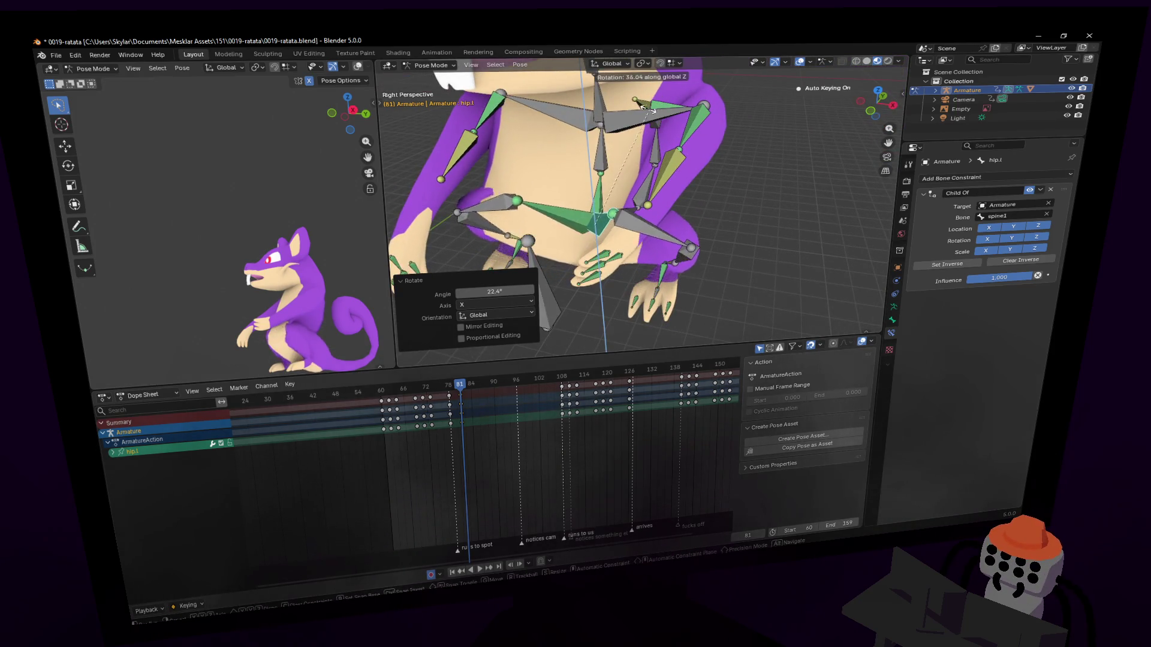
right_click(676, 126)
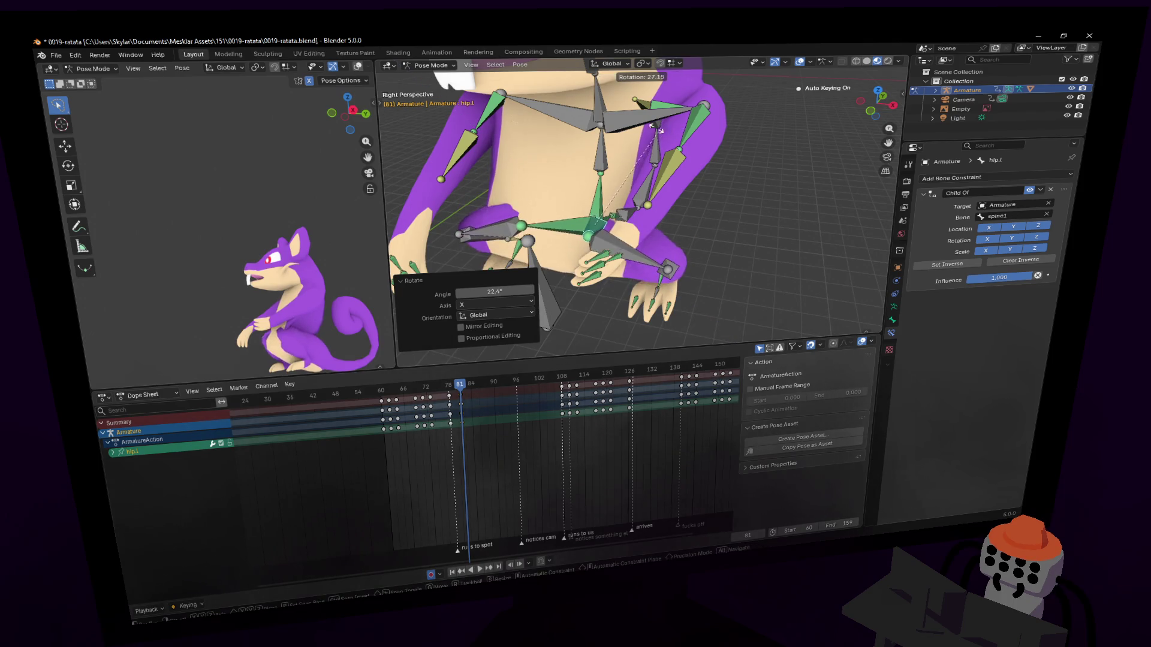
scroll(663, 133, "down", 2)
scroll(606, 128, "up", 5)
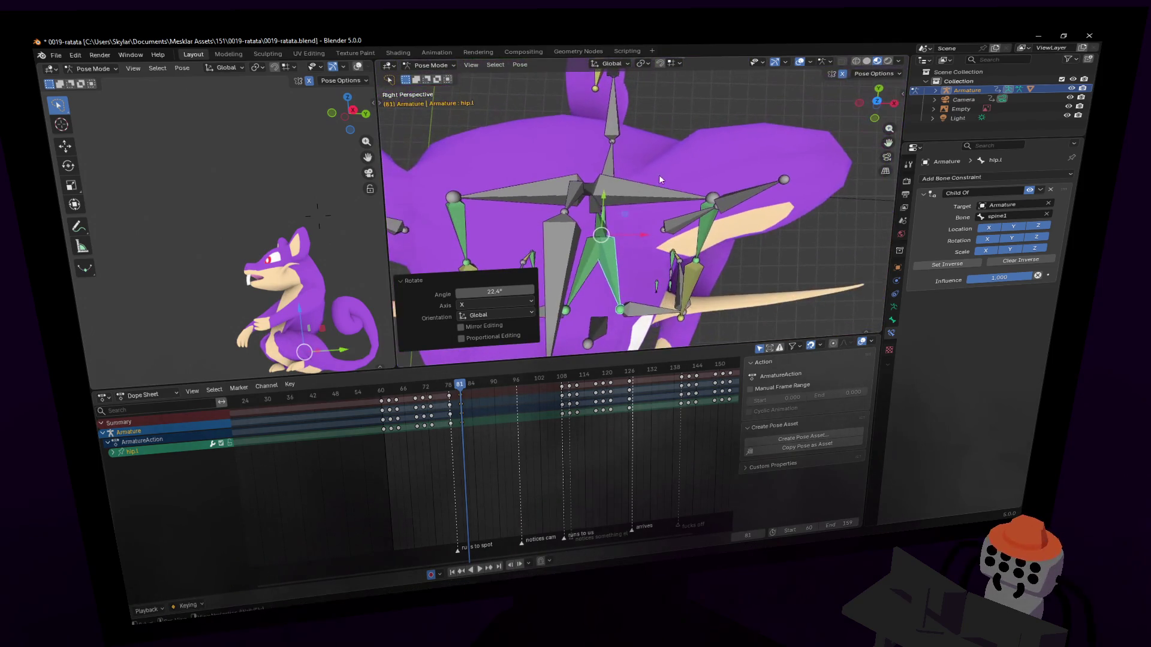
key("r")
key("Escape")
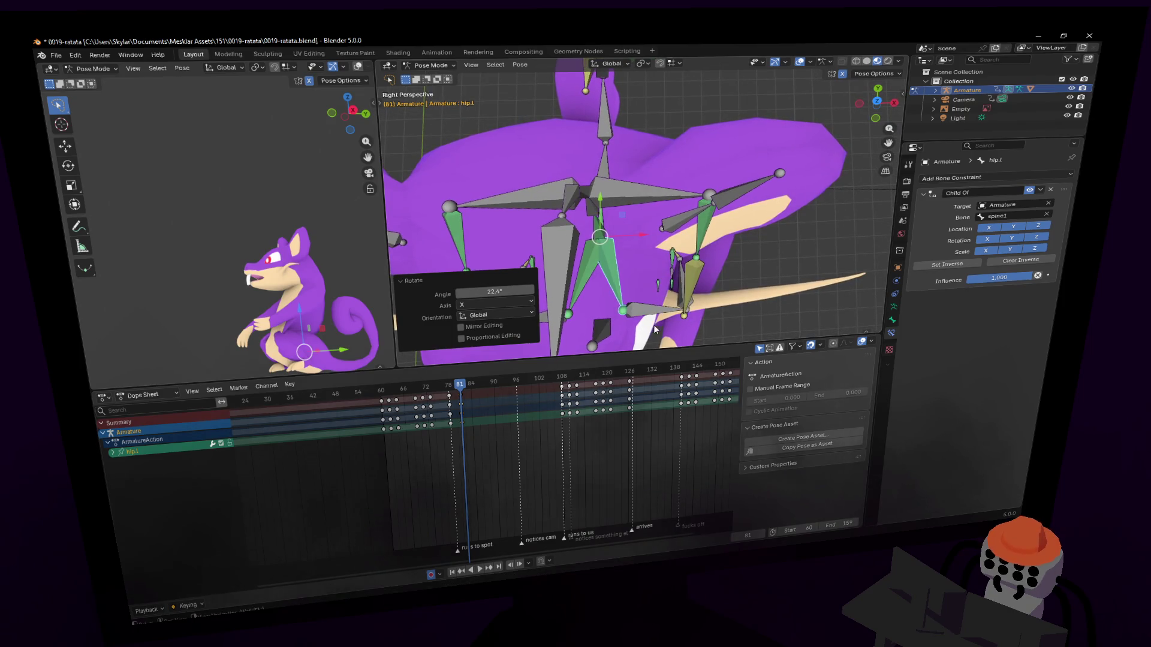
Rotate the upper left leg, then fly the view in to the leg and foot.
left_click(689, 243)
key("r")
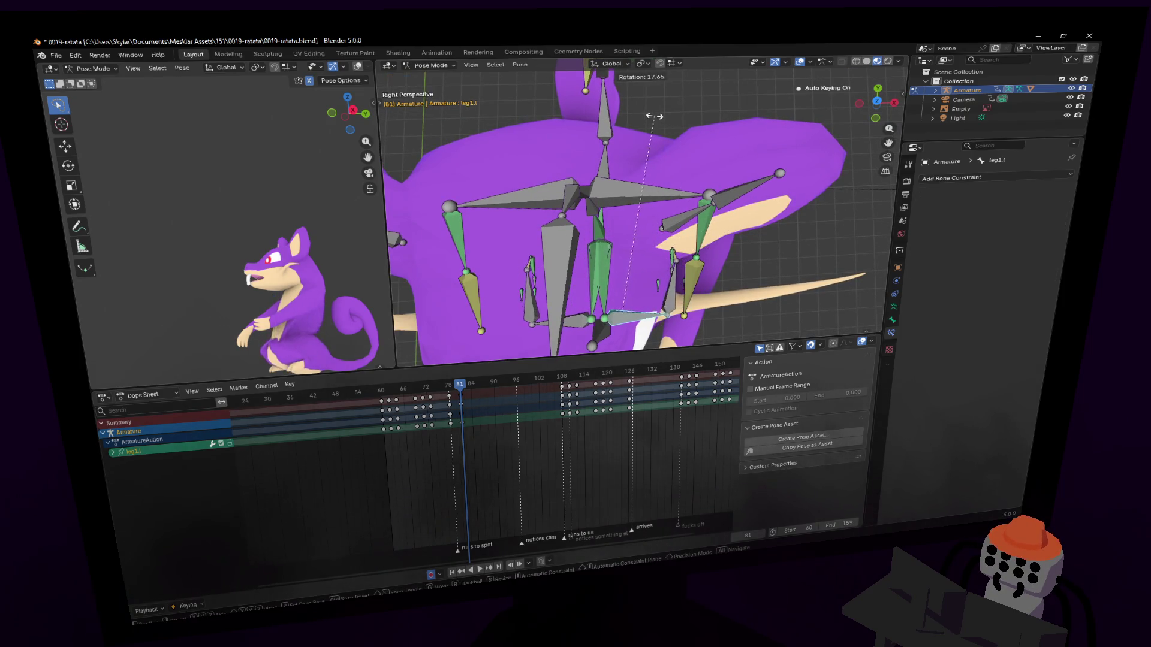
left_click(681, 232)
key("shift+grave")
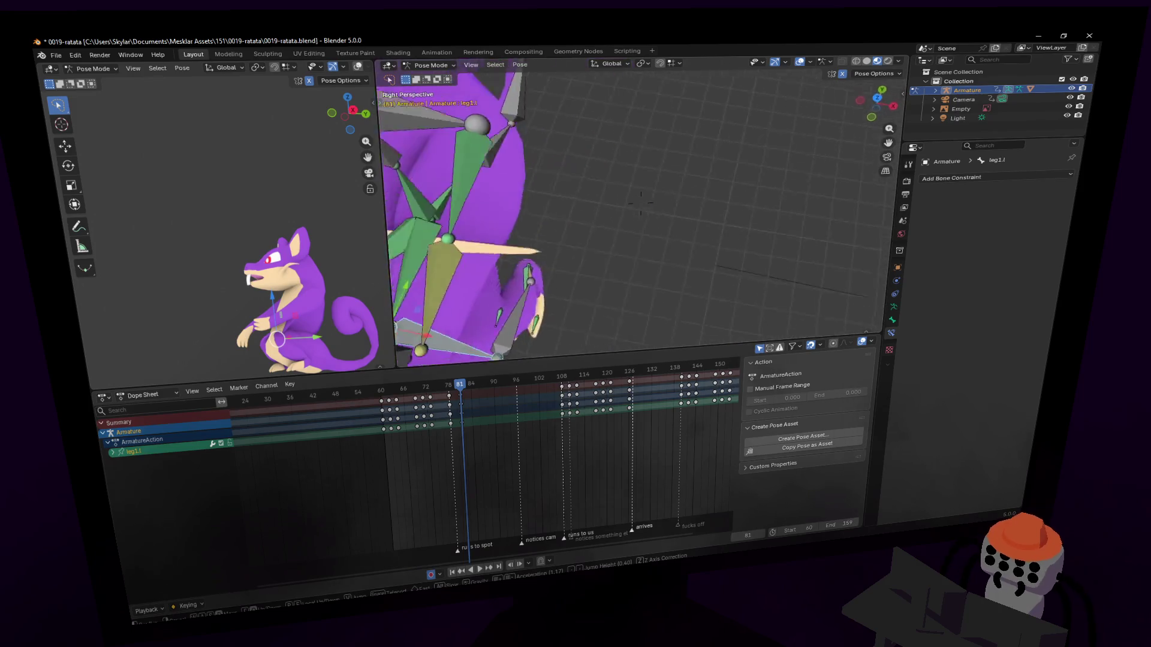
key("w")
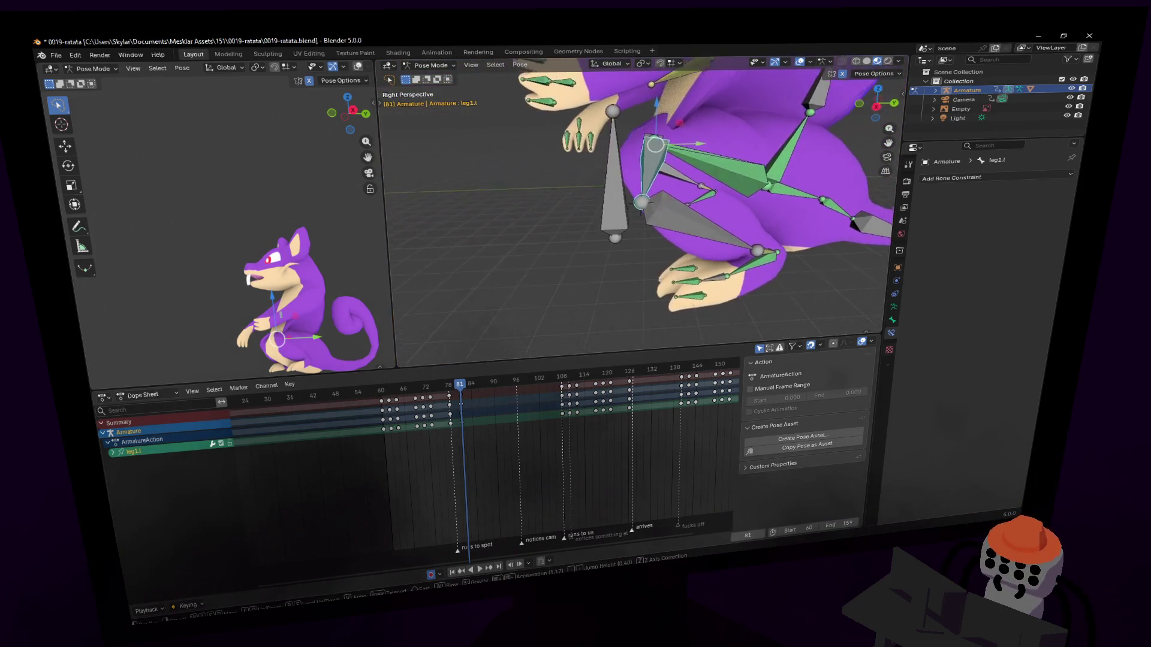
left_click(654, 260)
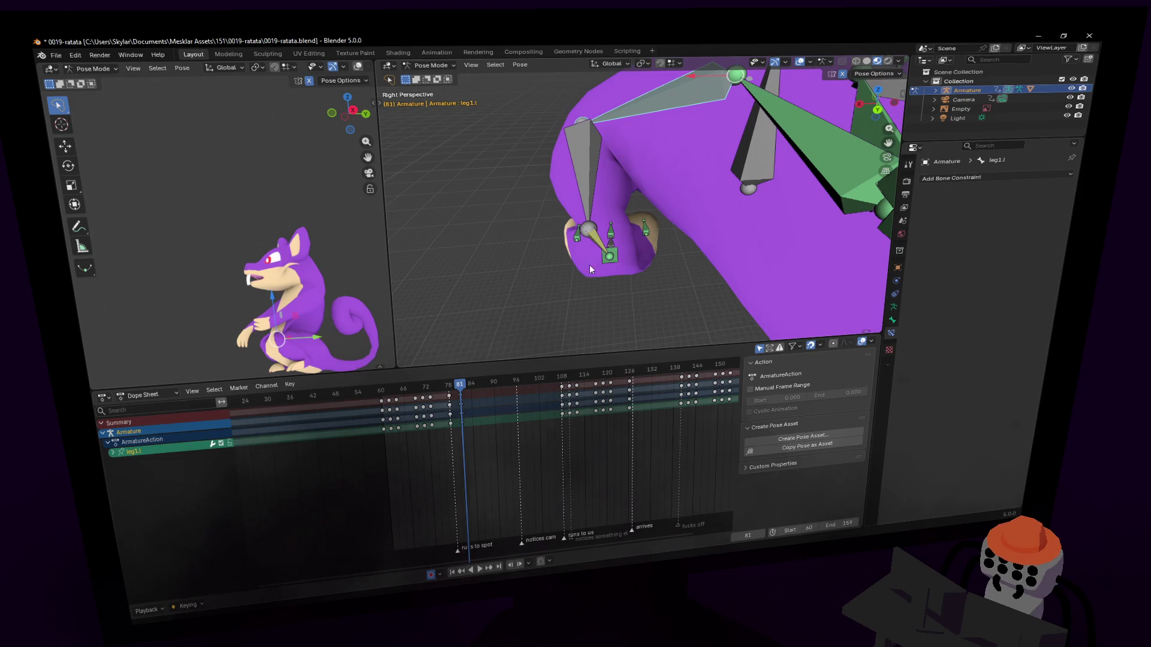
key("shift+grave")
left_click(654, 221)
Rotate foot.l 24.5° about Z and slide it 0.10271 m along X.
left_click(652, 216)
key("KP_Decimal")
key("r")
key("z")
left_click(609, 250)
key("g")
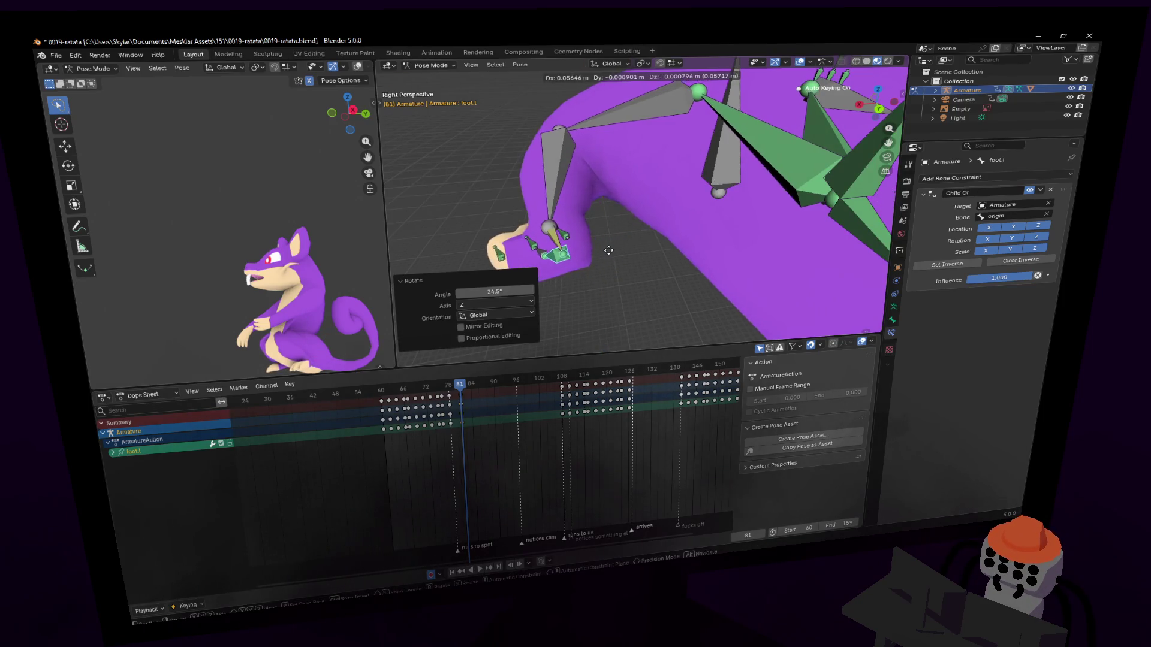
key("x")
left_click(593, 252)
scroll(578, 254, "down", 5)
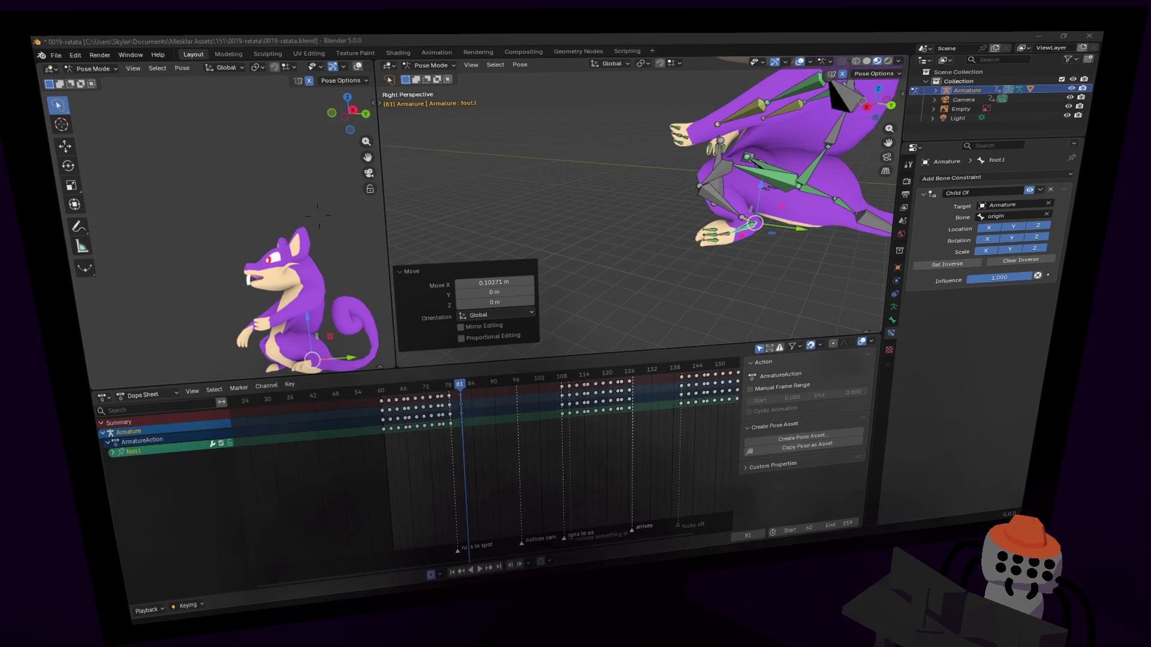
Drag the Chrome window with Google Images 'rat sitting' results over Blender.
mouse_move(1145, 120)
left_mouse_down()
mouse_move(1145, 105)
mouse_move(778, 75)
mouse_move(848, 71)
left_mouse_up()
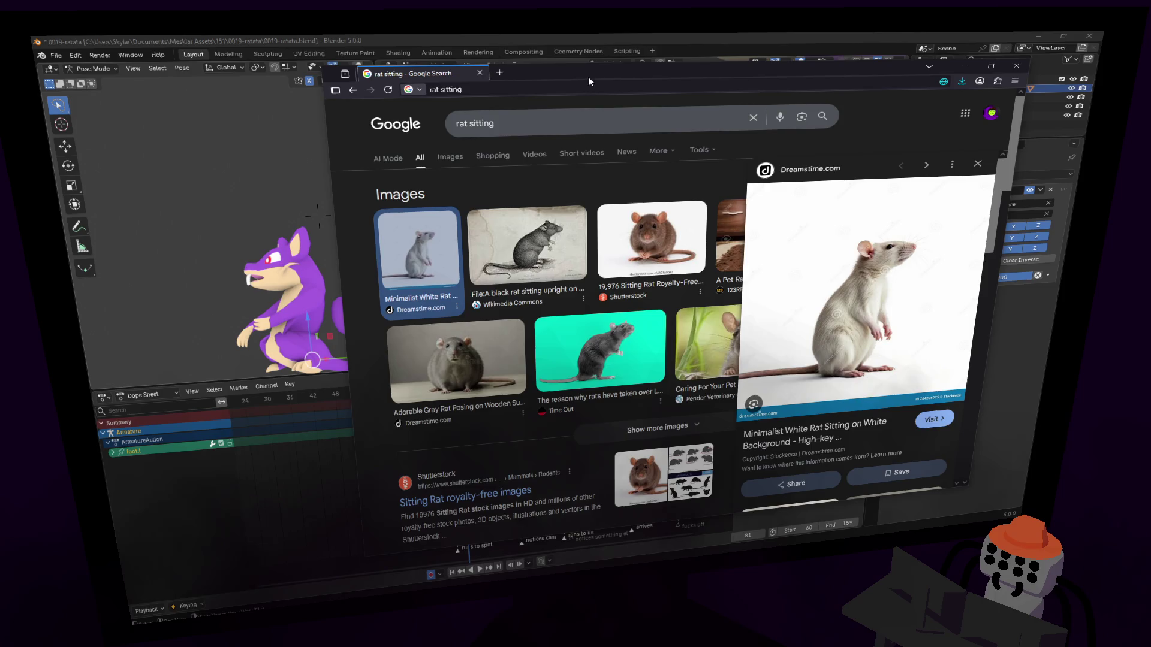
Minimize the Chrome reference window to reveal the Blender rig.
left_click(965, 65)
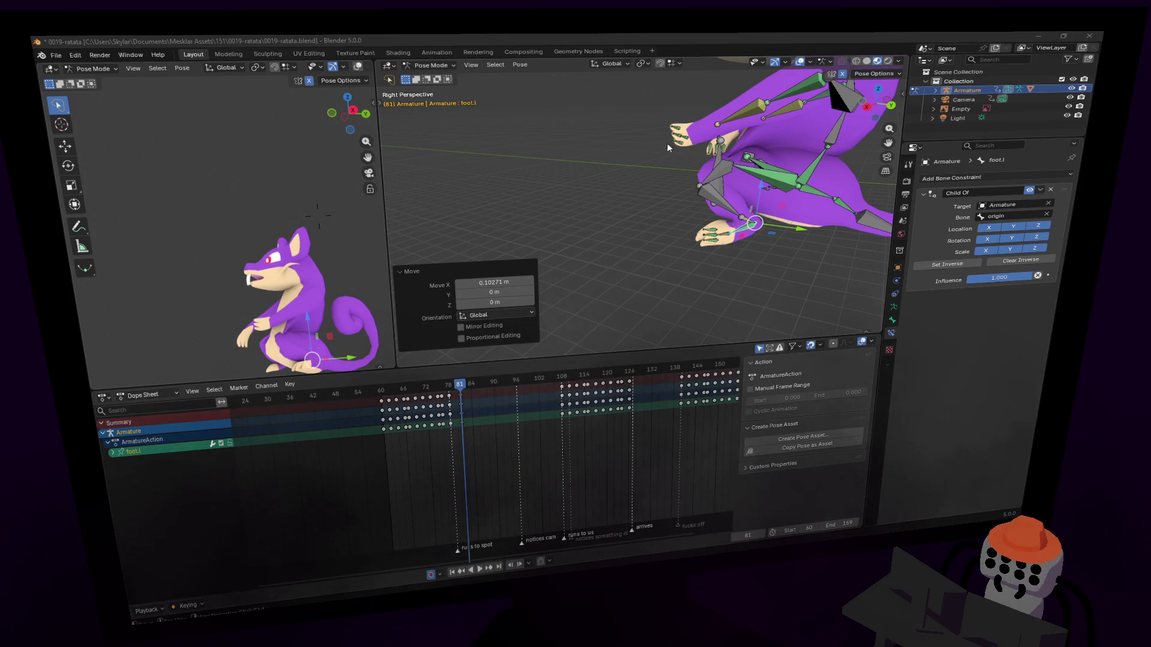
Undo the last change and rotate spine1 about the global X axis.
middle_click_drag(764, 190, 722, 221)
key("ctrl+z")
key("r")
key("x")
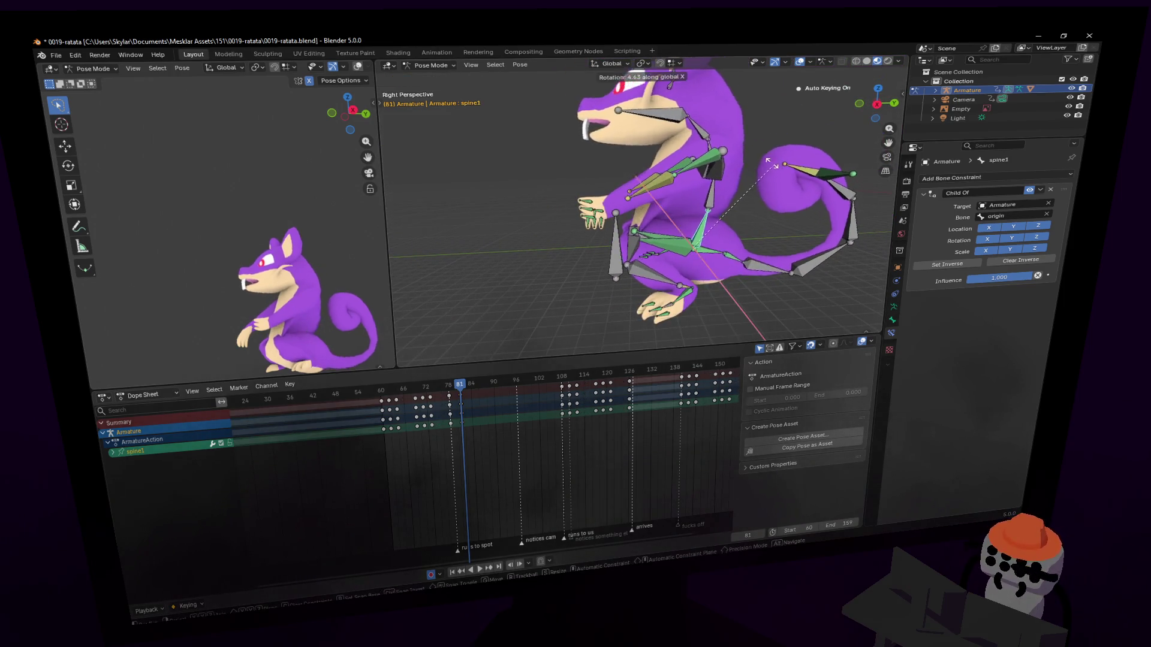
left_click(680, 224)
Rotate the left hip bone to -65° about Z.
left_click(663, 246)
middle_click_drag(662, 246, 634, 236, "shift")
key("r")
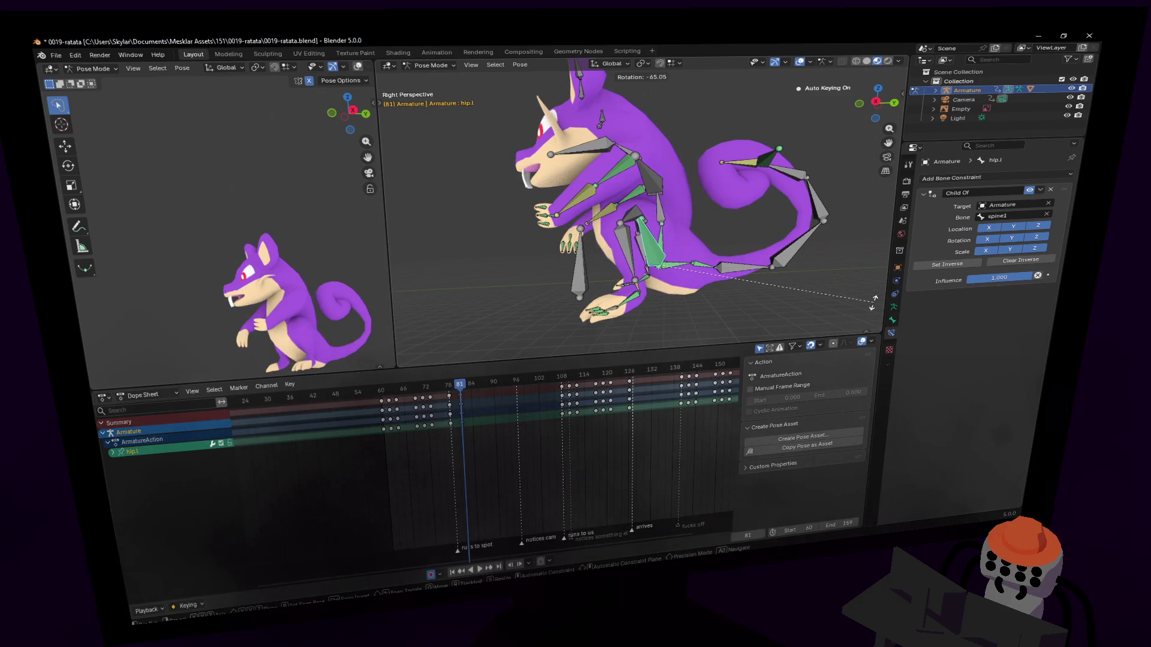
left_click(842, 293)
scroll(705, 311, "up", 5)
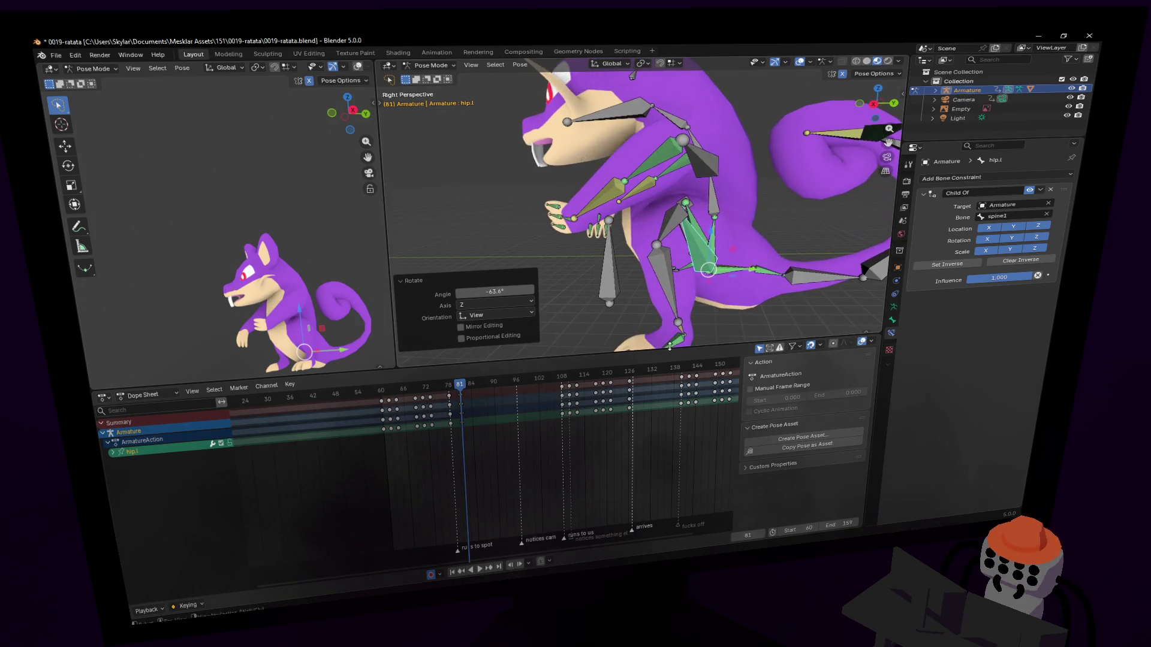
Turn foot.l -18.5° about Z, then cancel a Y-axis move of the foot.
left_click(688, 297)
key("r")
key("z")
left_click(730, 285)
middle_click_drag(730, 285, 694, 252, "shift")
key("g")
key("y")
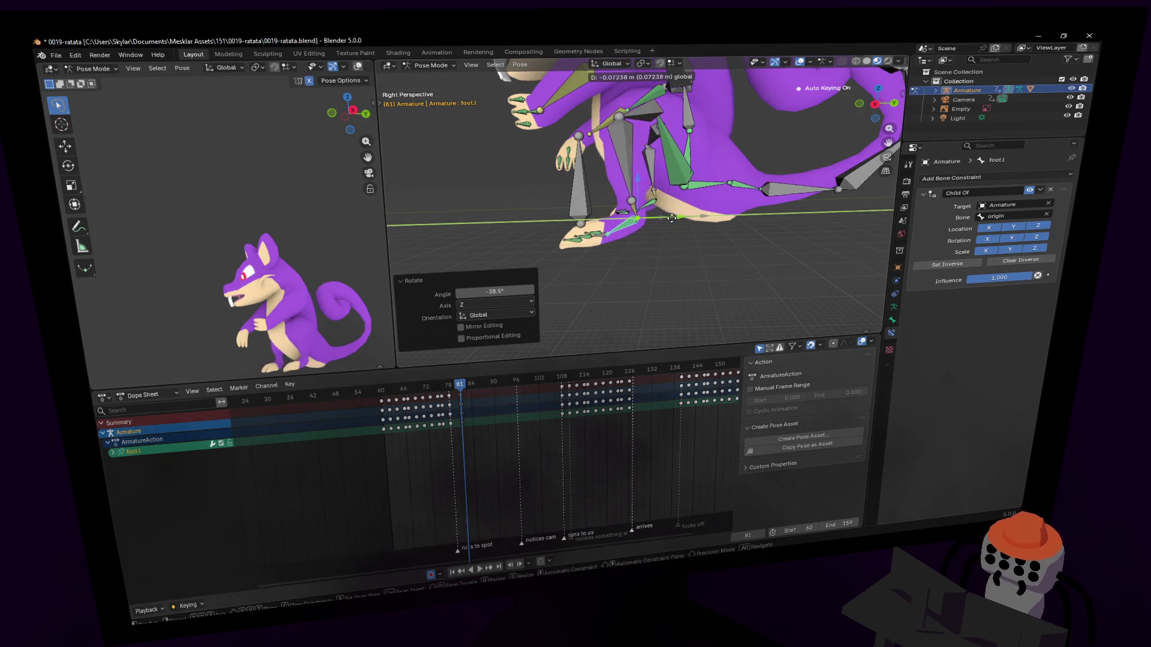
key("Escape")
left_click(746, 181)
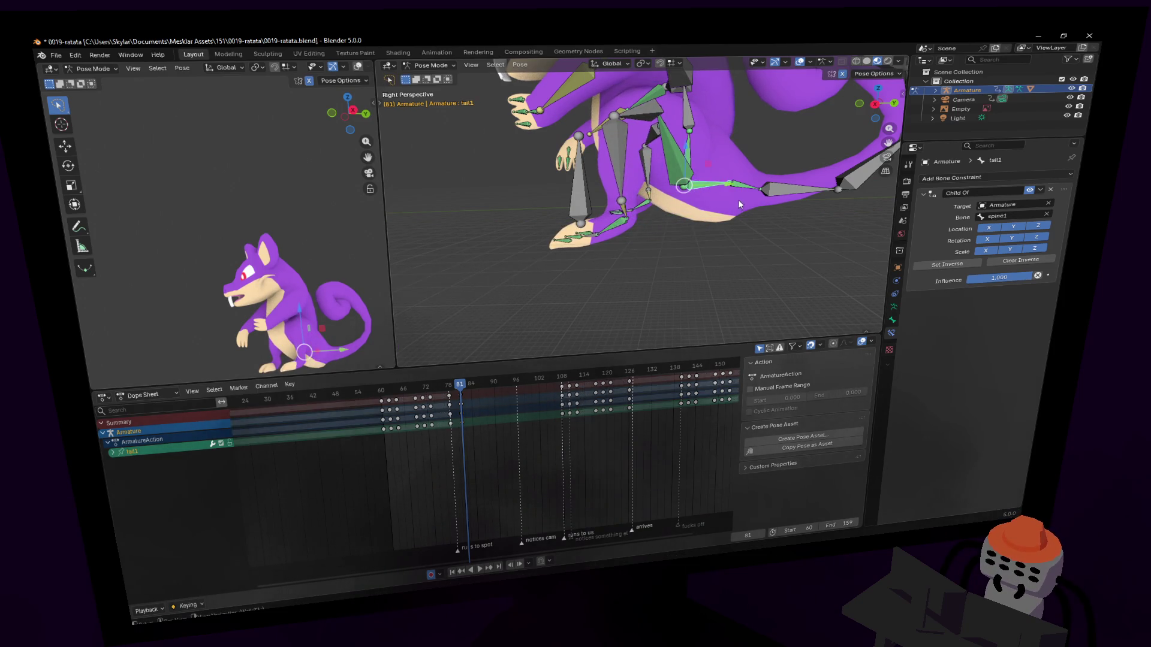
Rotate the tail base bone and the next tail bone about X.
key("r")
key("x")
left_click(747, 86)
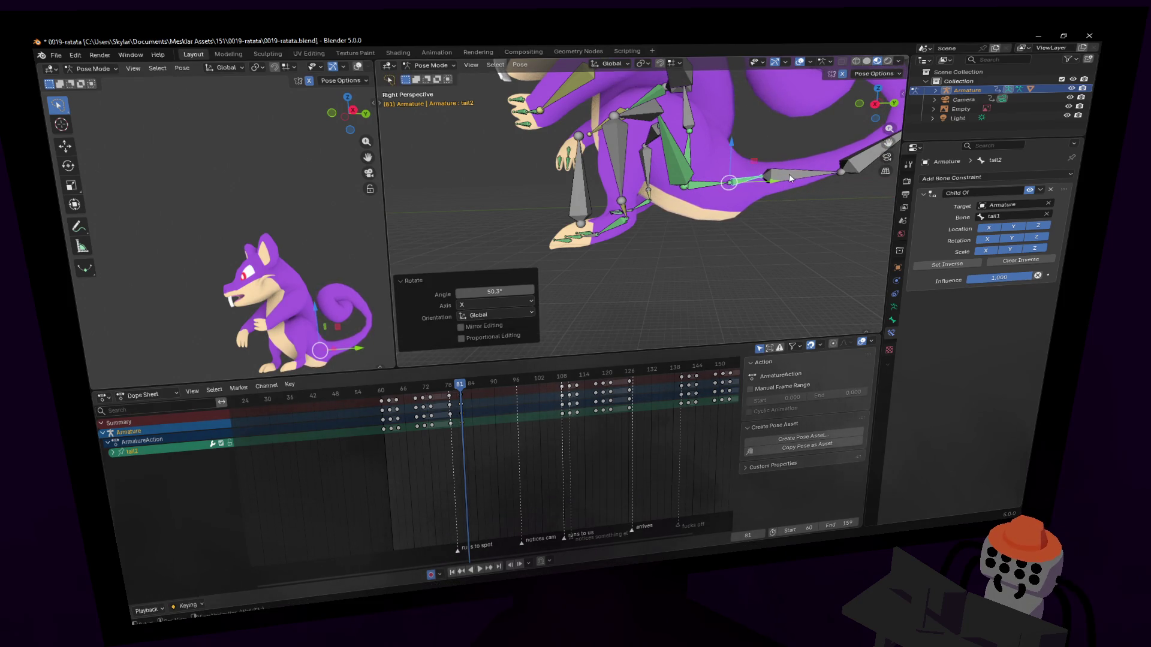
left_click(803, 176)
key("r")
key("x")
left_click(752, 92)
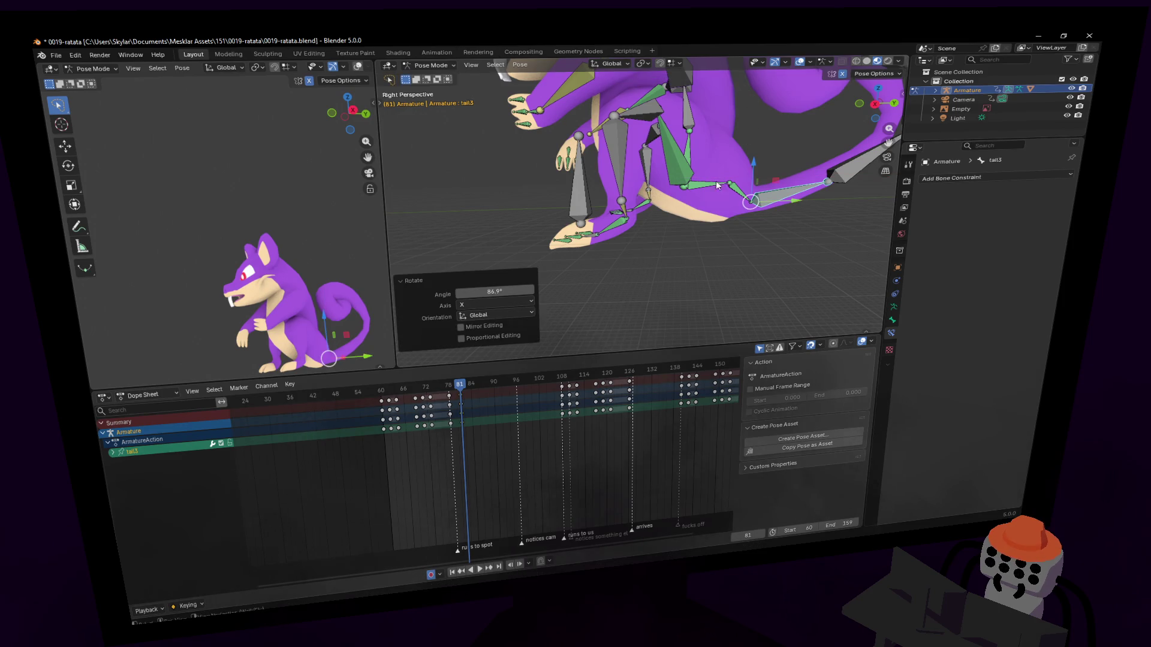
Rotate the third and second tail bones about the X axis.
left_click(719, 184)
key("r")
key("x")
left_click(708, 228)
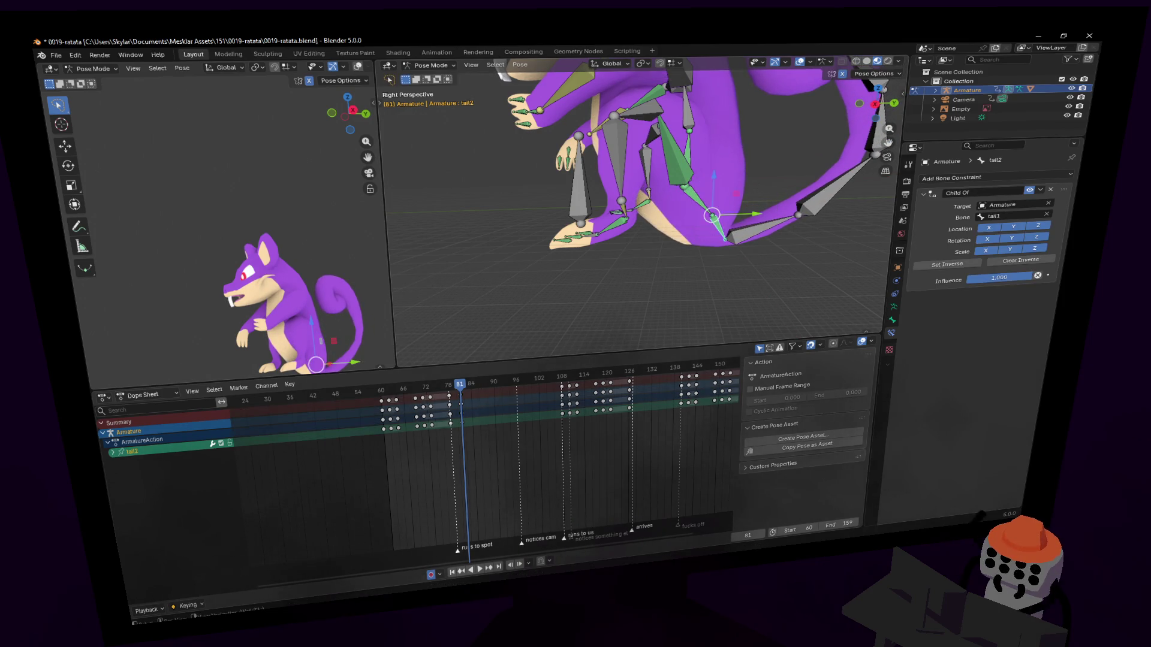
left_click(725, 232)
key("r")
key("x")
left_click(641, 247)
Move the tail tip bone to a new position instead of rotating the base.
left_click(697, 202)
key("r")
key("Escape")
scroll(798, 185, "up", 5, "shift")
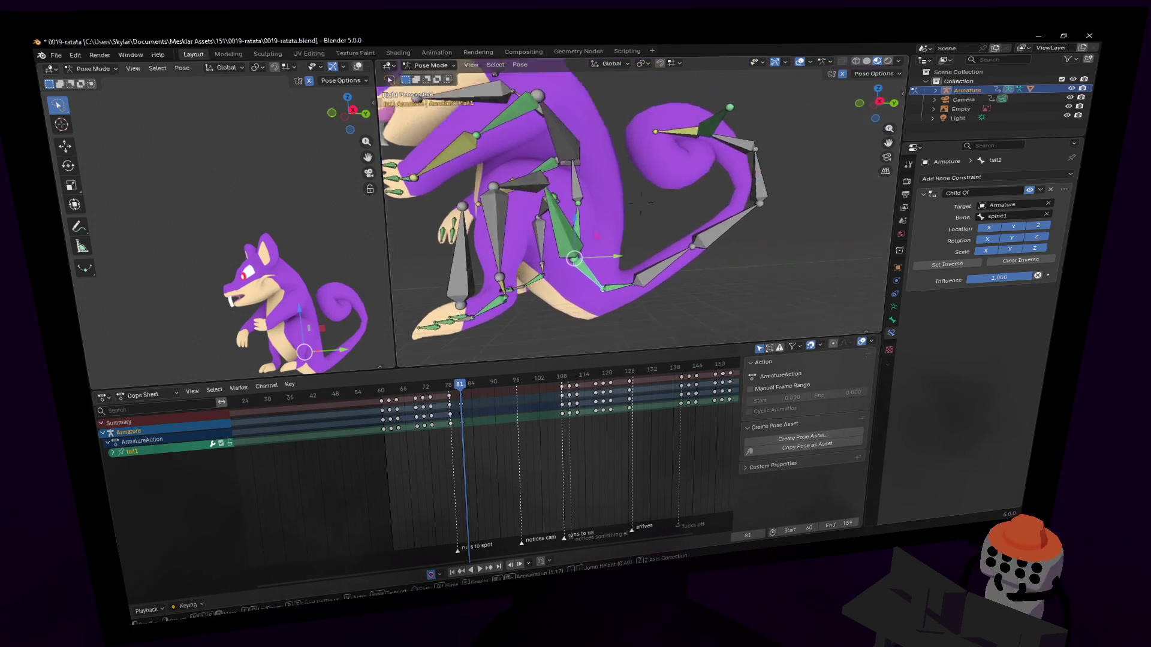
left_click(728, 157)
key("g")
left_click(699, 222)
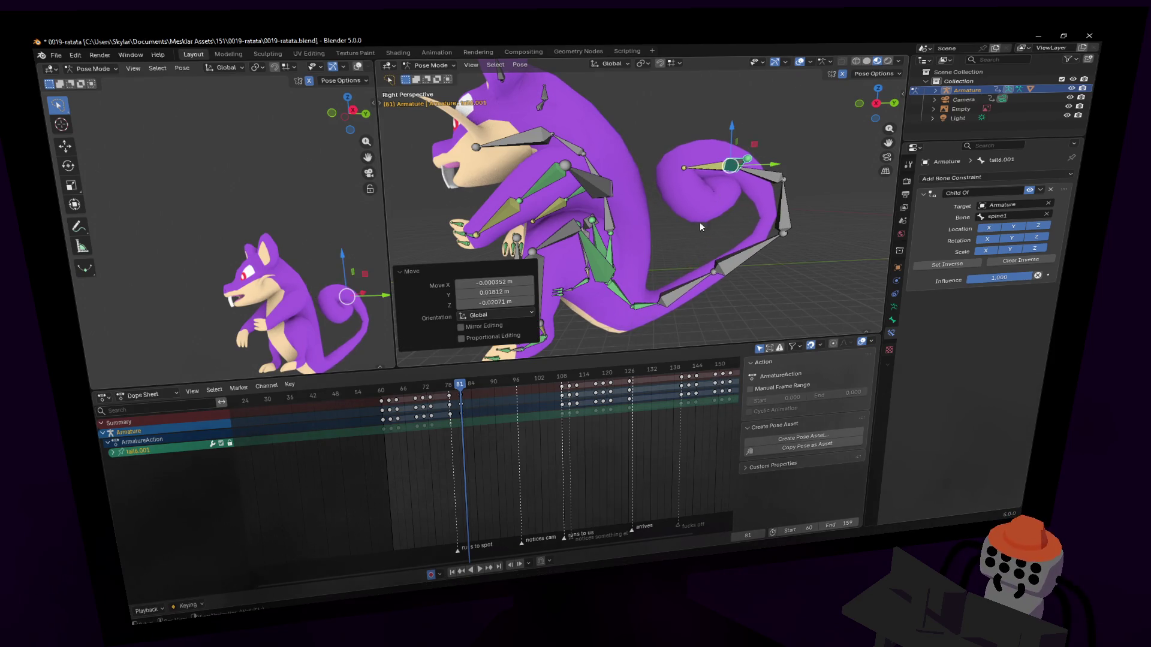
Rotate the third and second tail bones to bend the tail further.
left_click(639, 301)
key("r")
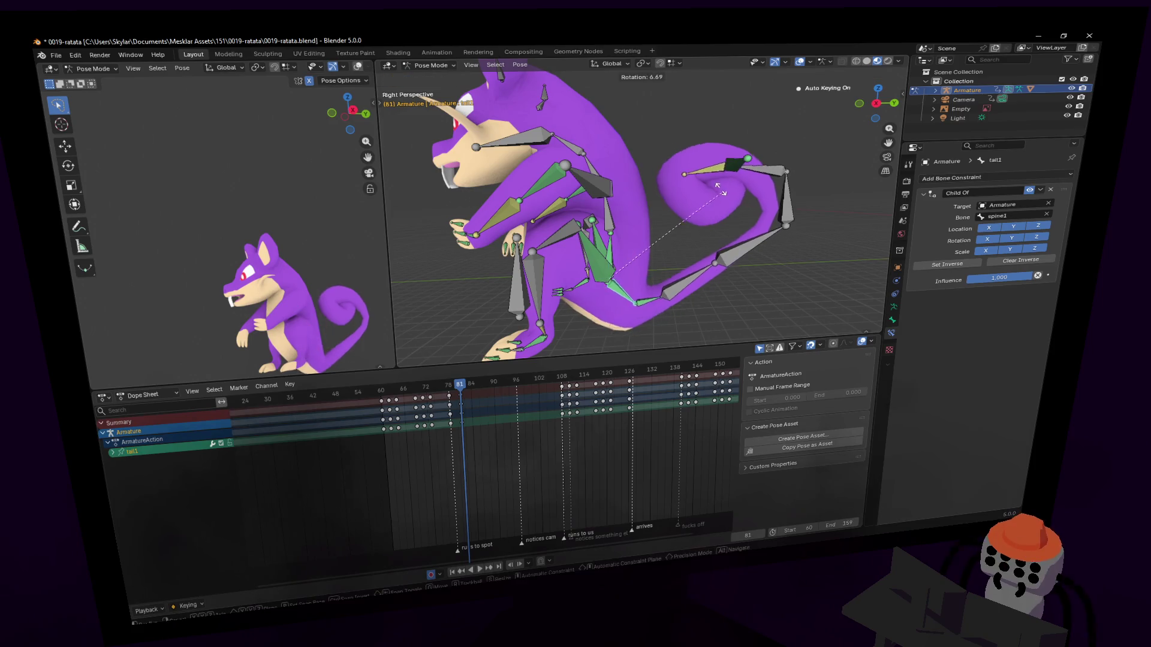
key("Escape")
key("r")
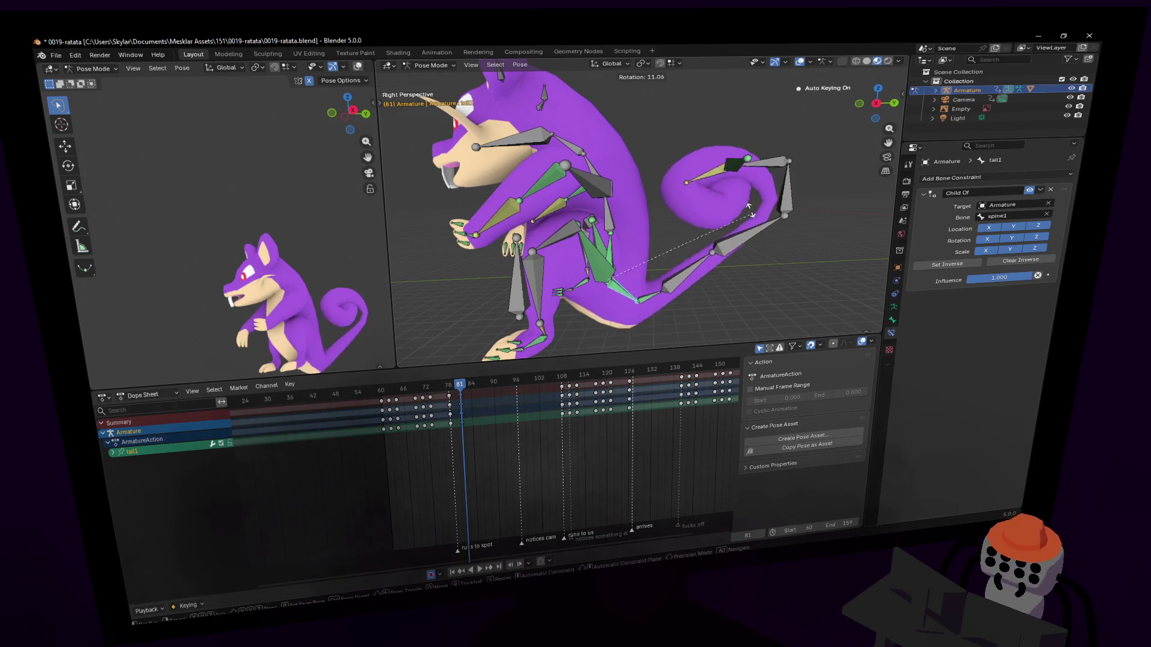
key("Escape")
middle_click_drag(711, 267, 675, 268, "shift")
left_click(675, 273)
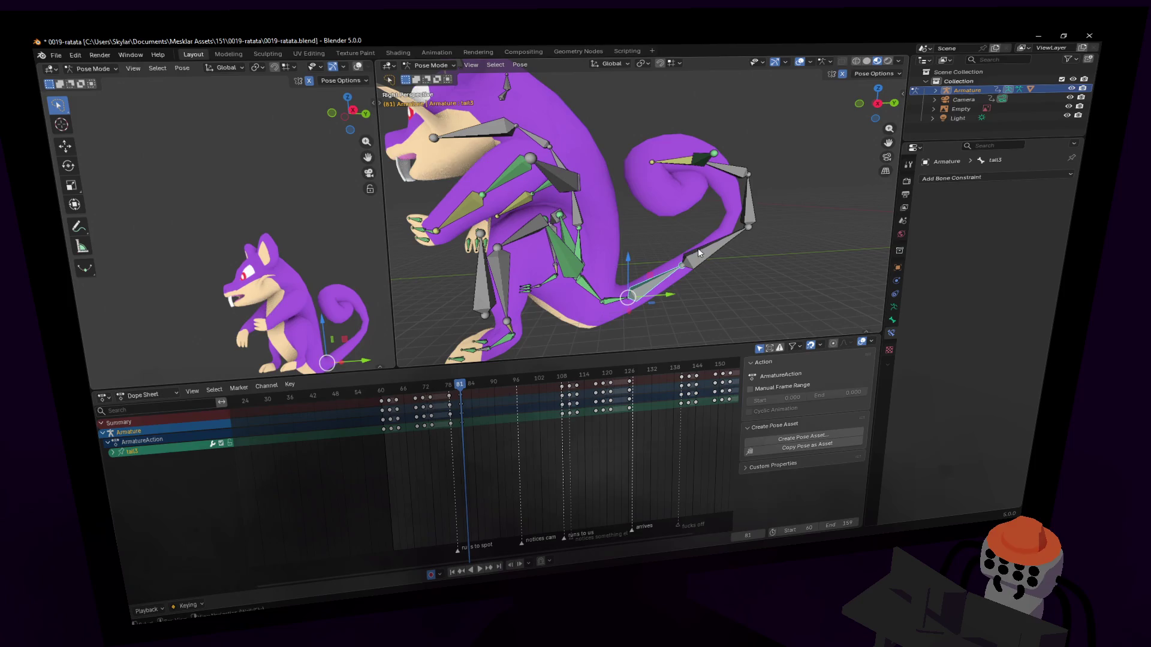
key("r")
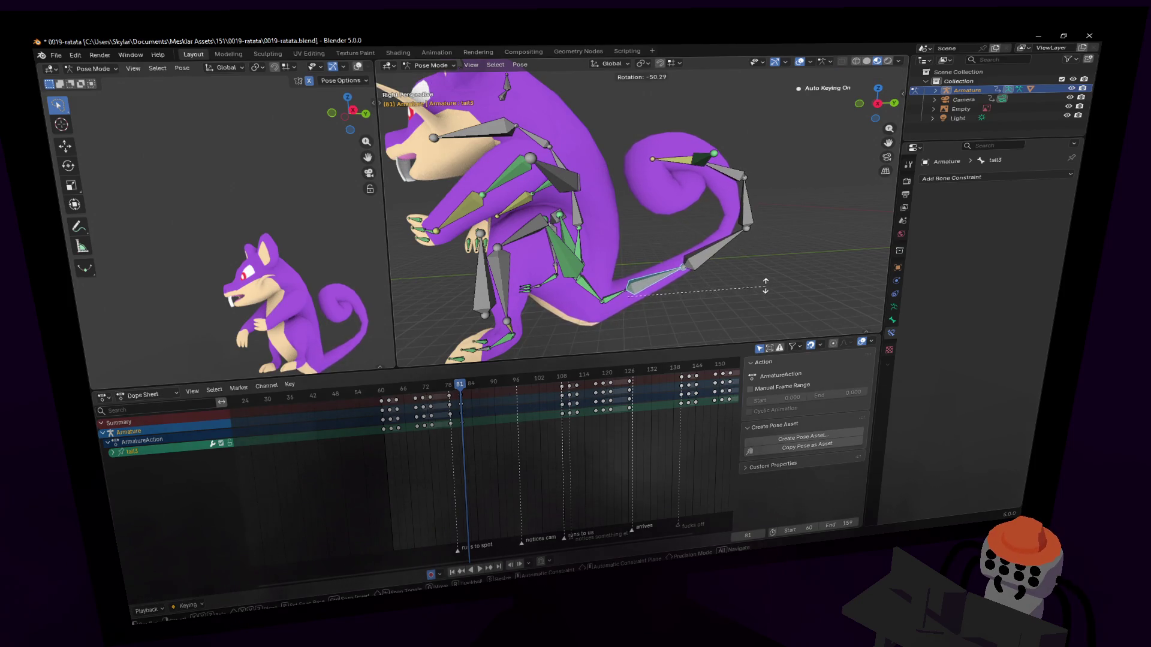
left_click(696, 268)
left_click(615, 300)
key("r")
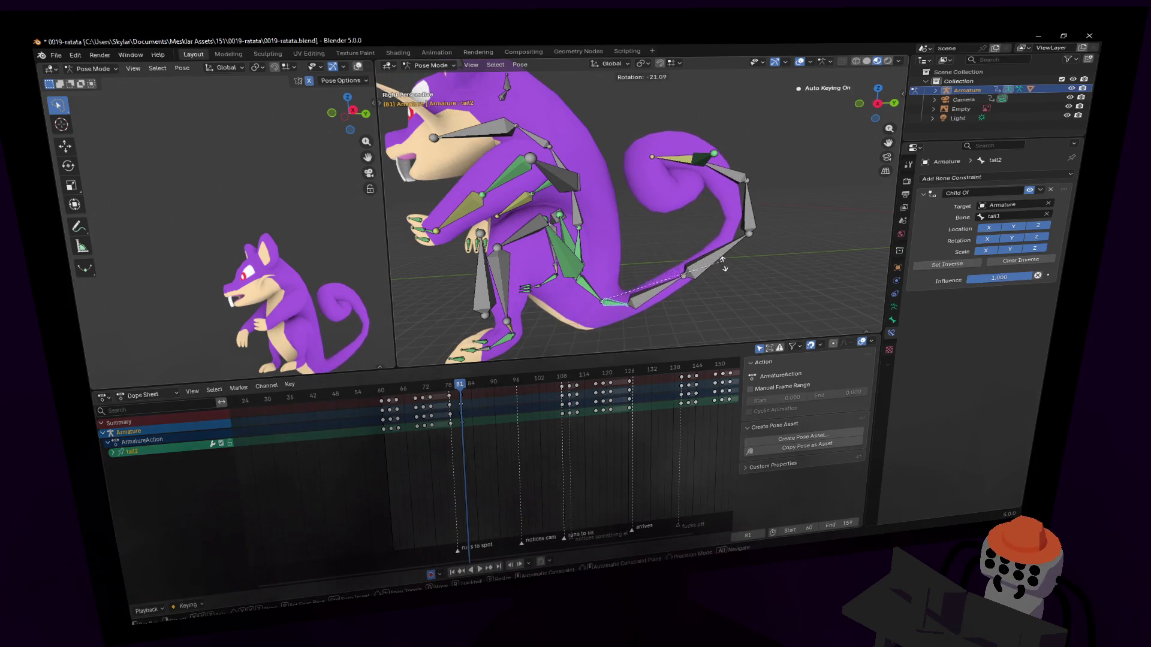
left_click(689, 283)
Rotate the tail base, fourth and third tail bones to reshape the curl.
left_click(592, 292)
key("r")
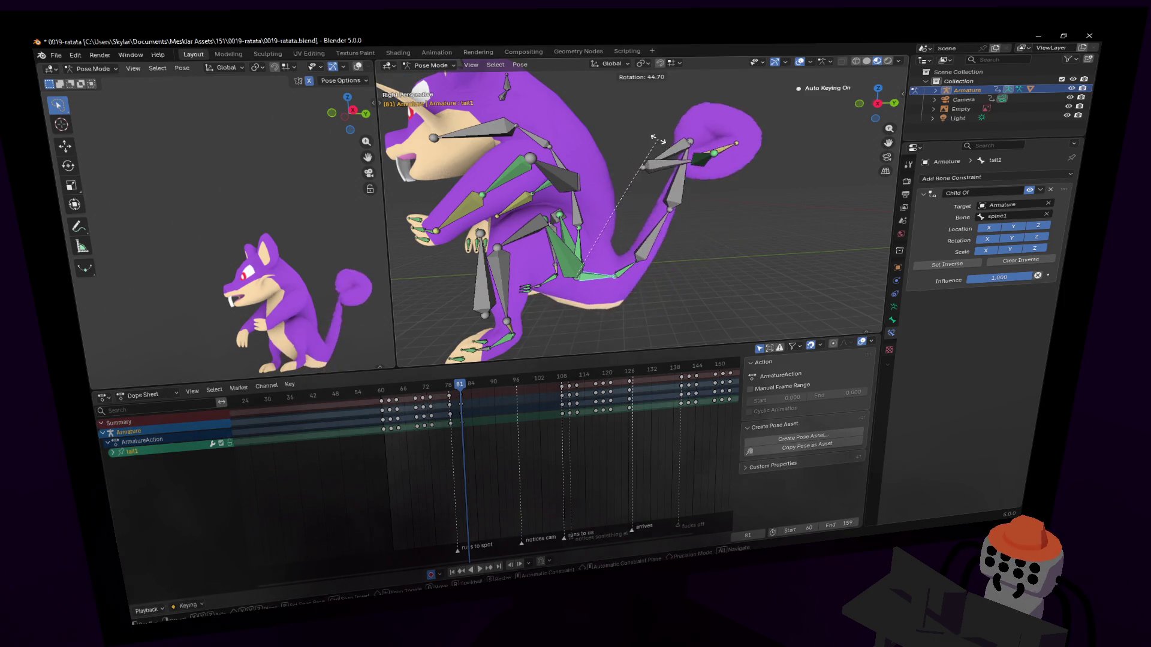
left_click(716, 262)
left_click(722, 246)
key("r")
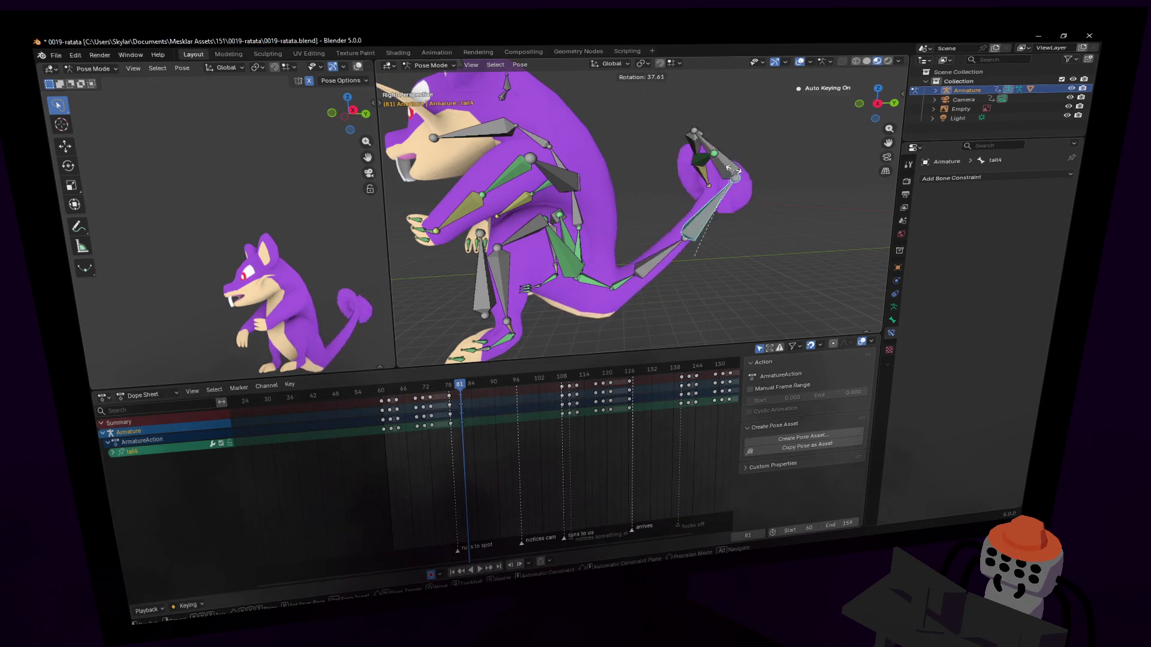
left_click(762, 192)
left_click(666, 268)
key("r")
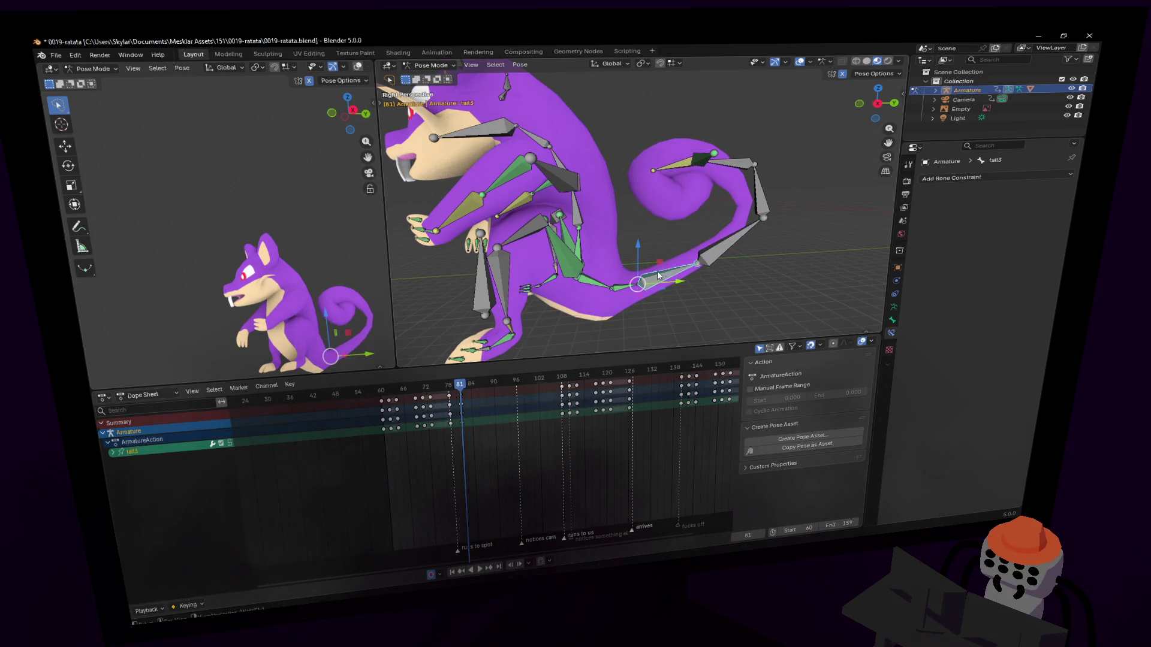
left_click(584, 279)
Raise the tail tip and rotate the tail chain upward from its base.
left_click(593, 279)
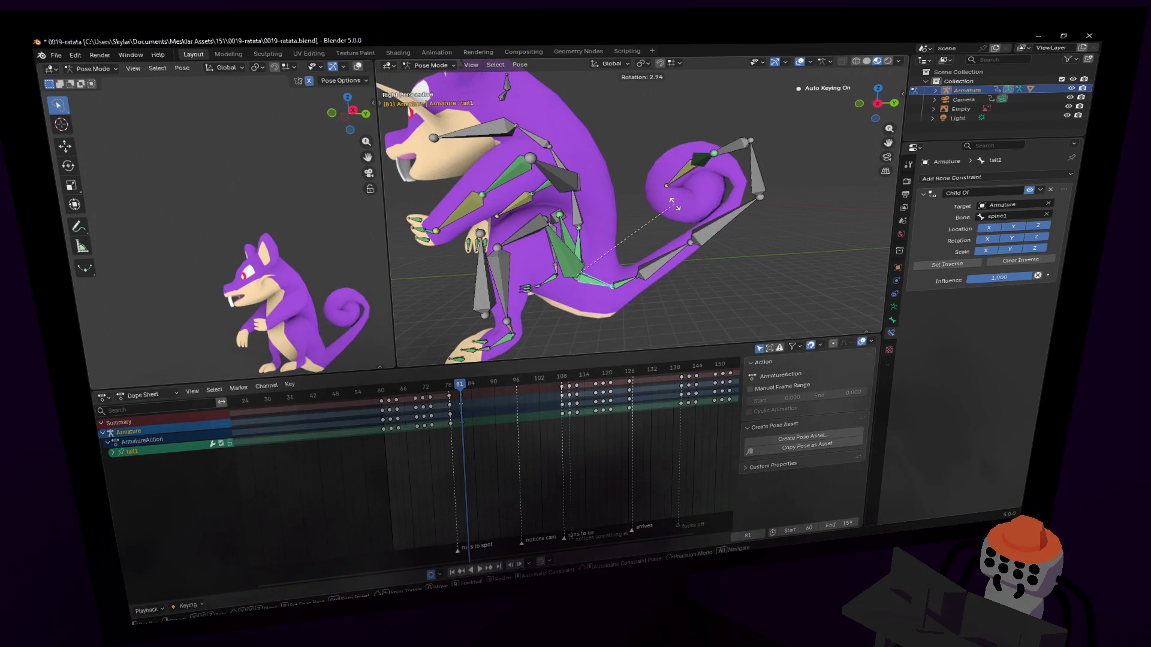
key("shift+grave")
left_click(641, 203)
left_click(699, 159)
key("g")
left_click(638, 225)
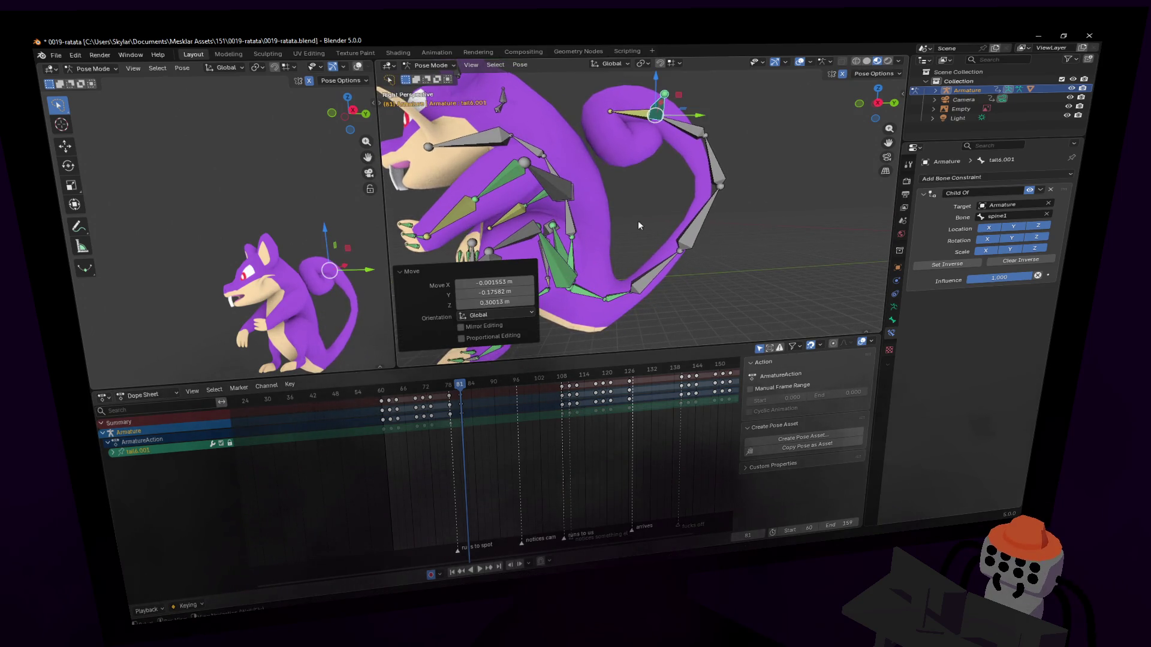
left_click(593, 298)
key("r")
left_click(673, 208)
Rotate the third bone and tail tip, then lower tail6.001 0.10692 m along Z.
left_click(646, 259)
key("r")
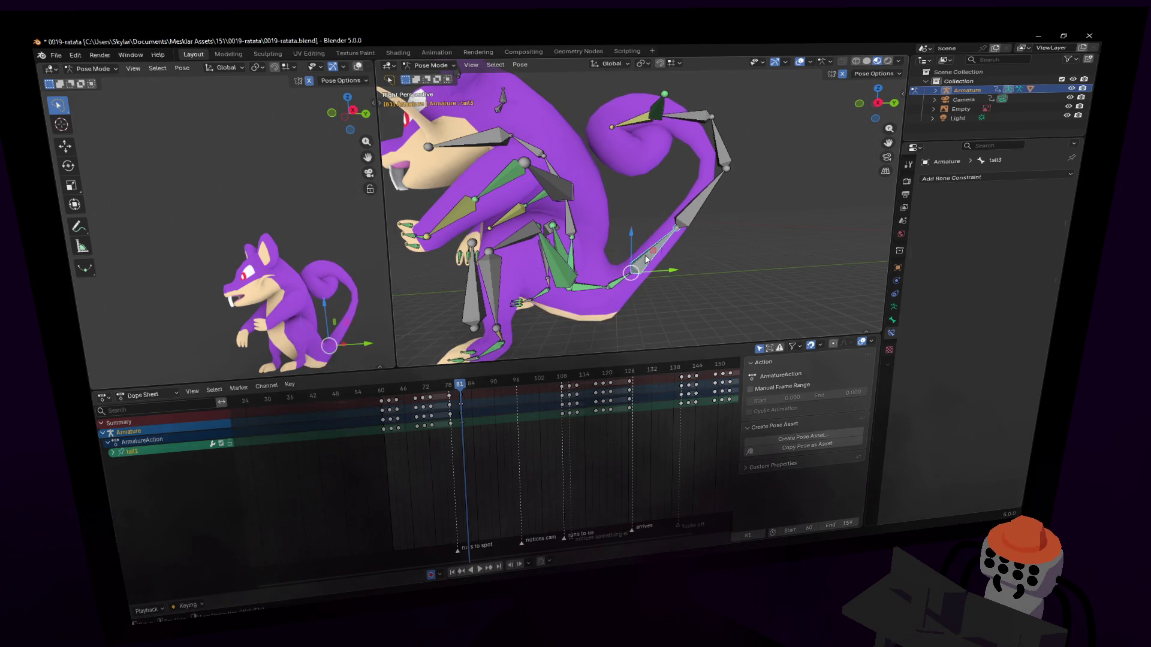
left_click(730, 259)
left_click(663, 96)
key("r")
left_click(668, 108)
key("g")
key("z")
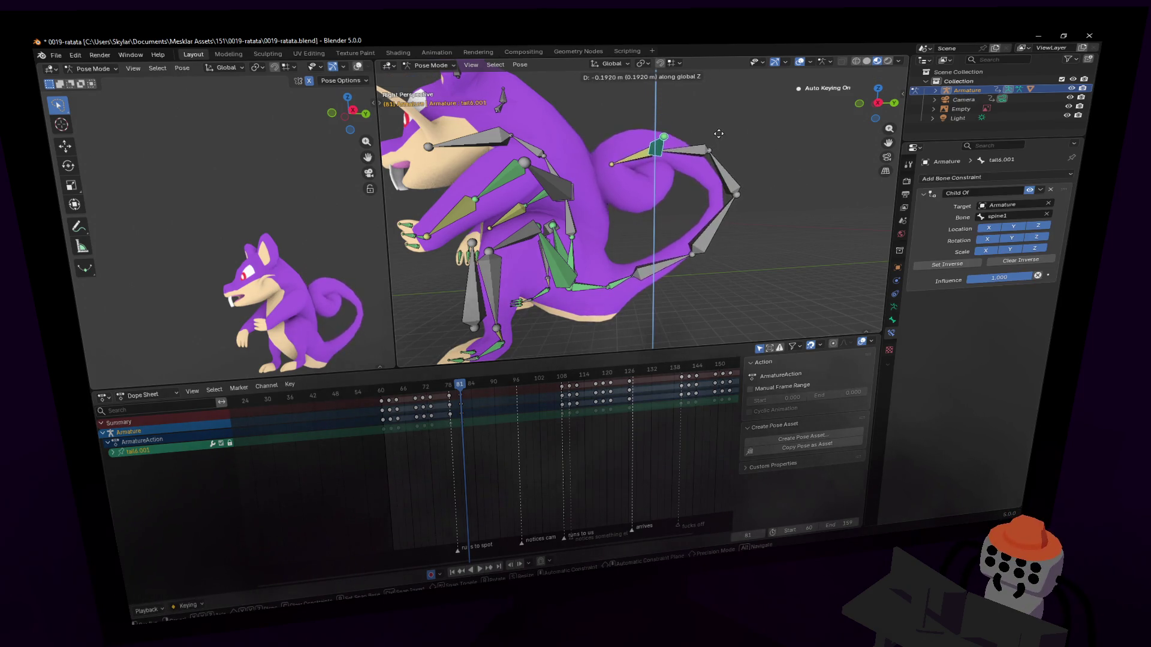
left_click(671, 218)
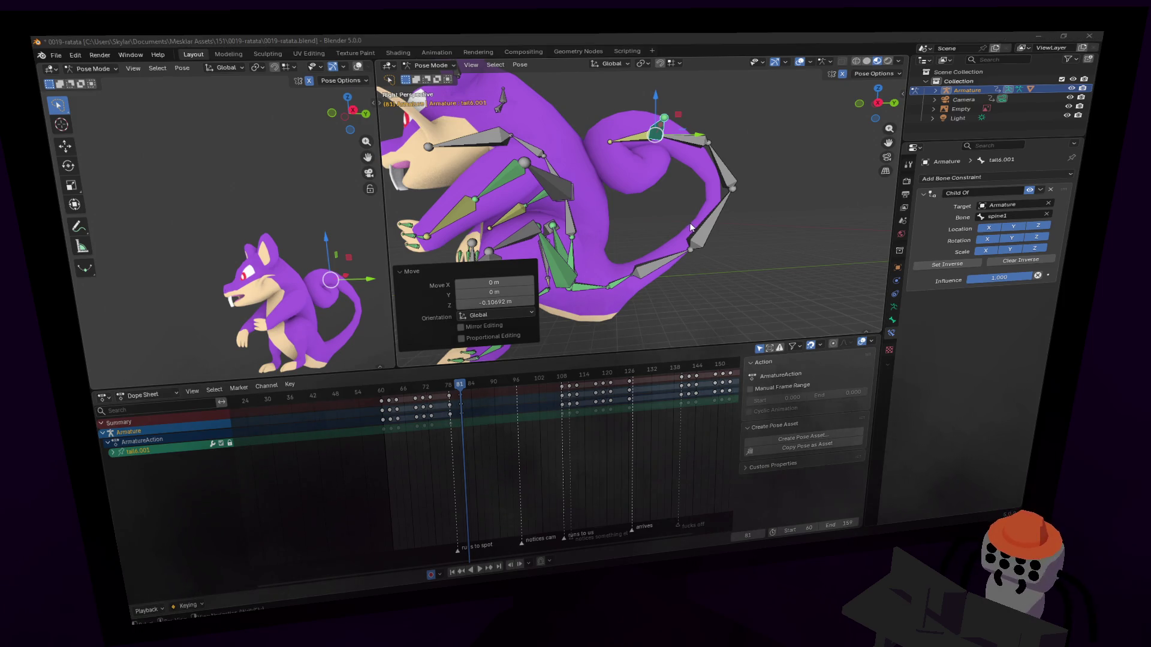
Rotate tail2 by -56.3° about X to finish the curl.
scroll(607, 323, "up", 2)
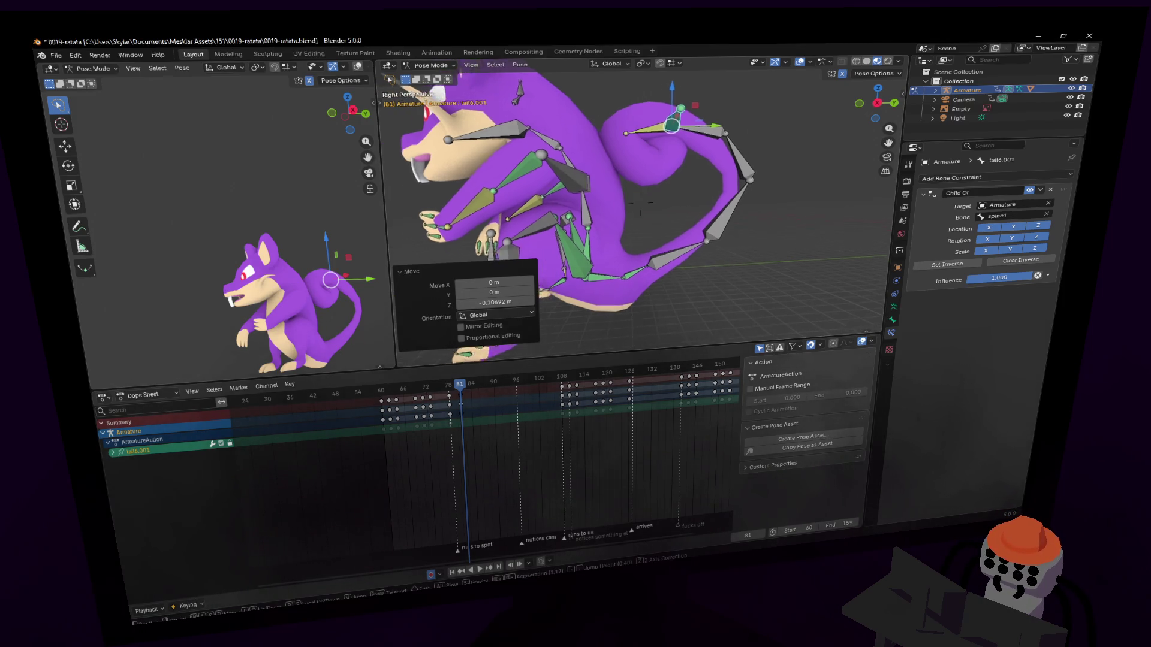
left_click(657, 272)
key("r")
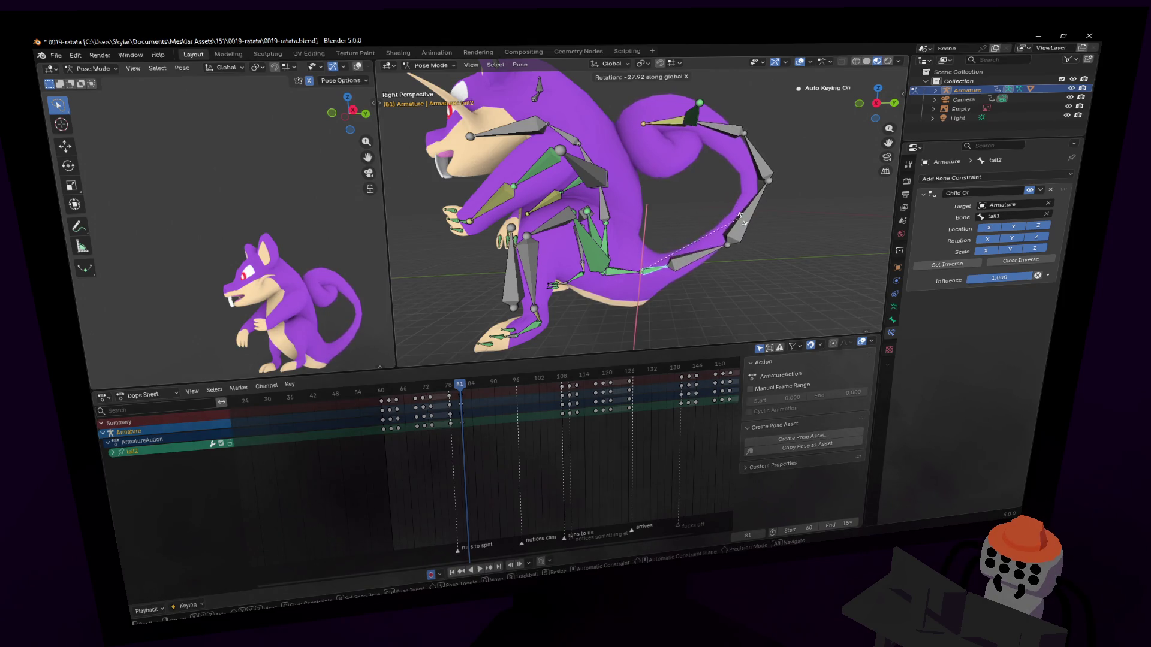
left_click(711, 269)
middle_click_drag(711, 270, 803, 295, "shift")
Rotate the left hand bone into a new pose.
left_click(629, 245)
middle_click_drag(630, 244, 666, 247, "shift")
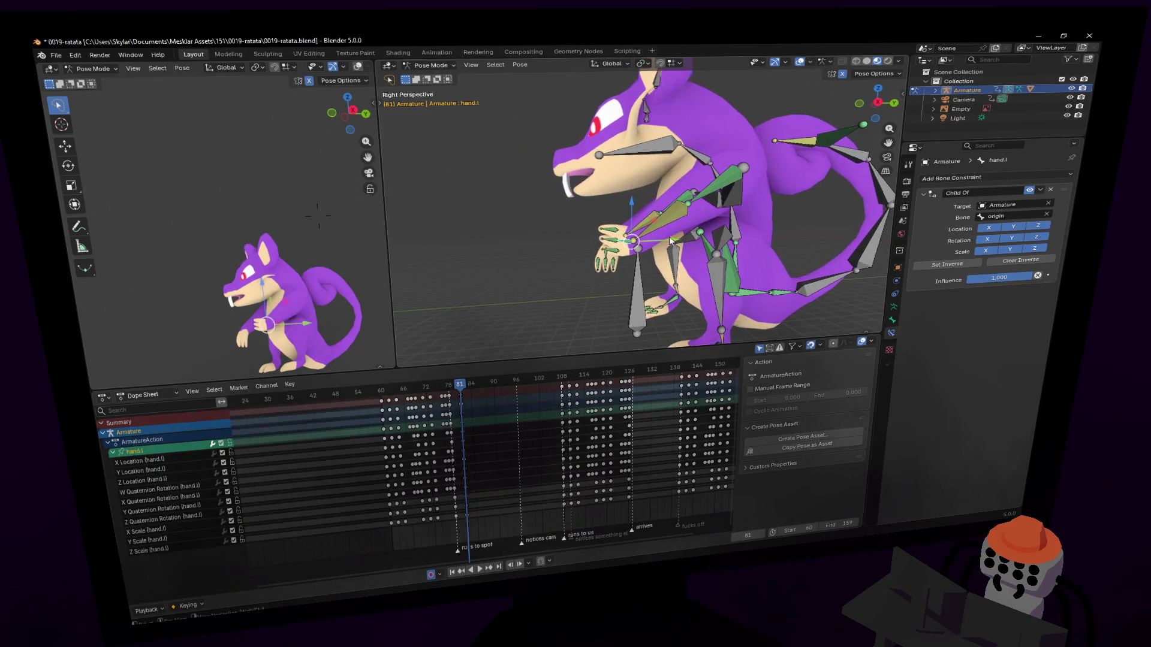
key("r")
key("Escape")
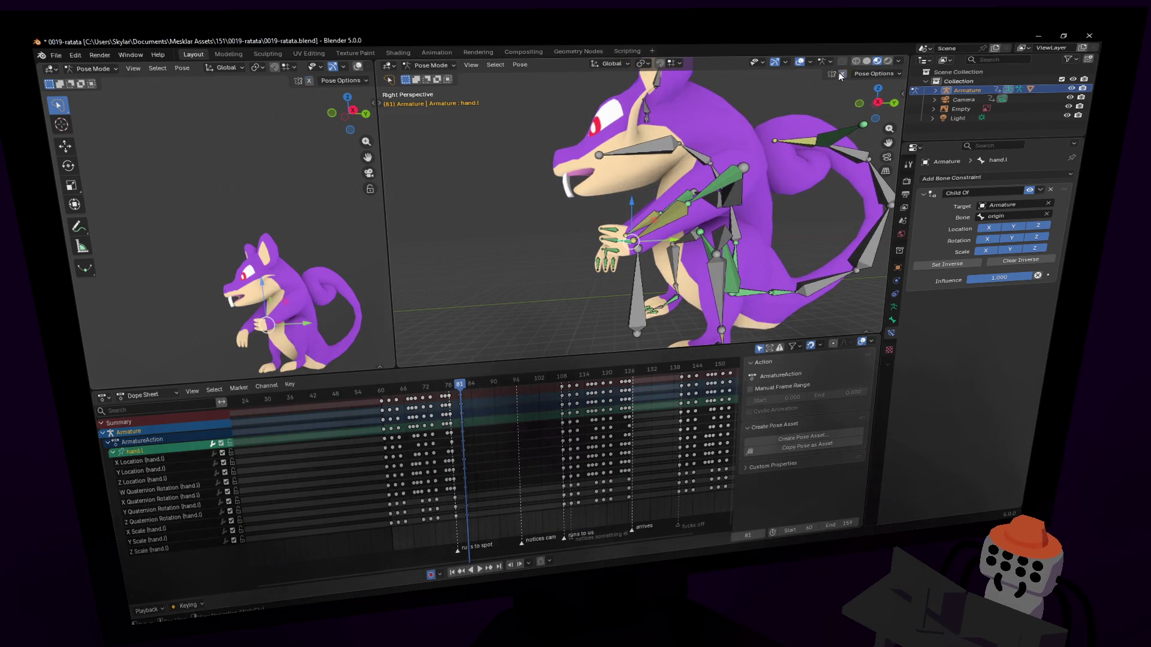
key("r")
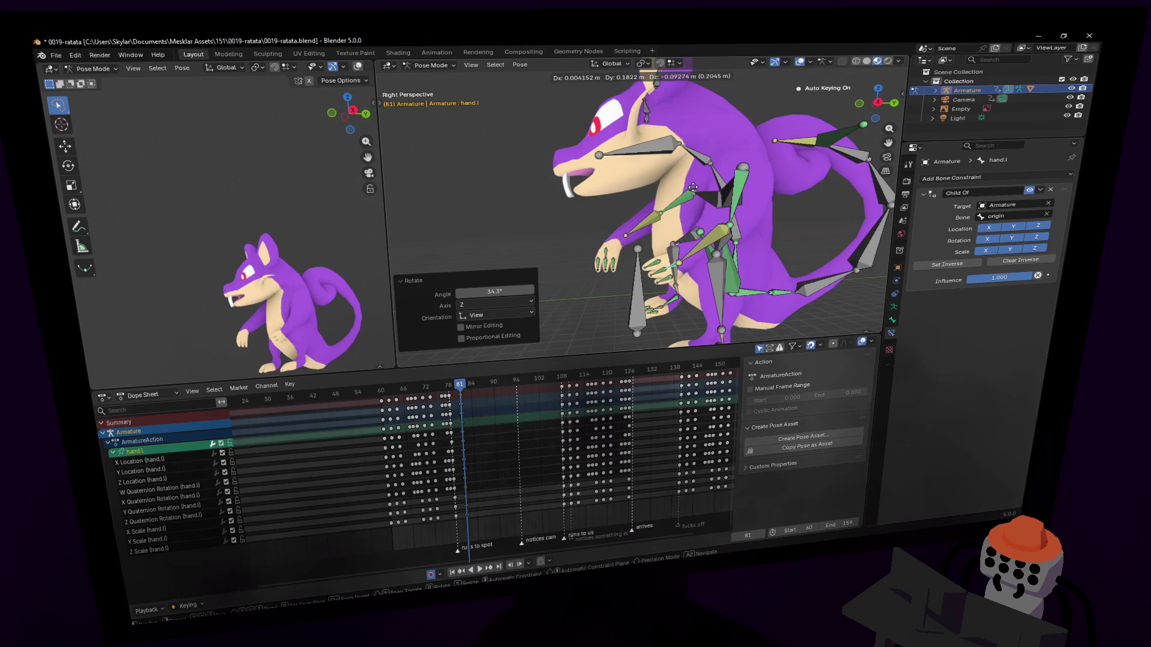
left_click(620, 207)
Move the right hand, then rotate and move the left hand.
left_click(640, 246)
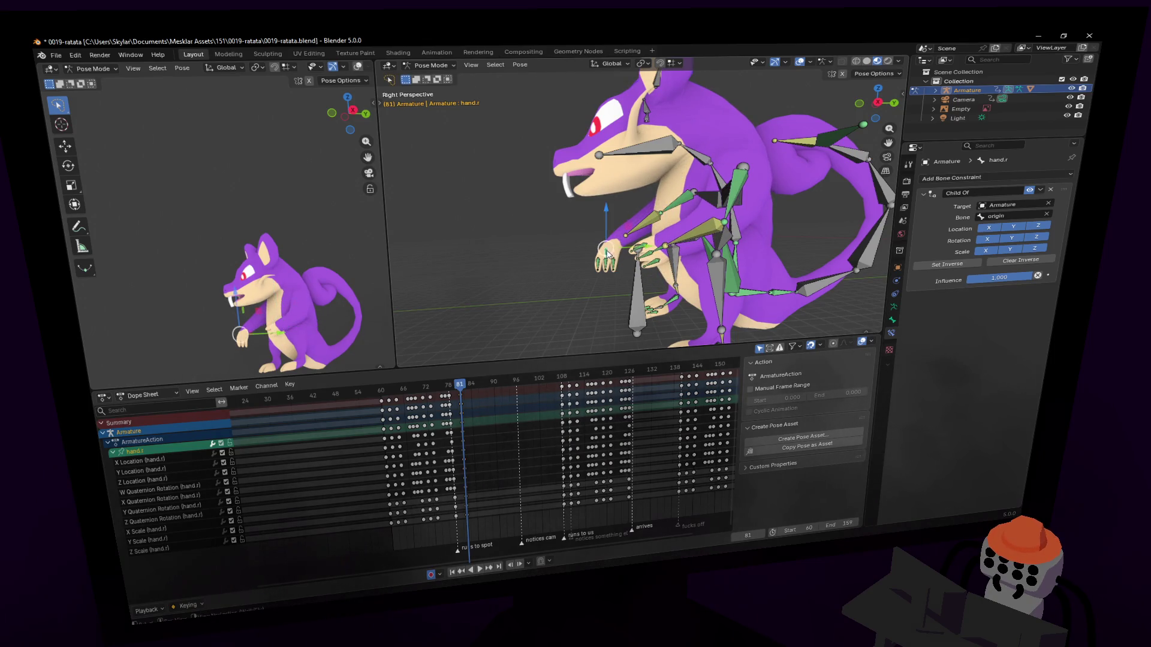
key("g")
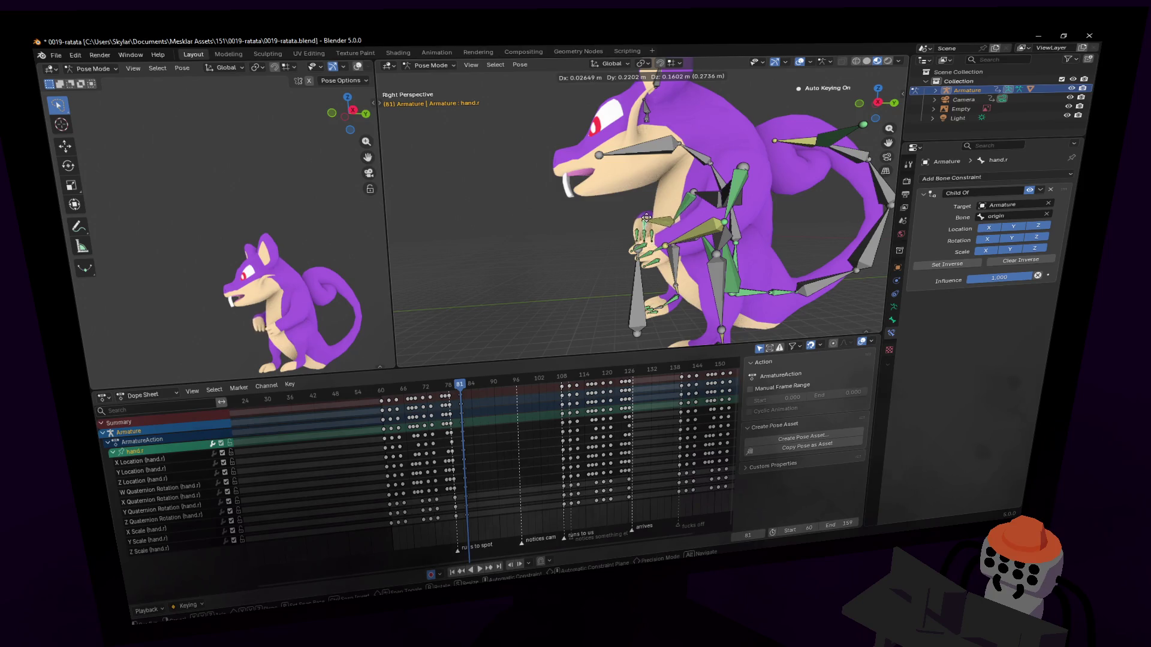
left_click(649, 211)
left_click(657, 253)
key("r")
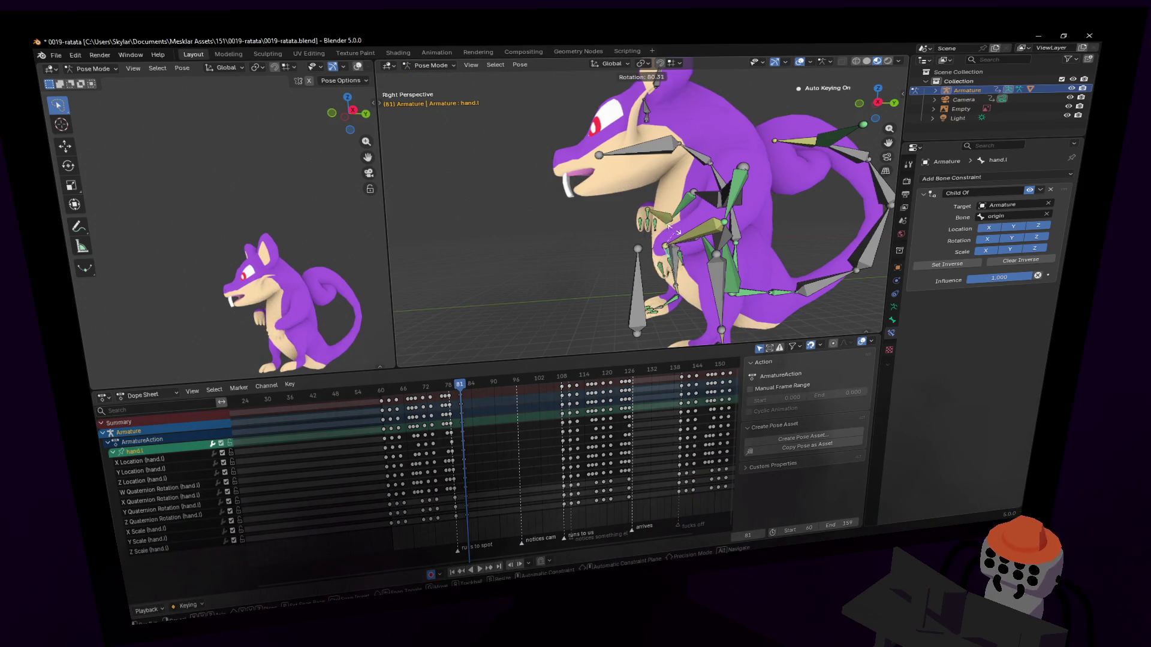
left_click(687, 234)
key("g")
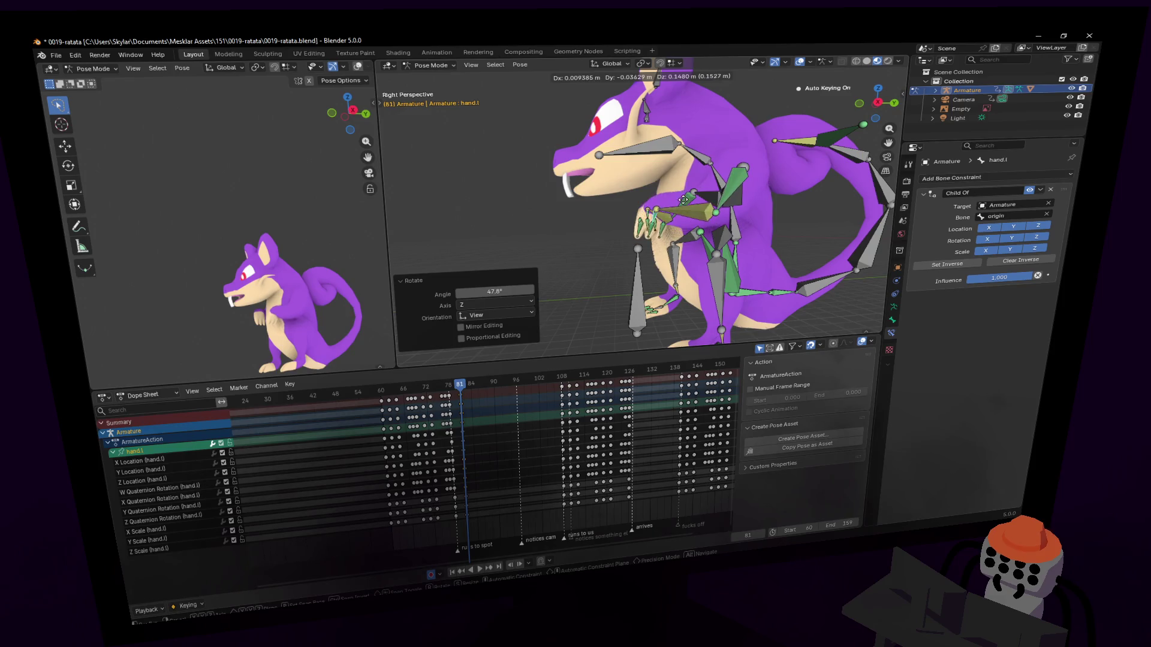
left_click(687, 207)
Reposition the left hand up and inward, seen from the front.
middle_click_drag(686, 207, 695, 217)
scroll(695, 217, "up", 3)
key("g")
right_click(698, 228)
key("g")
left_click(699, 234)
Adjust the right hand's position from front and side views.
middle_click_drag(538, 251, 539, 253)
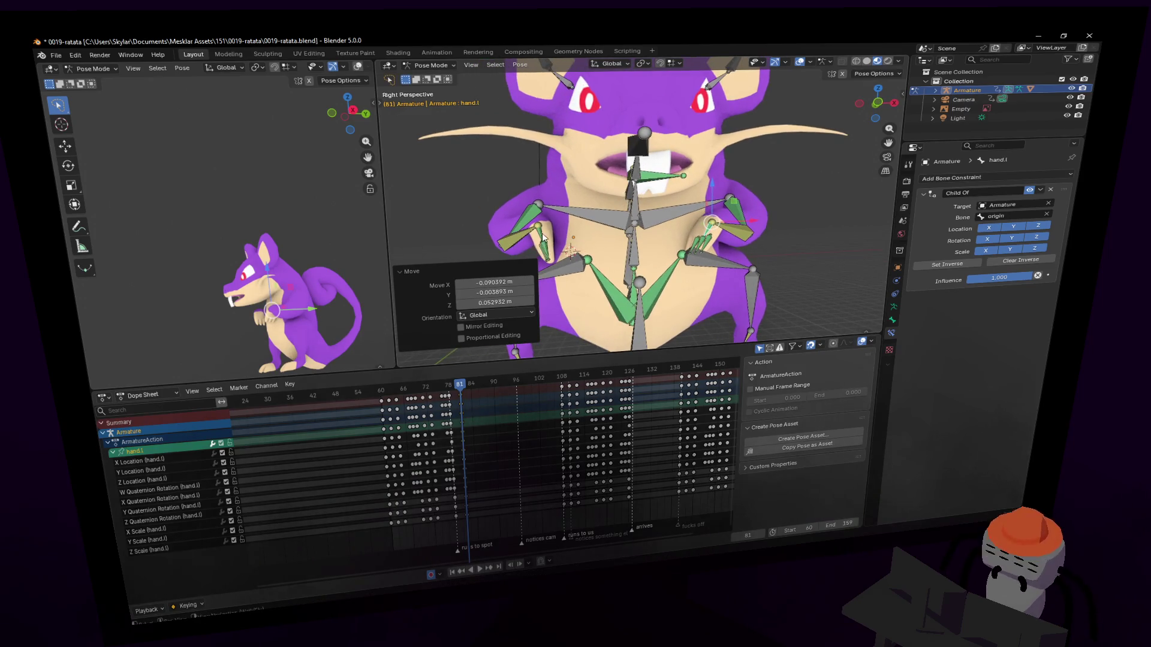
left_click(717, 227)
key("g")
left_click(593, 234)
middle_click_drag(592, 230, 638, 238)
key("g")
left_click(620, 234)
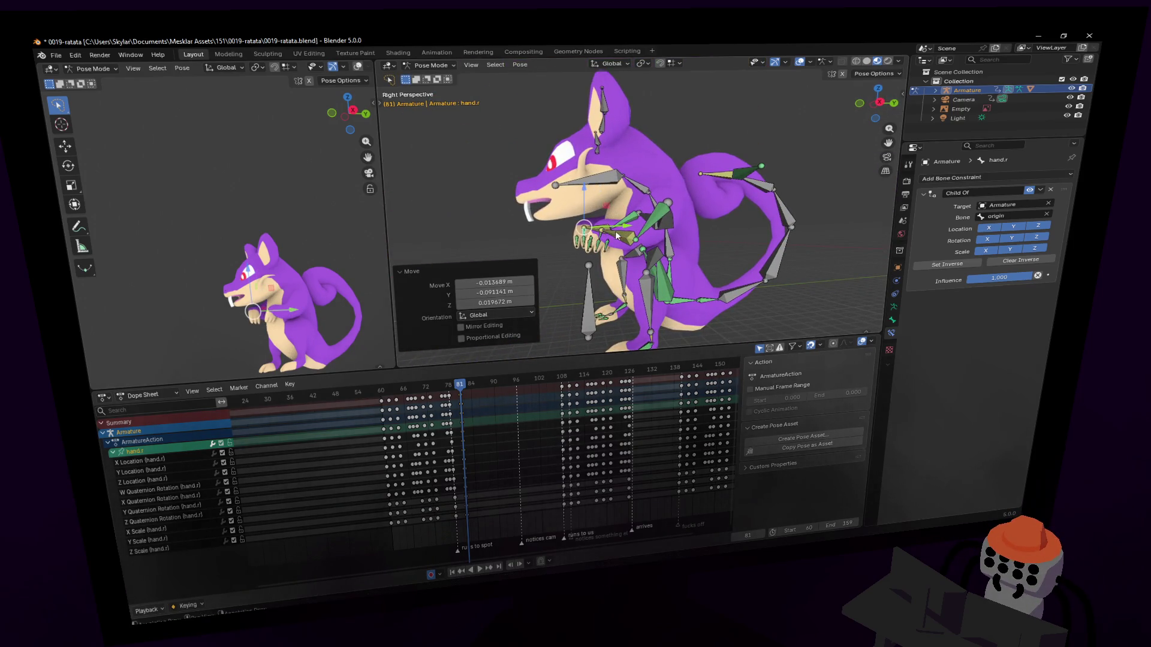
Move hand.l and turn it around Z.
left_click(597, 239)
key("g")
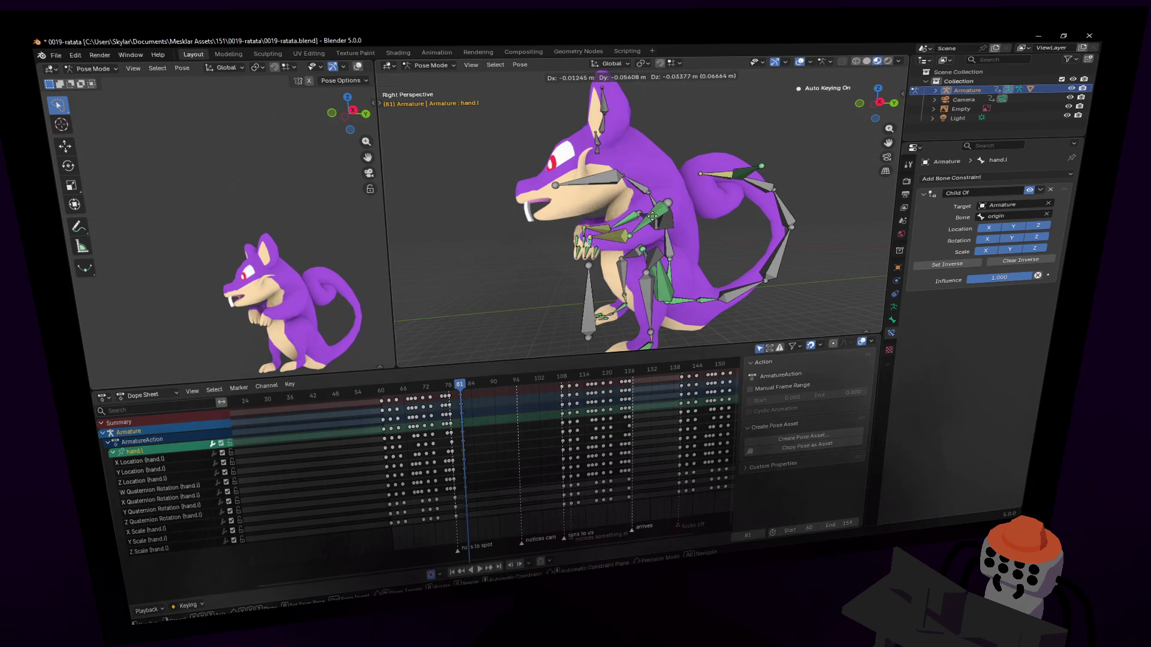
left_click(593, 241)
key("shift+grave")
key("w")
left_click(632, 157)
key("r")
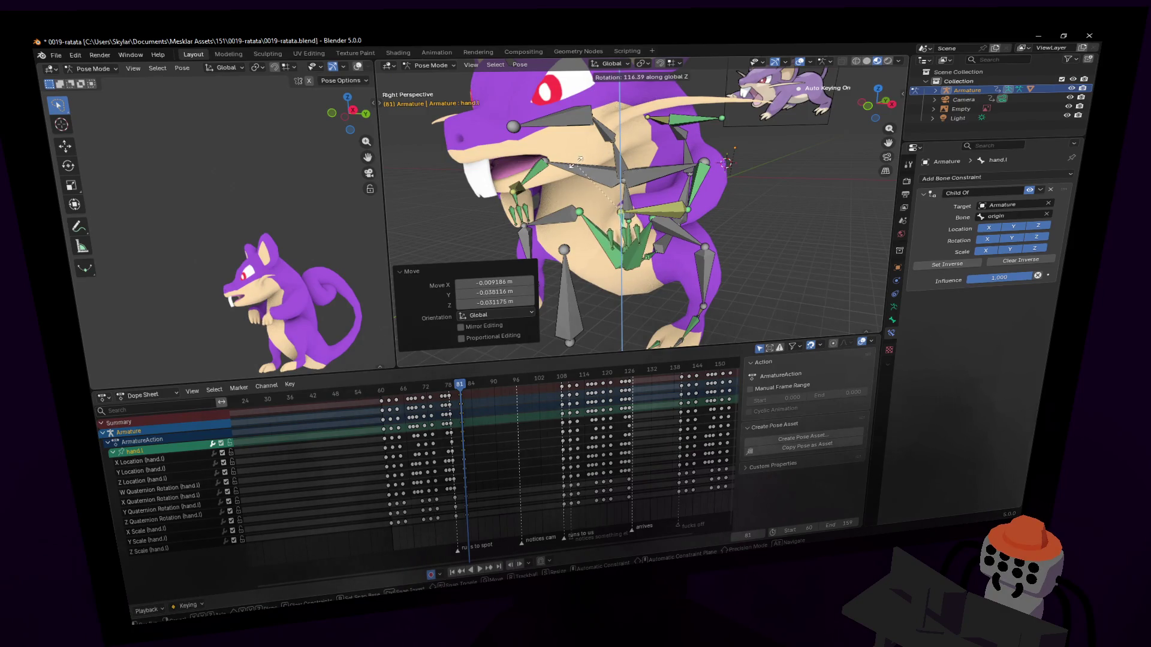
left_click(628, 169)
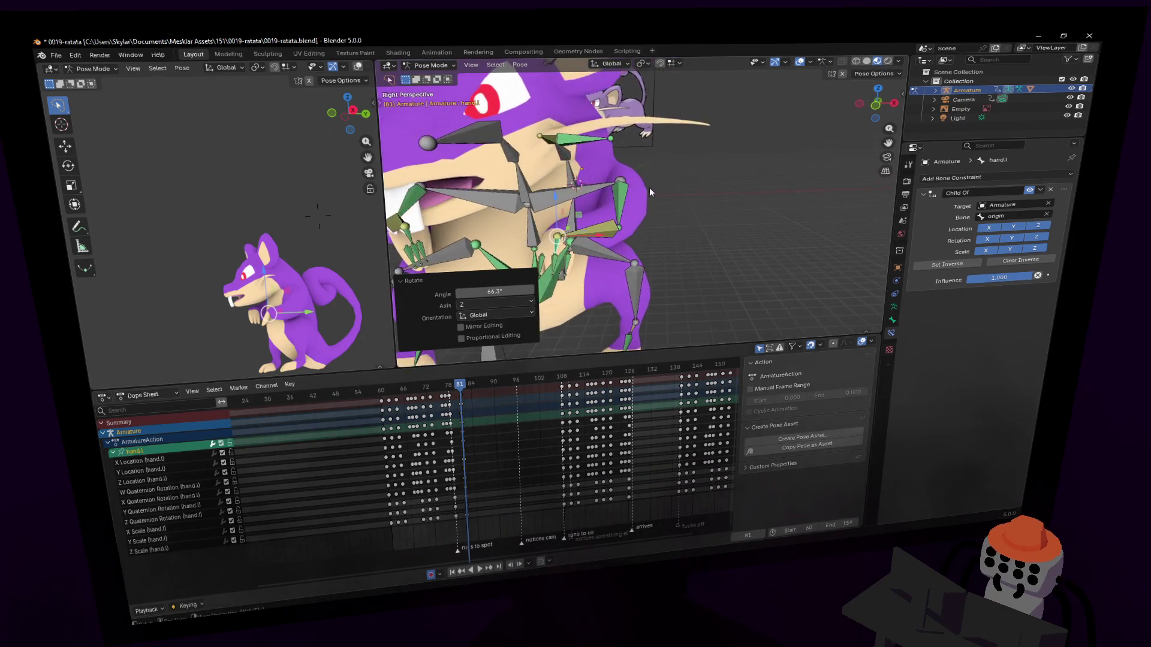
Rotate clavicle.l, and turn hand.r -64.3° about global Z.
left_click(661, 175)
key("r")
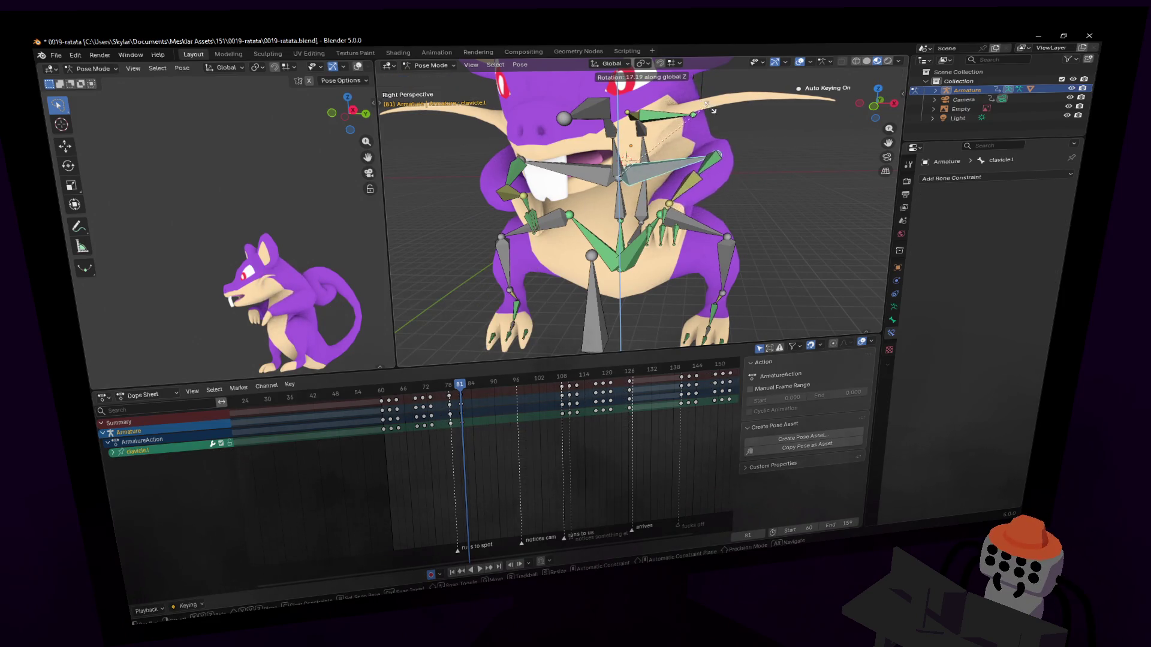
left_click(724, 131)
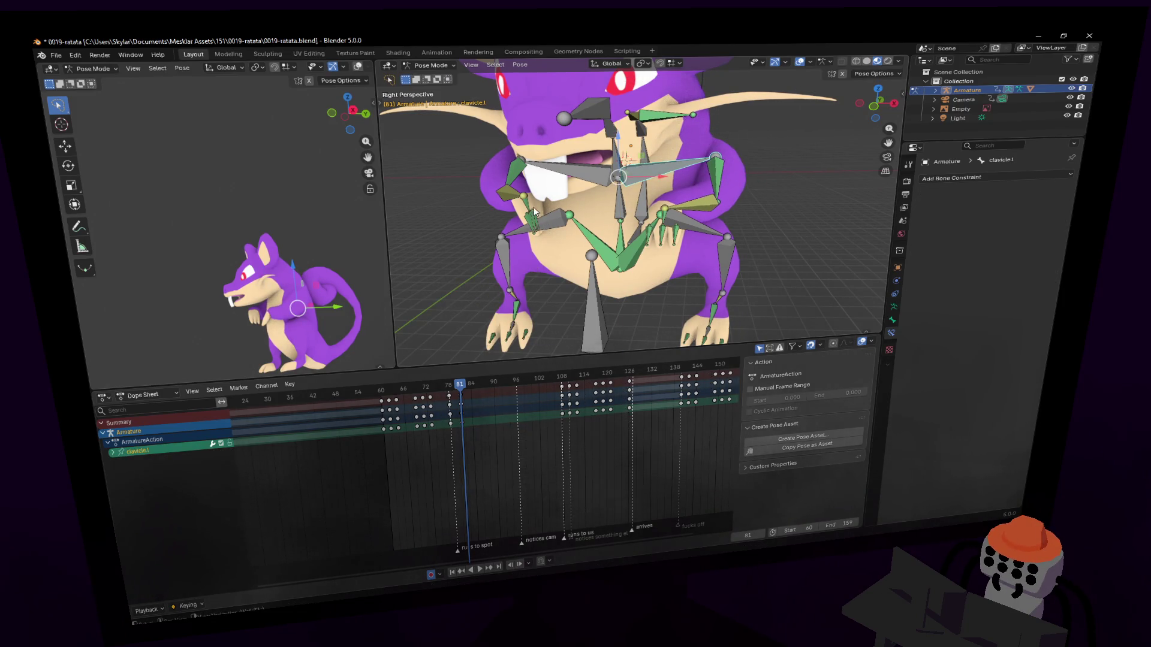
left_click(537, 211)
key("r")
key("z")
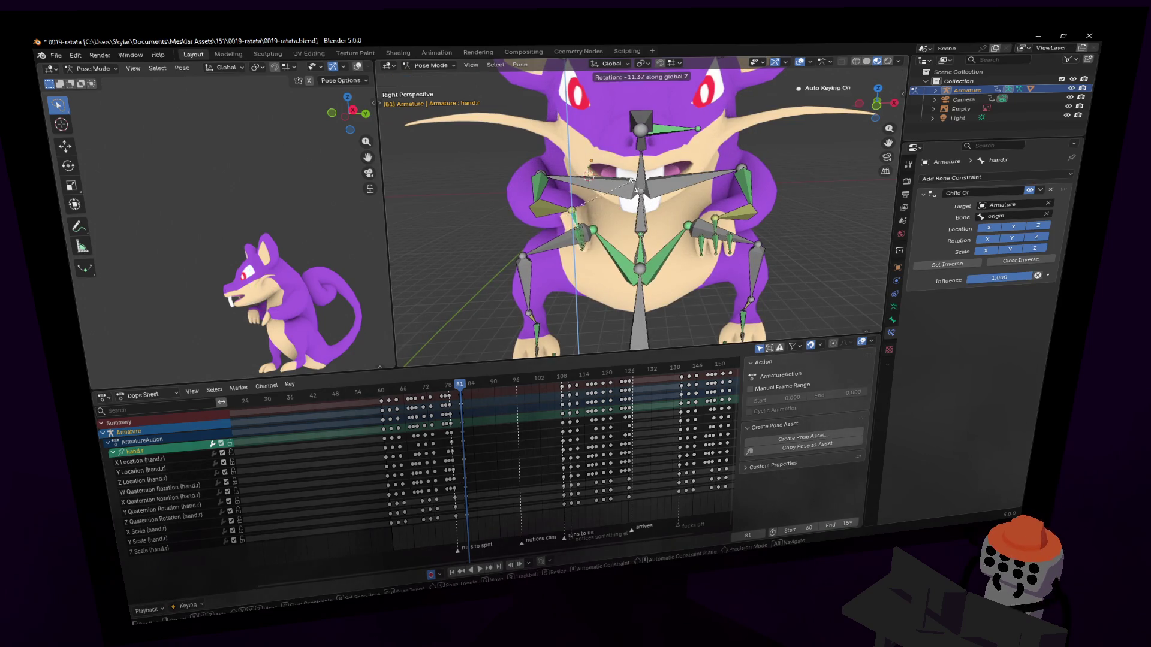
left_click(651, 237)
Begin turning the head bone hed around global Z.
mouse_move(651, 237)
middle_mouse_down()
mouse_move(638, 216)
mouse_move(653, 171)
middle_mouse_up()
left_click(653, 171)
key("r")
key("z")
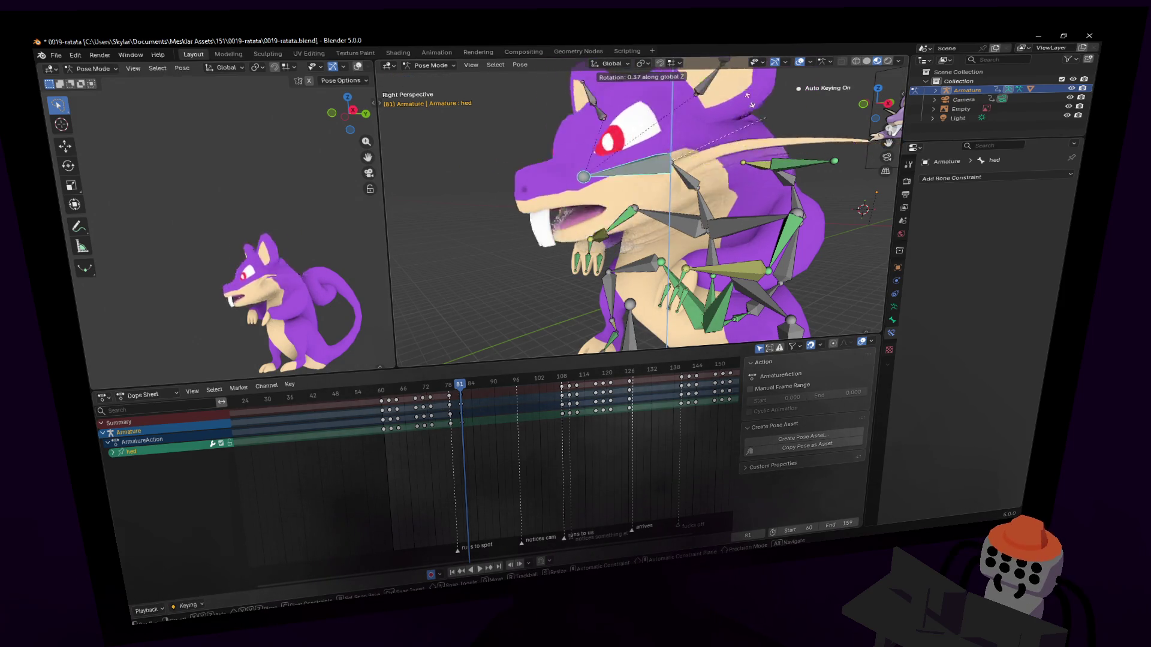
Turn hed -17.2° about Z, key it at frame 81, and play back to review.
left_click(722, 115)
scroll(722, 115, "down", 4)
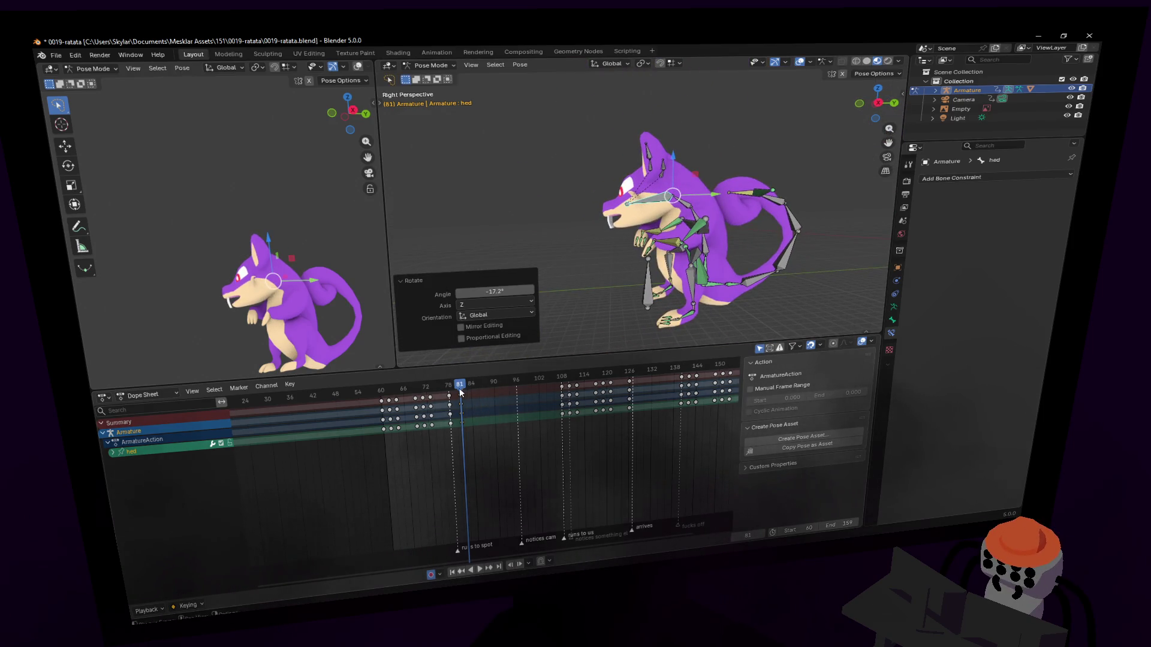
key("i")
key("space")
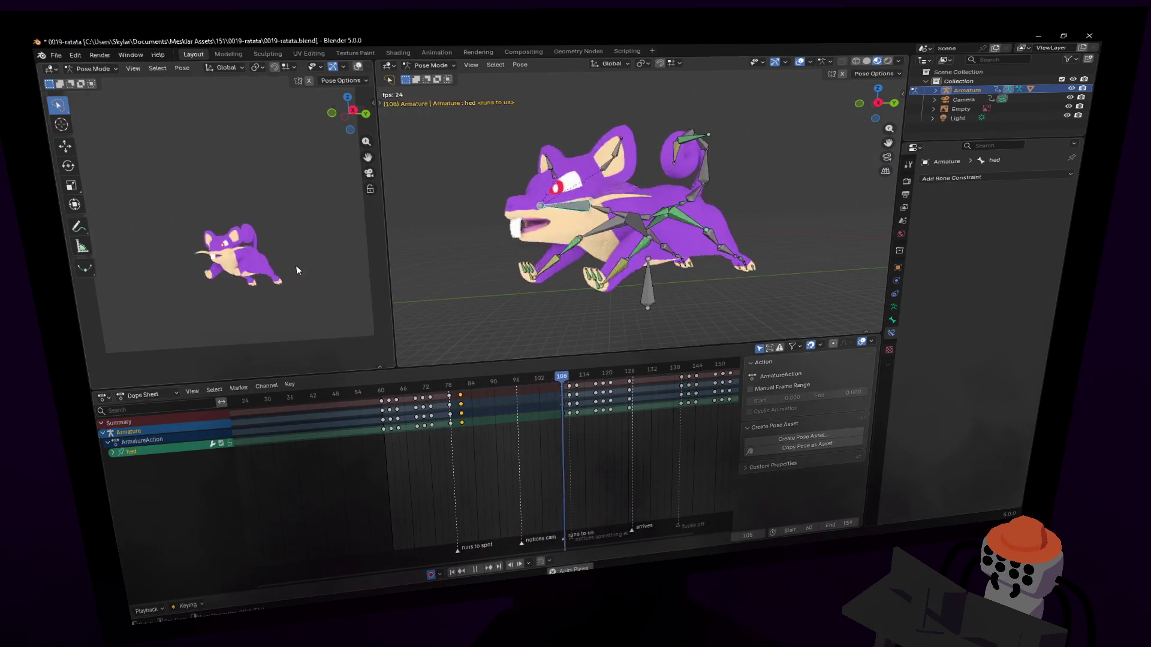
left_click(459, 386)
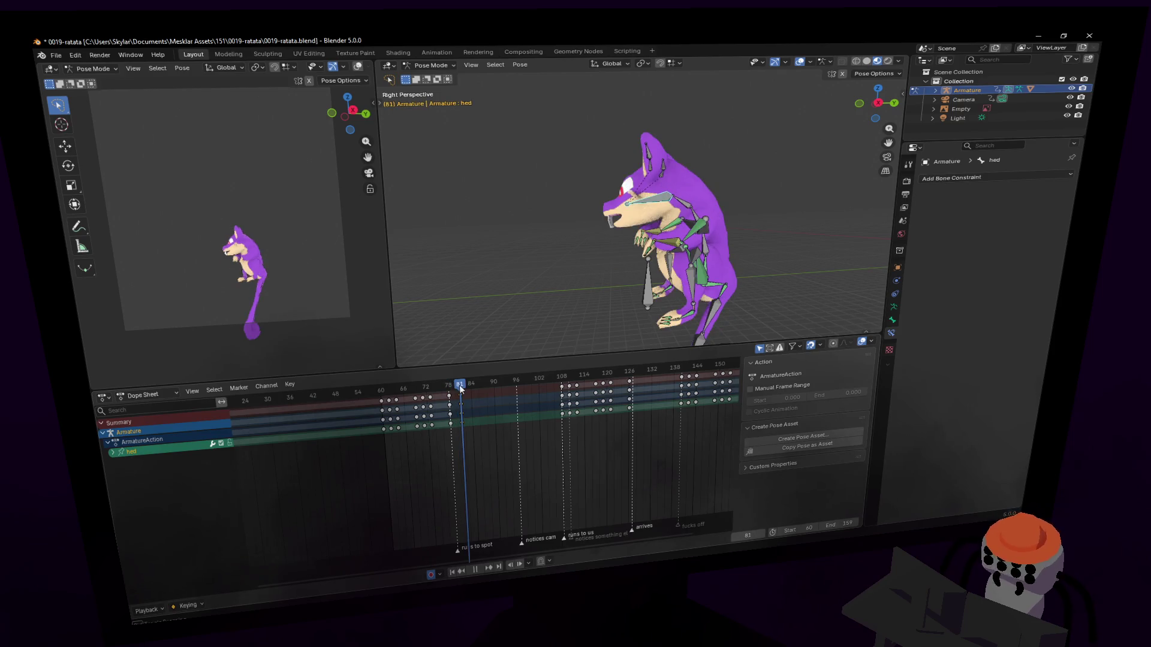
key("Escape")
Shift the frame-81 keys of all bones except origin 16 frames later.
key("a")
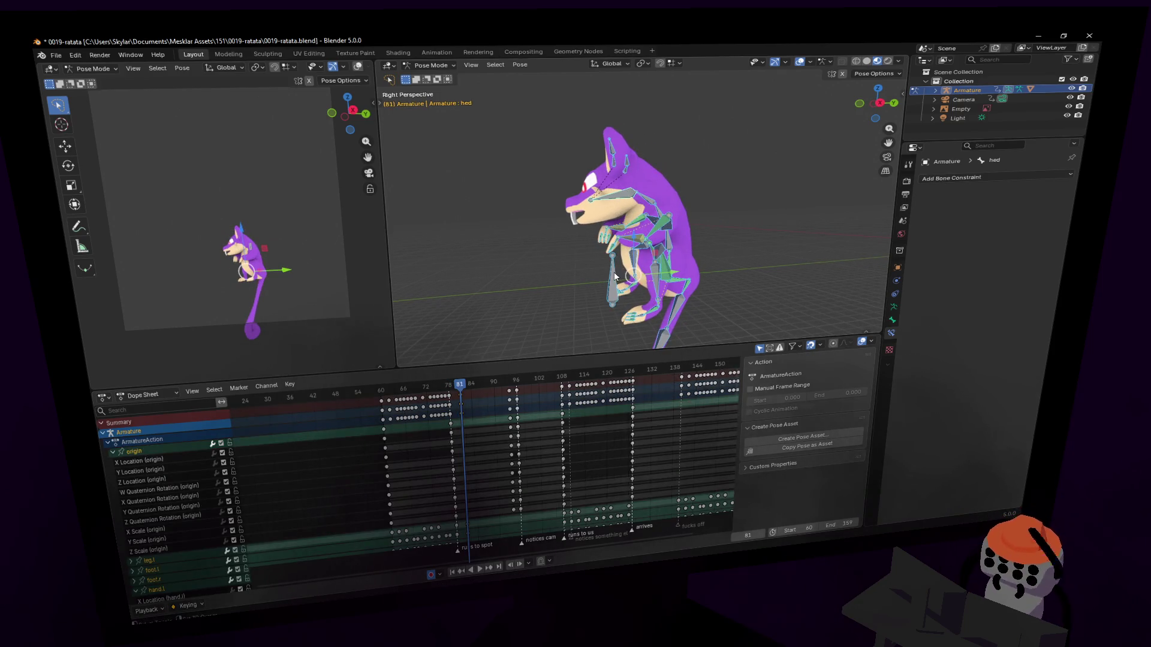
left_click(613, 274, "shift")
left_click(613, 272, "shift")
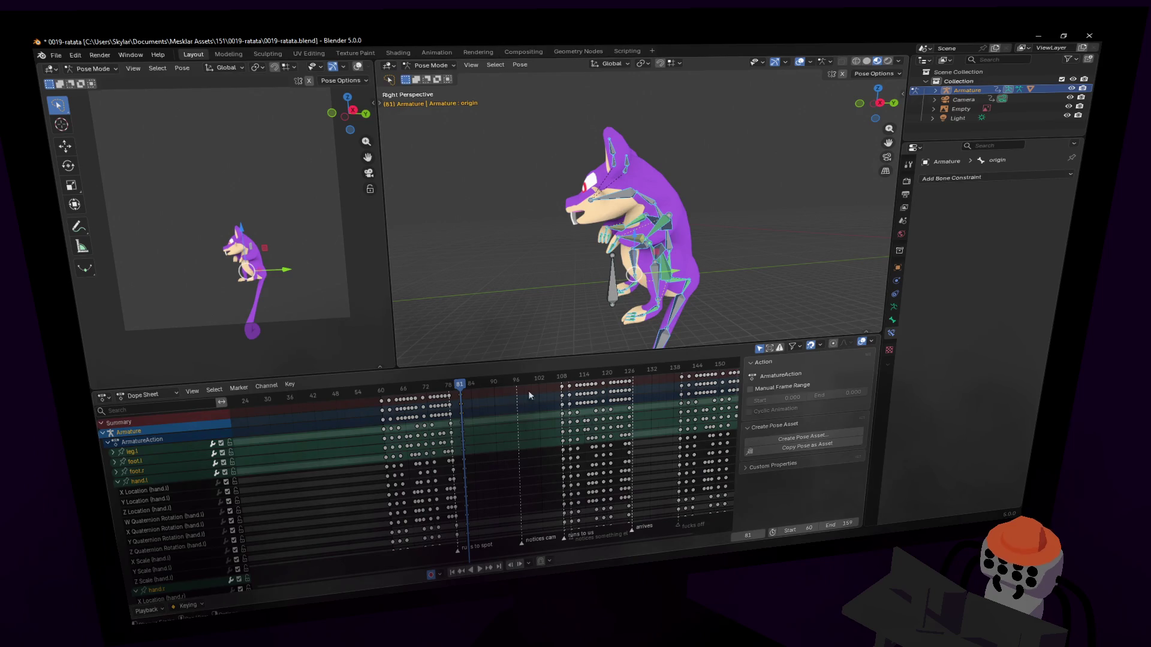
left_click(461, 392, "alt")
left_click_drag(461, 392, 523, 393)
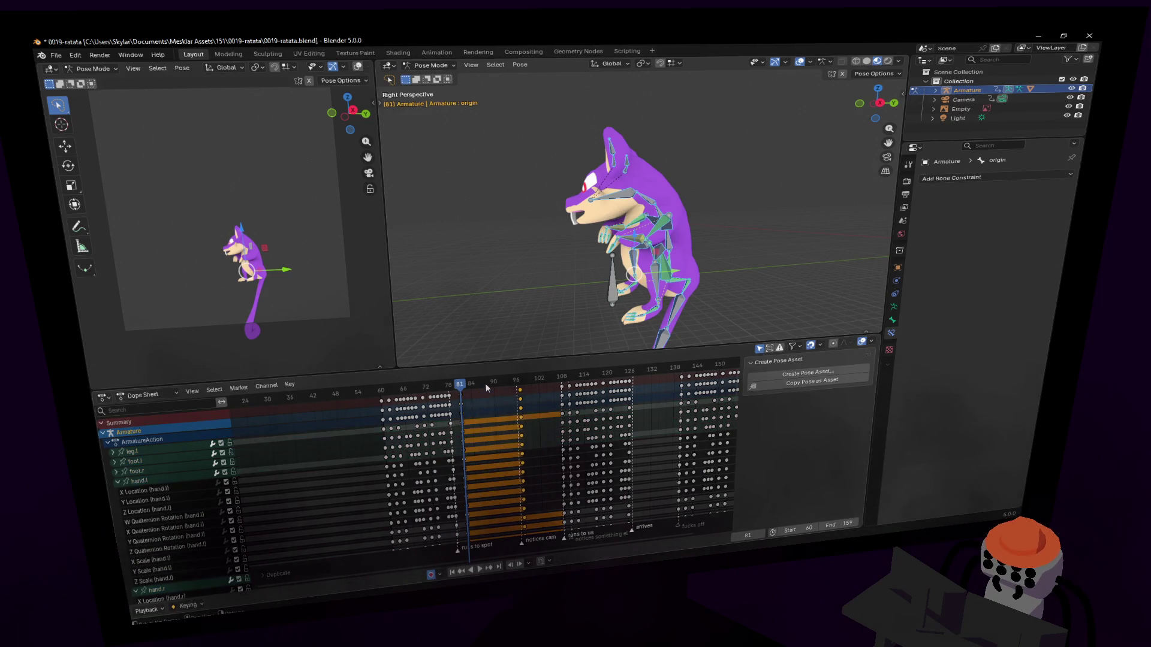
Play back the new timing, then deselect all bones.
key("space")
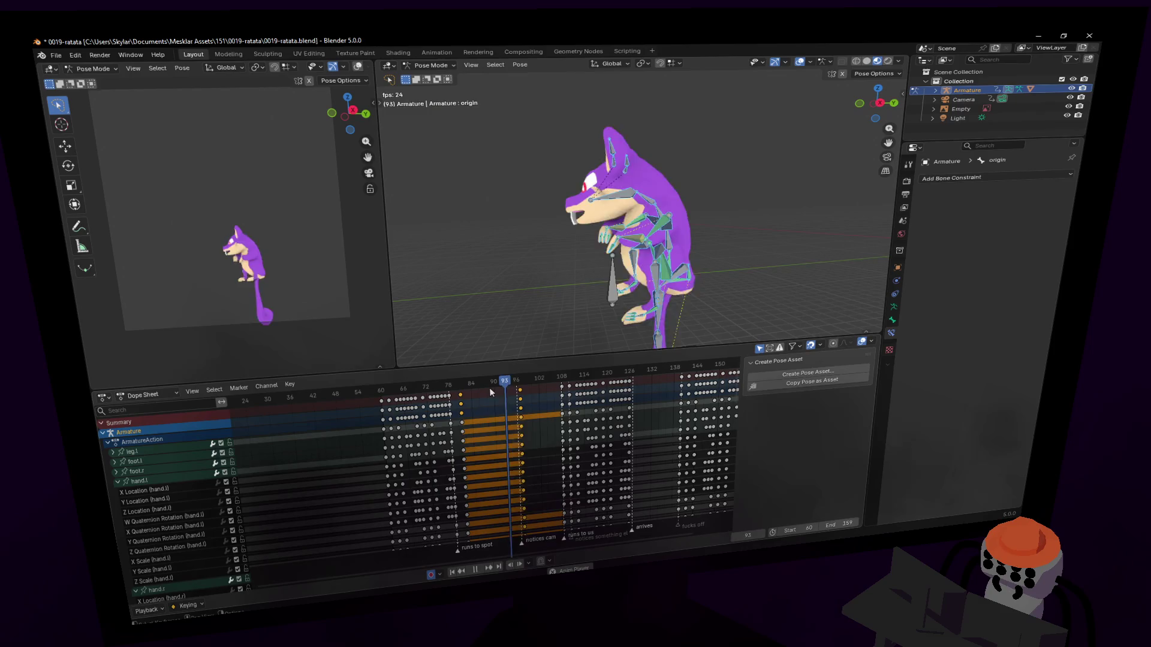
key("Escape")
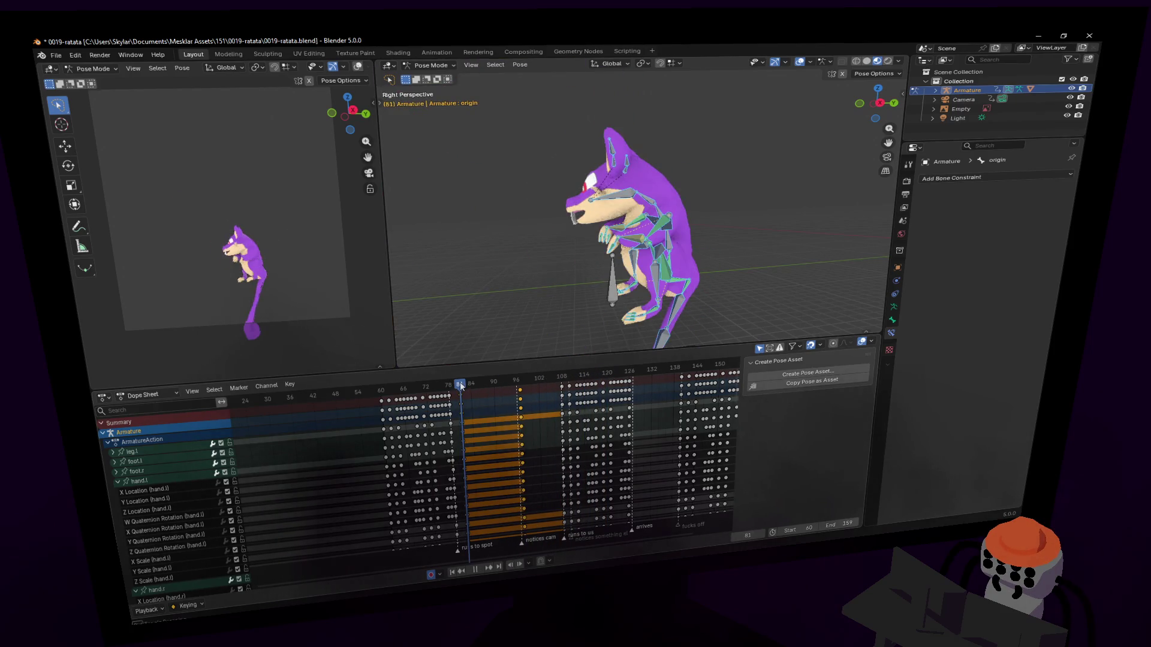
middle_click_drag(670, 341, 599, 180, "shift")
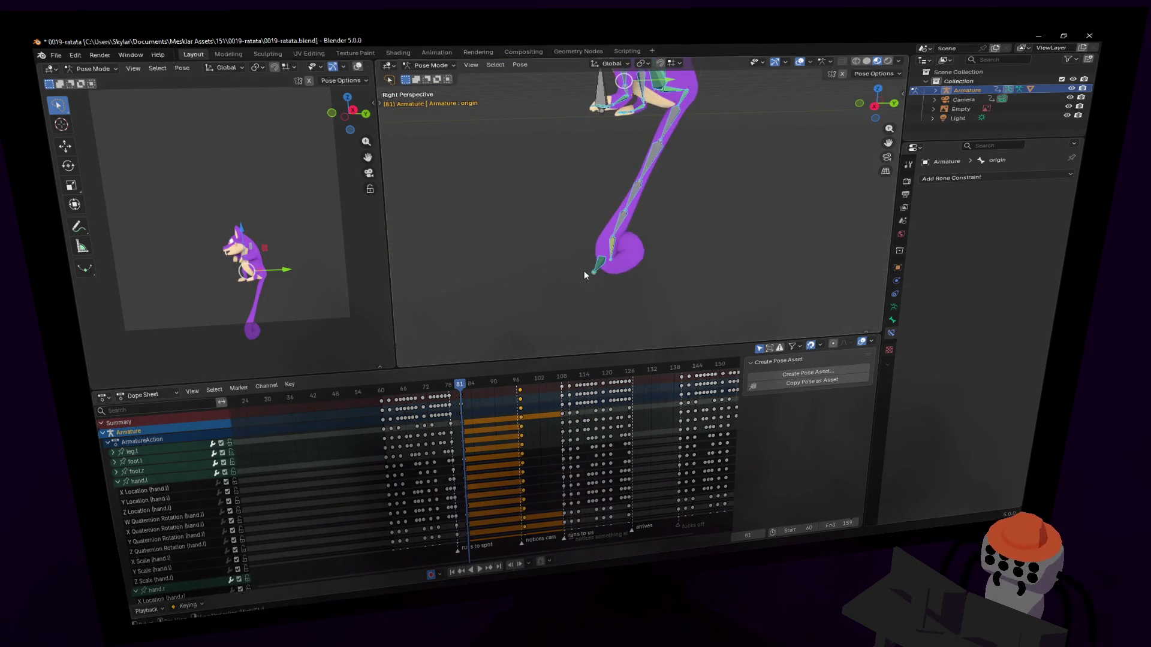
left_click(597, 271)
Try a new position for the tail6.001 control, compare it with redo, then undo it.
left_click(600, 268)
key("g")
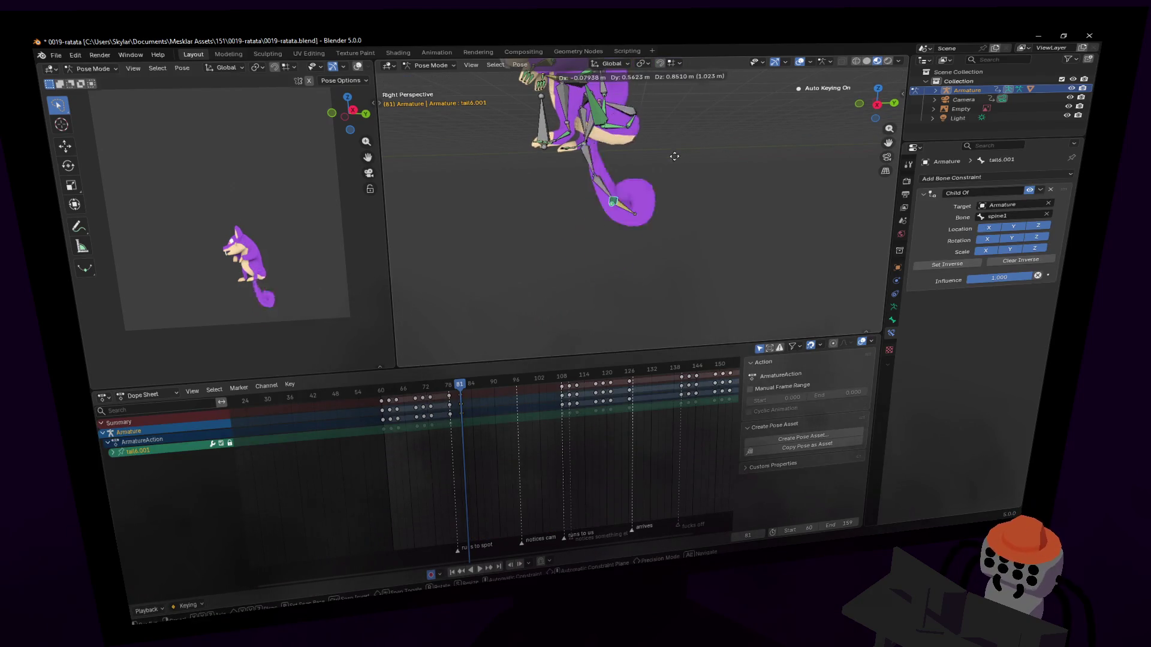
left_click(724, 68)
middle_click_drag(540, 156, 576, 301, "shift")
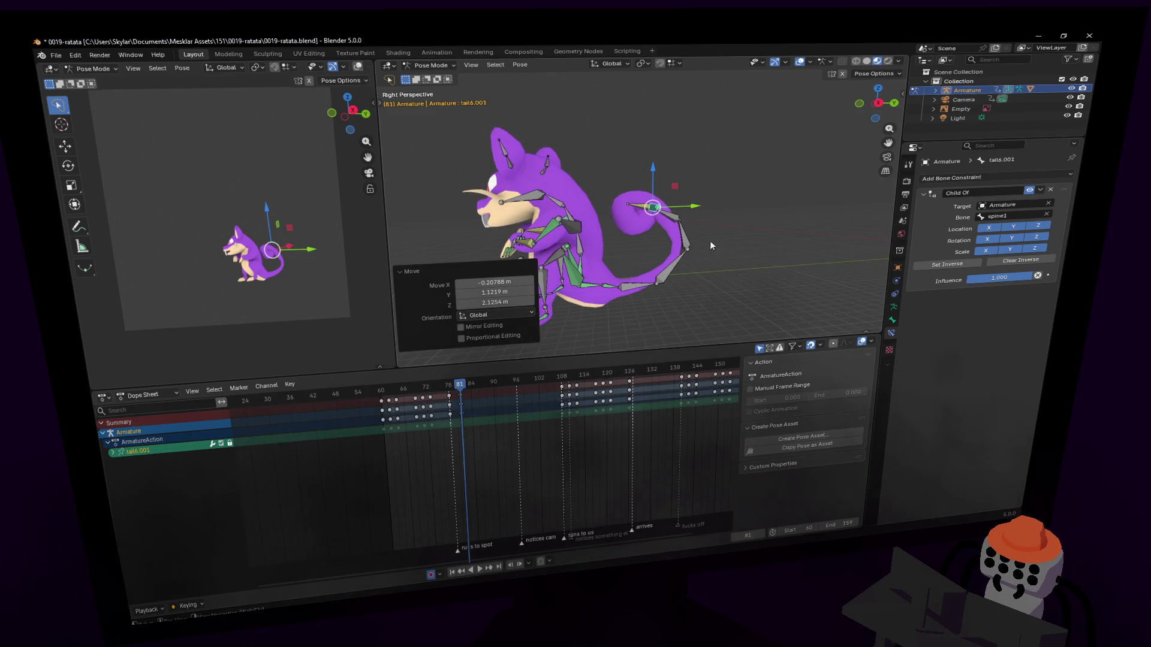
key("ctrl+z")
key("ctrl+shift+z")
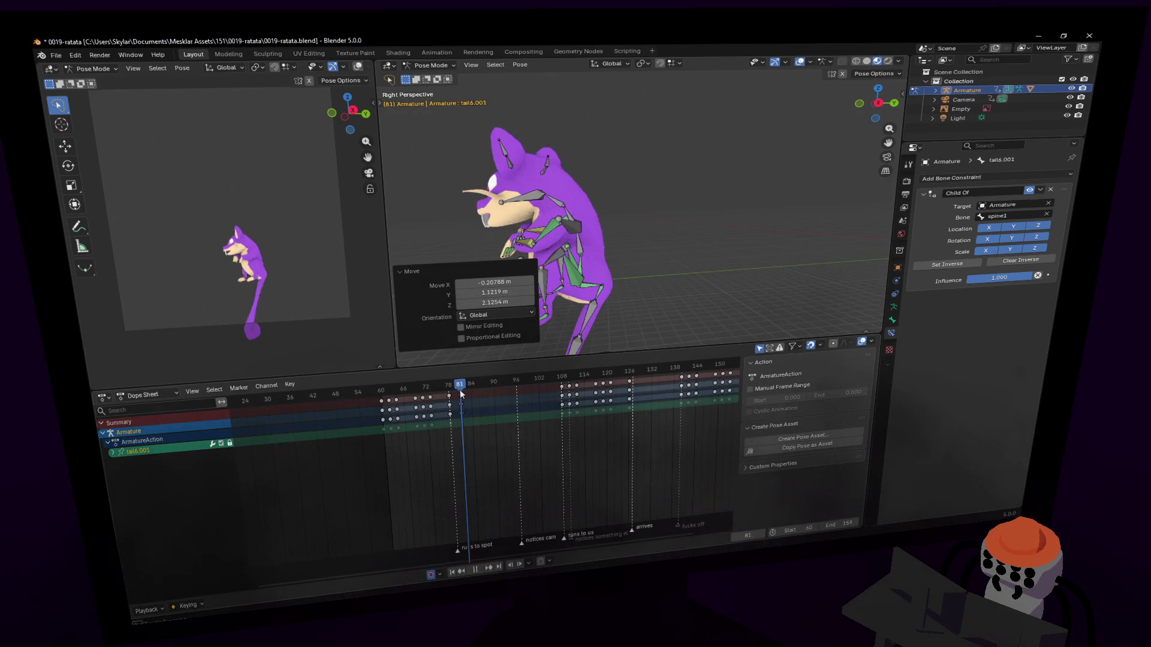
key("ctrl+z")
key("shift+grave")
Delete every keyframe from the tail7 bone.
left_click(582, 270)
left_click(583, 269)
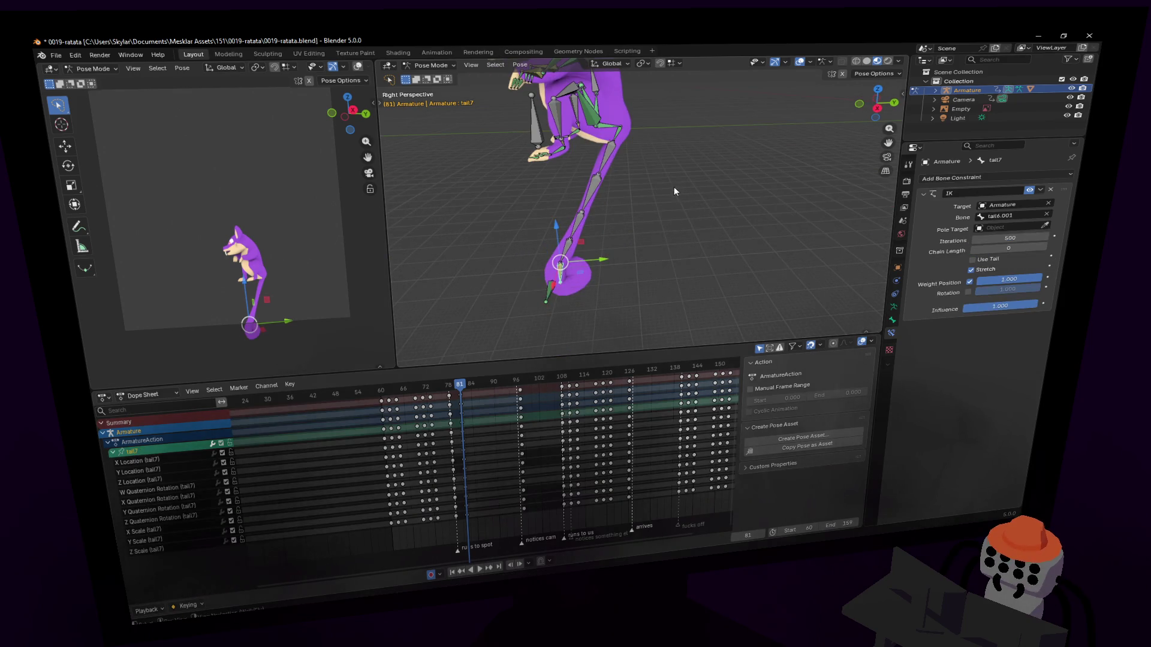
key("a")
key("Delete")
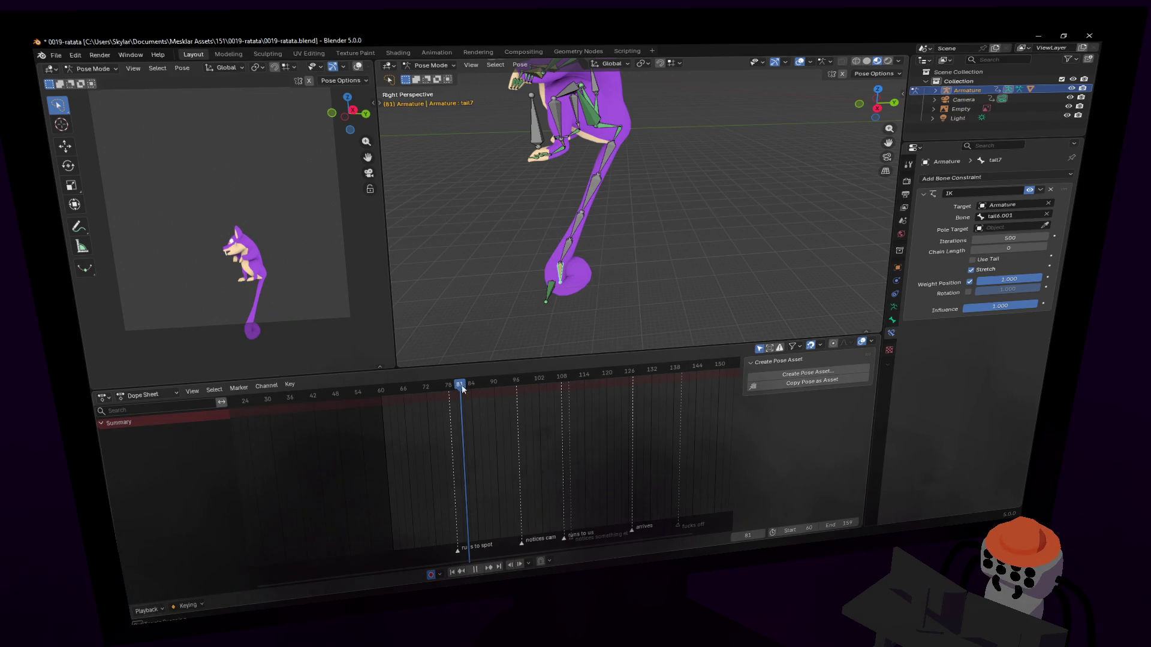
Make tail6.001 the active bone and check the tail pose at frame 68.
left_click(547, 296)
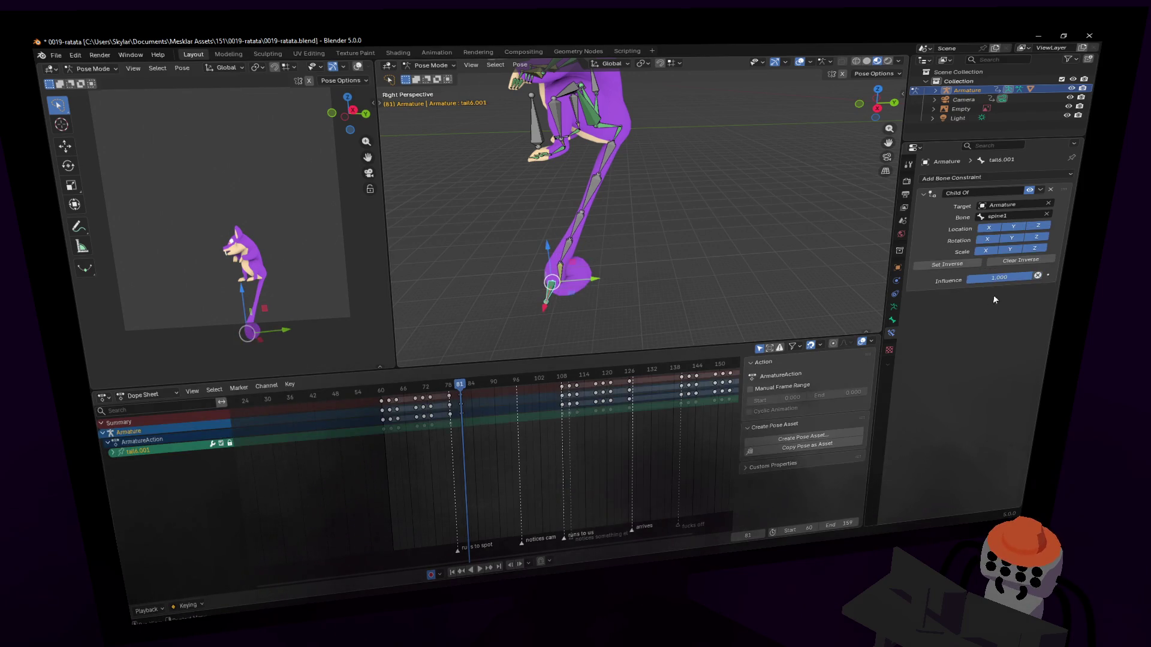
left_click(947, 265)
key("shift+grave")
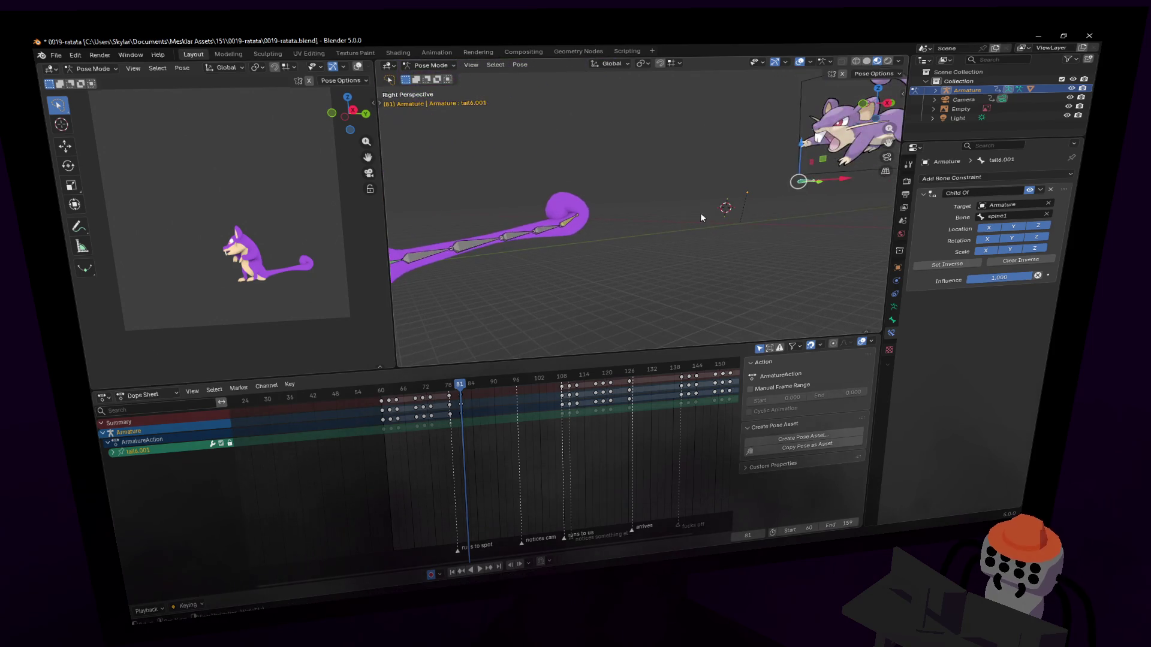
left_click(594, 290)
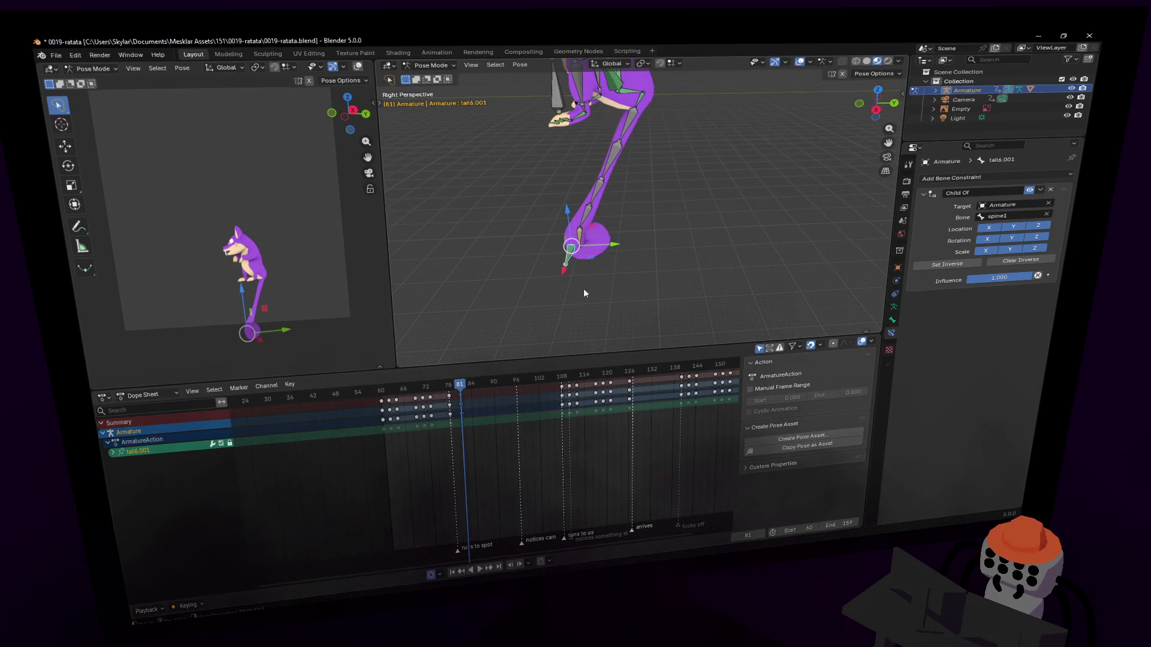
mouse_move(459, 394)
left_mouse_down()
mouse_move(414, 393)
mouse_move(462, 390)
left_mouse_up()
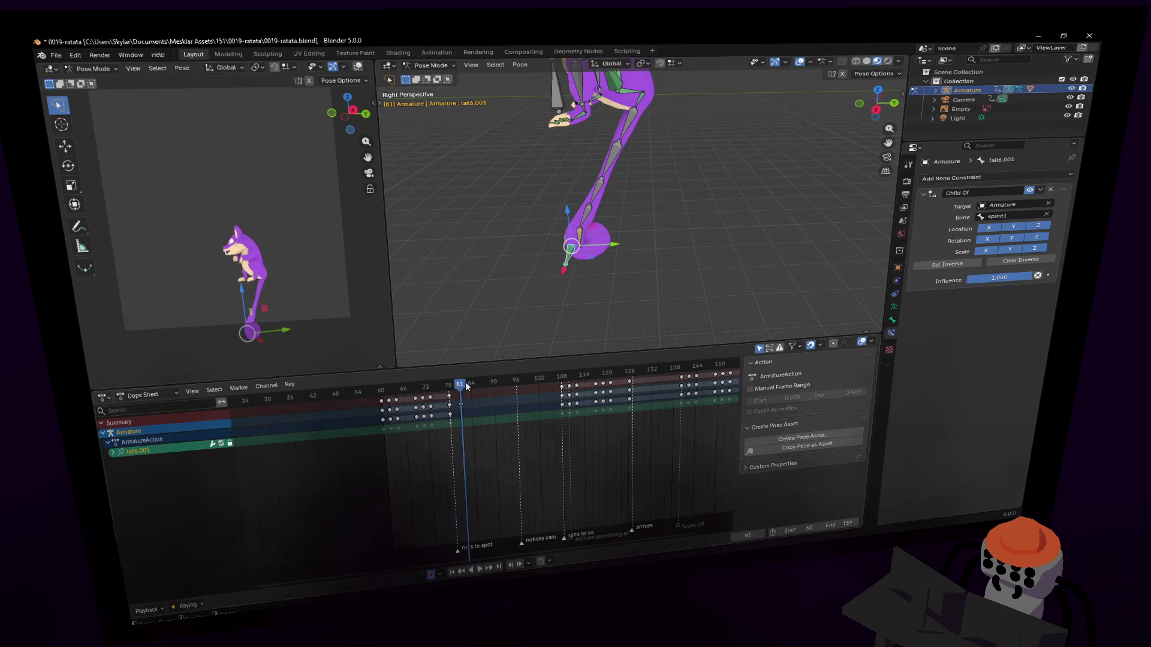
key("g")
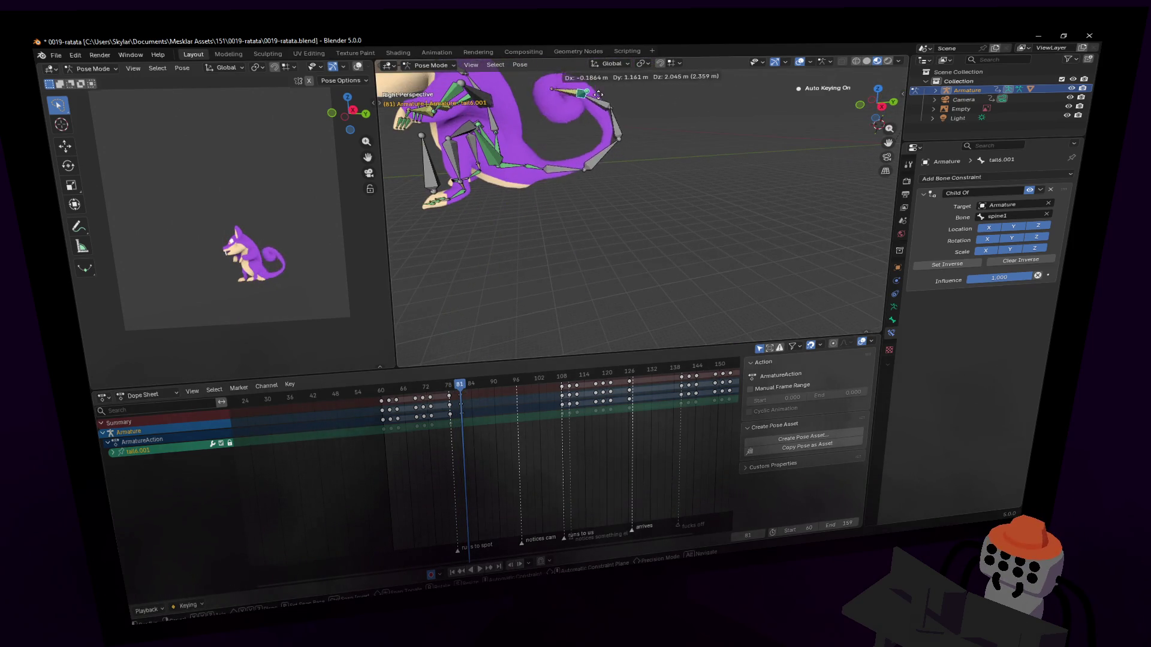
Place the tail6.001 control and check the tail at frames 82 and 81.
left_click(599, 93)
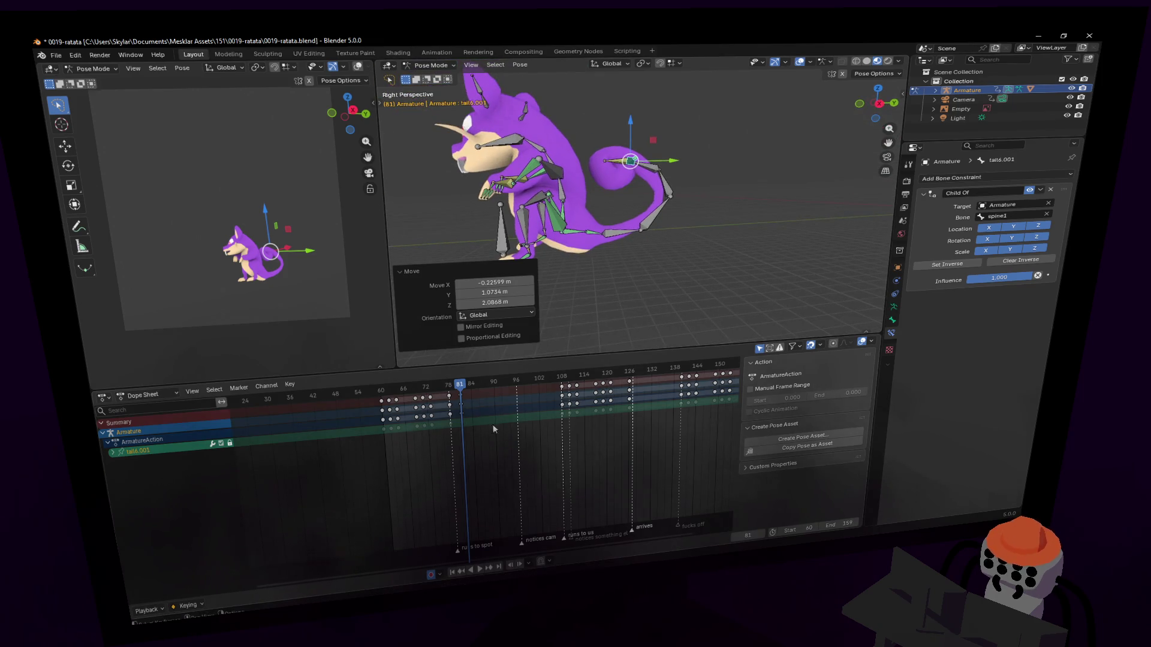
left_click_drag(455, 389, 467, 392)
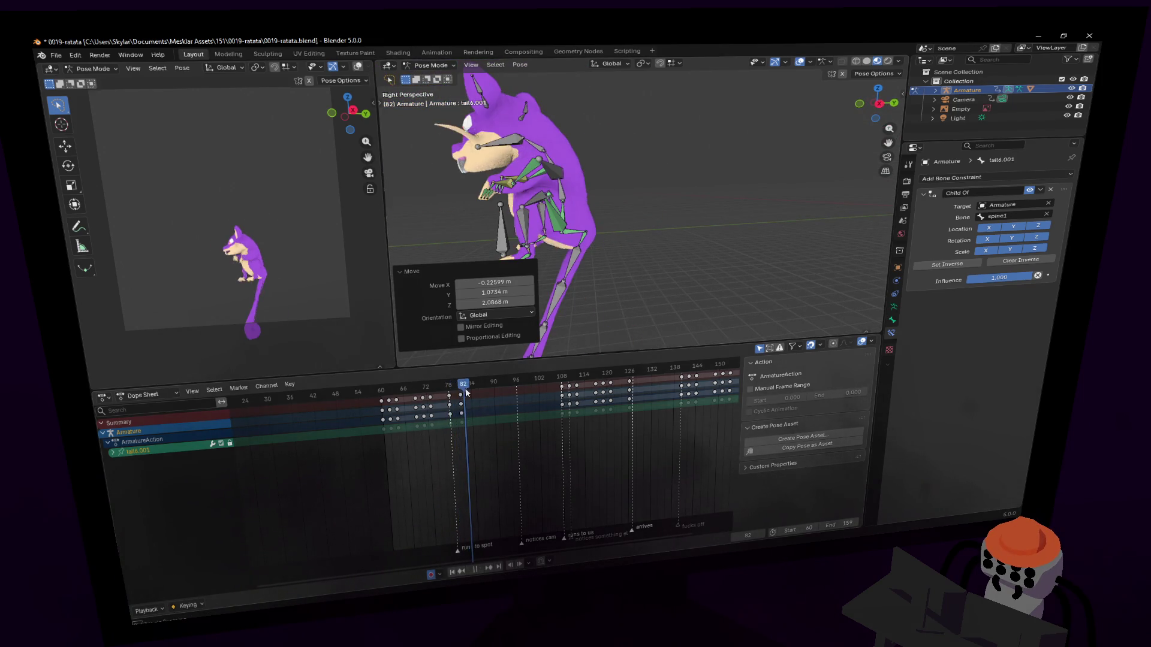
key("Left")
key("shift+grave")
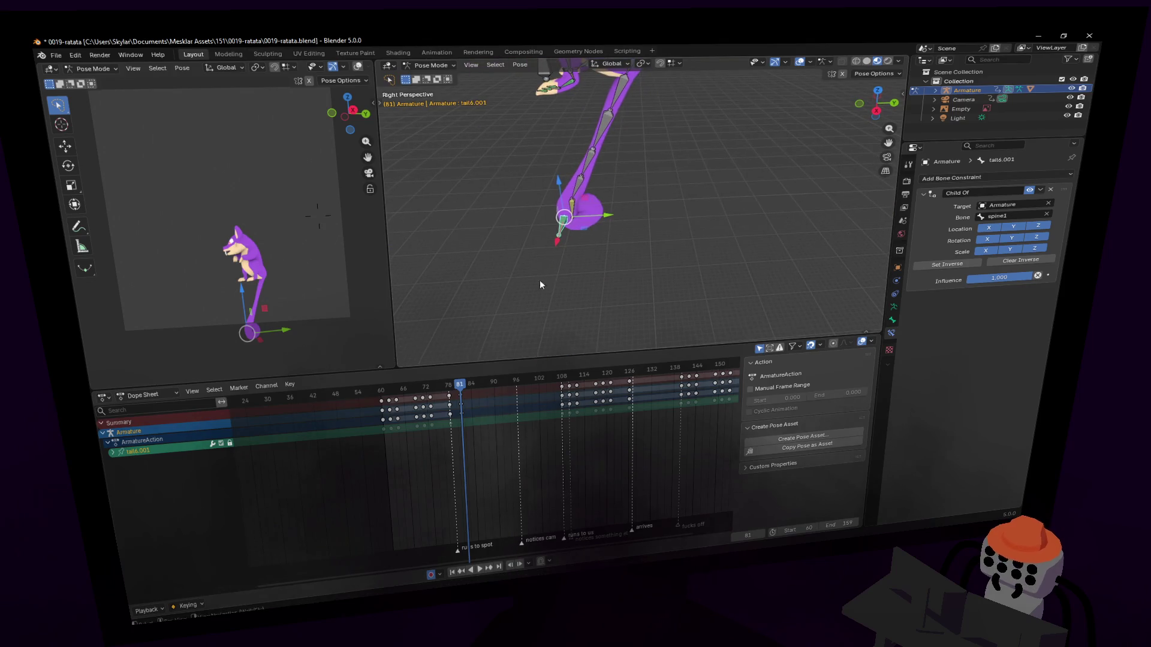
left_click(561, 272)
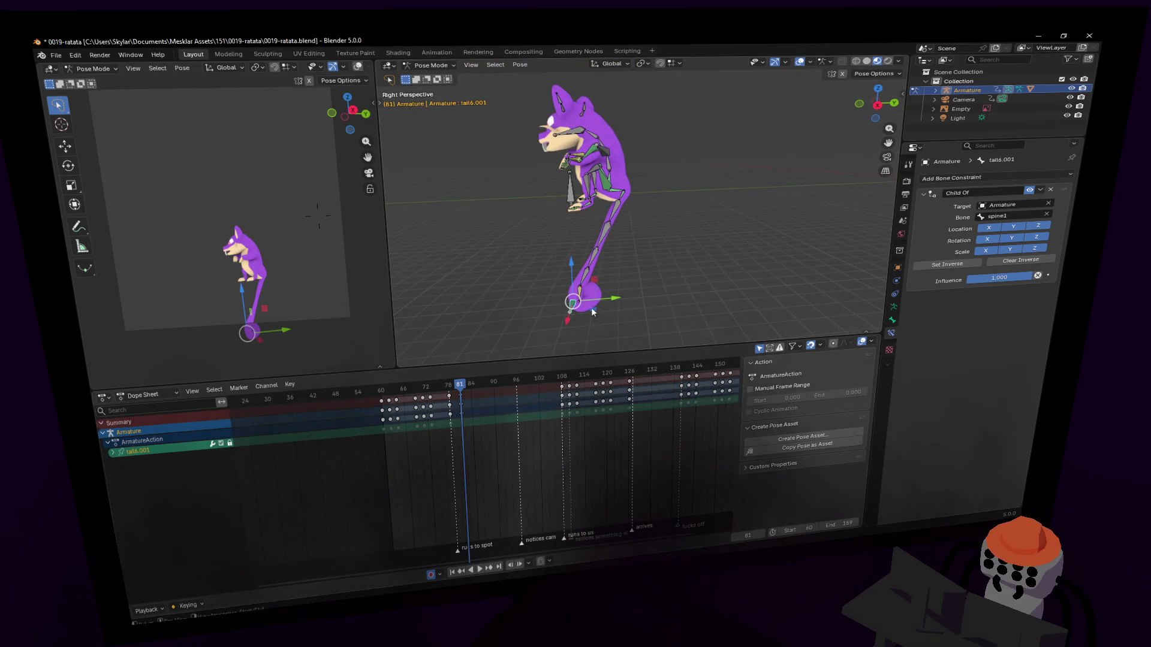
Move the tail bone, Set Inverse on its Child Of constraint, and reposition tail6.001.
key("g")
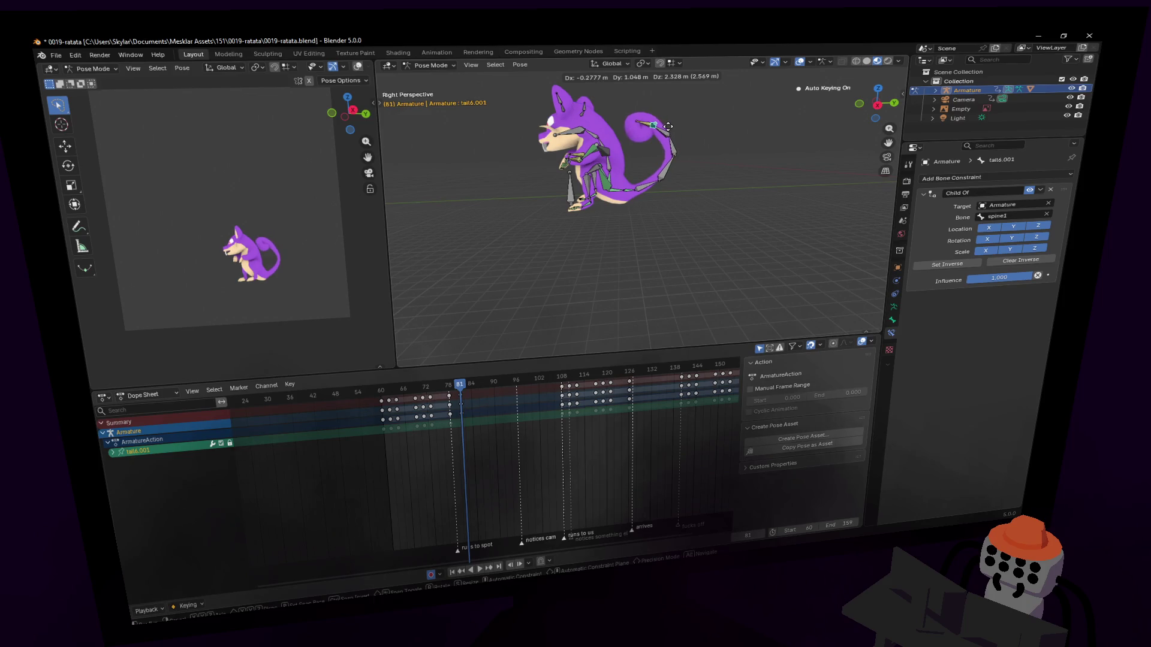
left_click(666, 122)
left_click(946, 266)
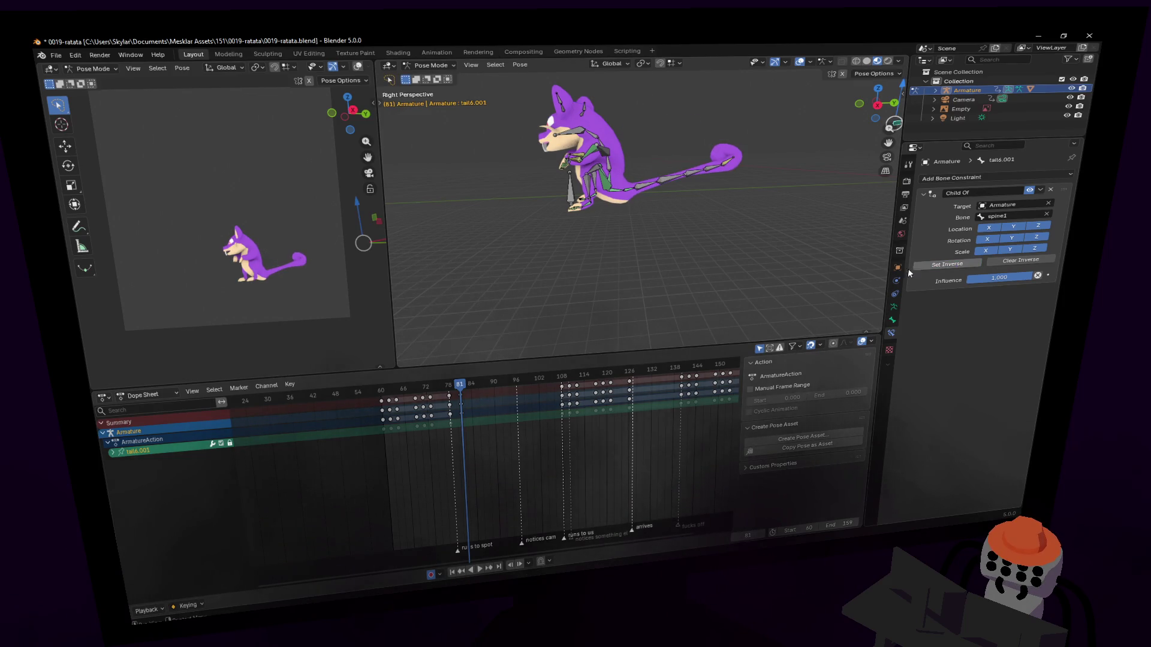
key("g")
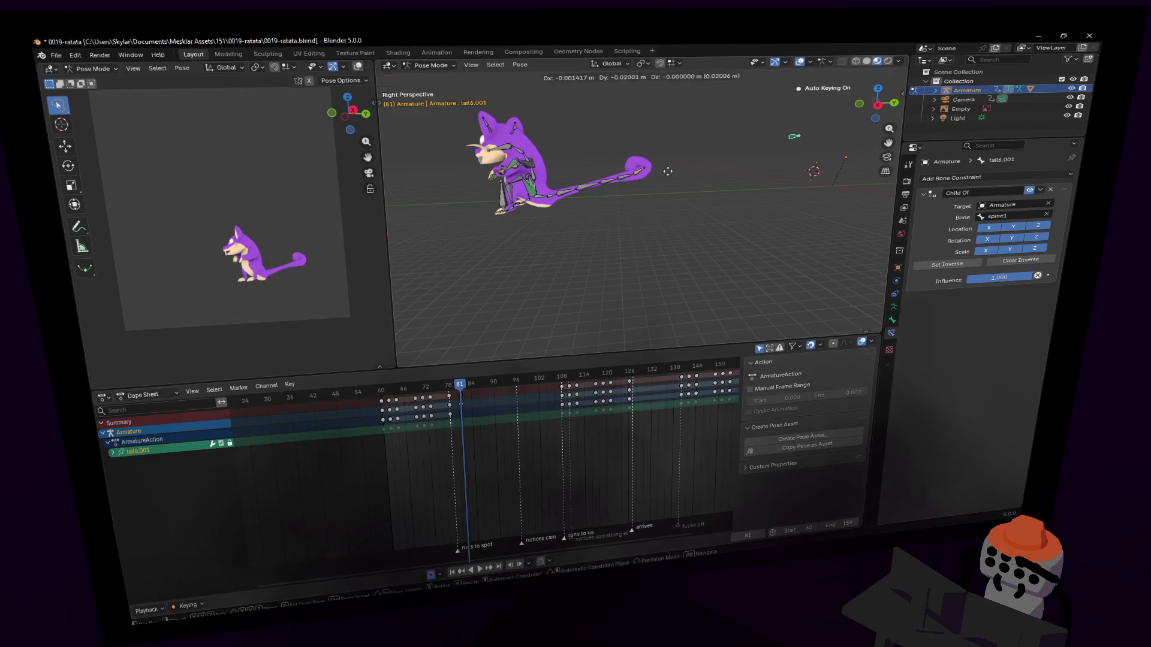
left_click(532, 195)
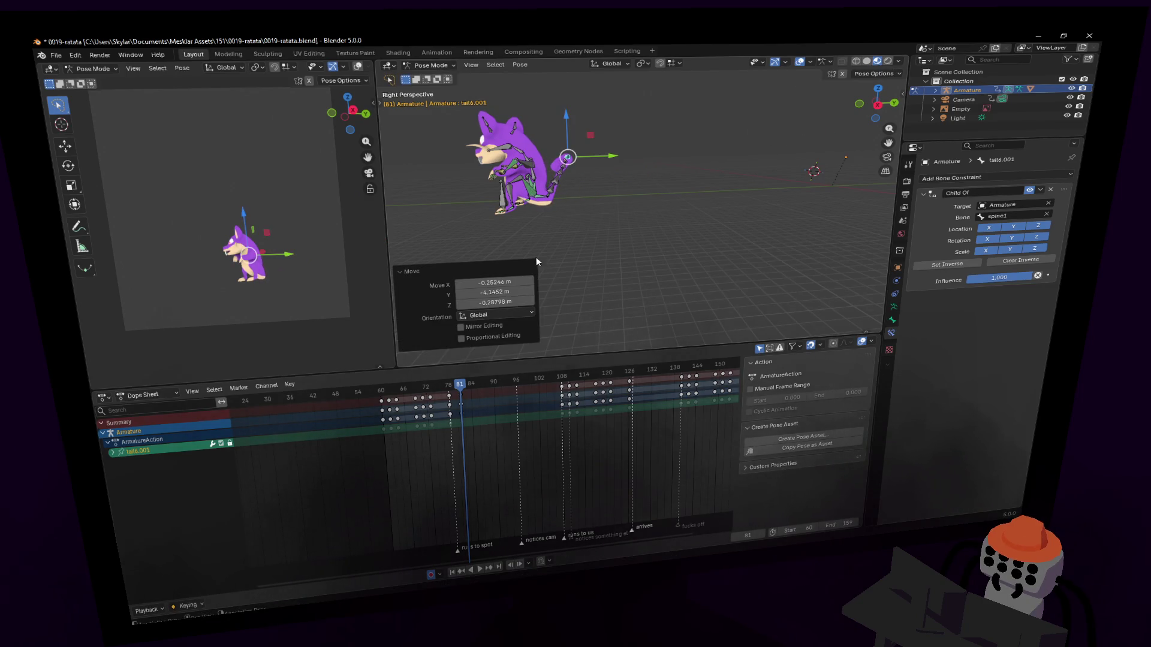
Preview the tail motion up to frame 81, reverting to the curled pose.
mouse_move(451, 386)
left_mouse_down()
mouse_move(427, 388)
mouse_move(444, 385)
left_mouse_up()
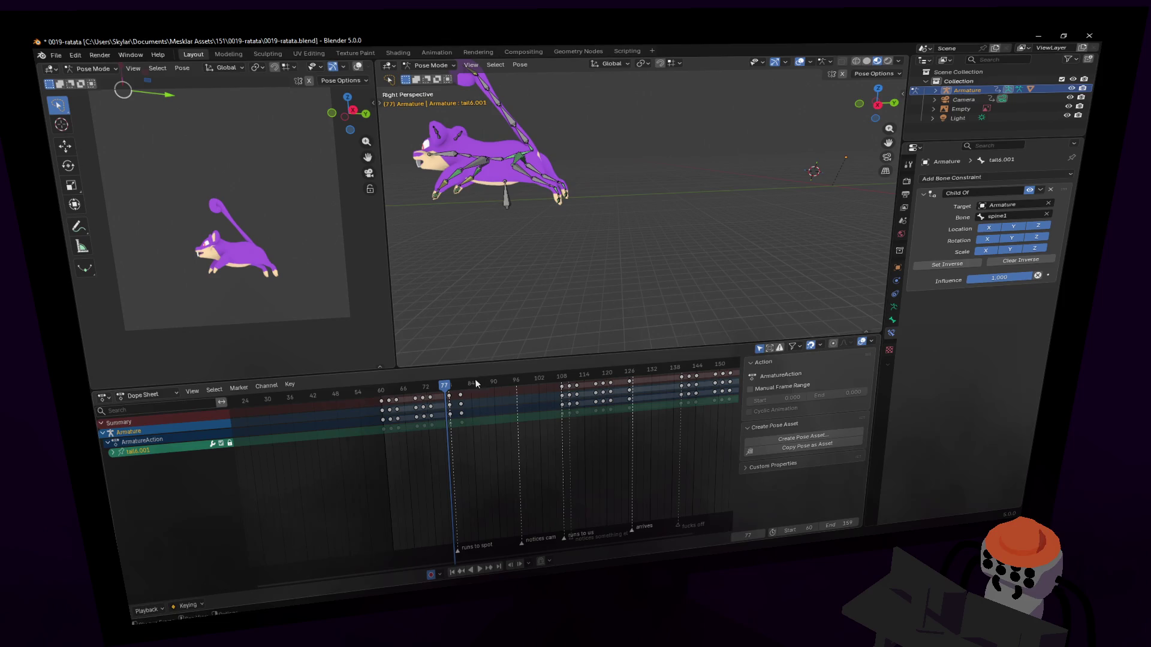
key("Right")
key("Right")
key("Right")
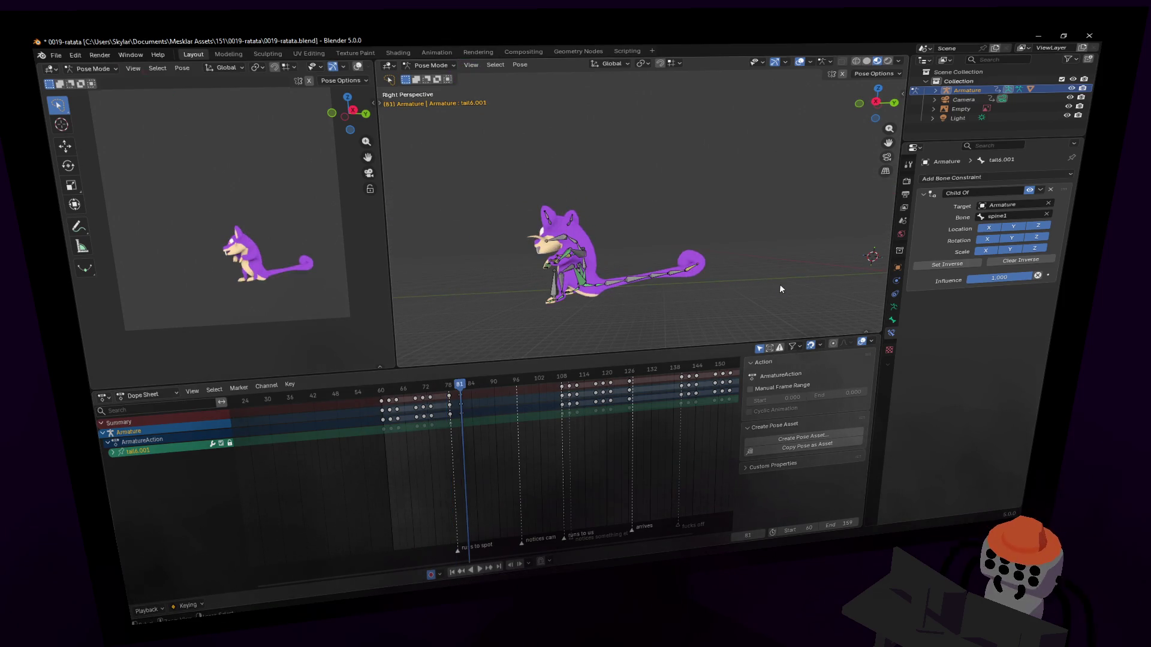
key("ctrl+z")
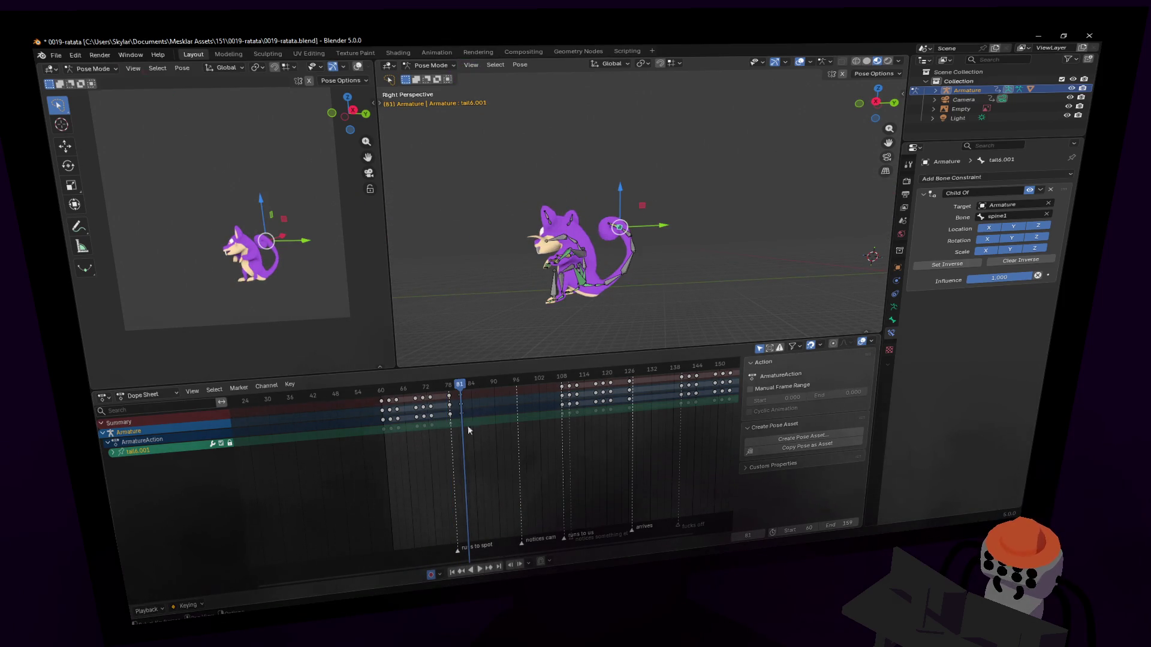
mouse_move(454, 391)
left_mouse_down()
mouse_move(437, 389)
mouse_move(521, 418)
mouse_move(571, 418)
mouse_move(466, 417)
left_mouse_up()
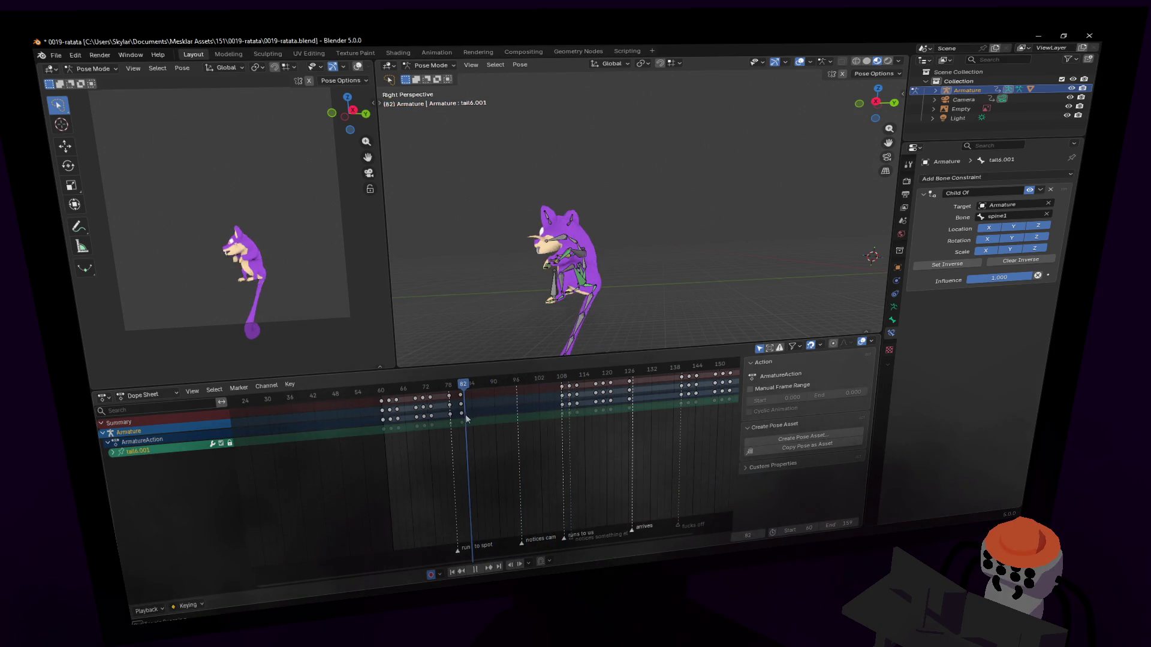
Deselect all, then select the tail bone chain from tail1 down to tail7.
scroll(640, 204, "up", 5)
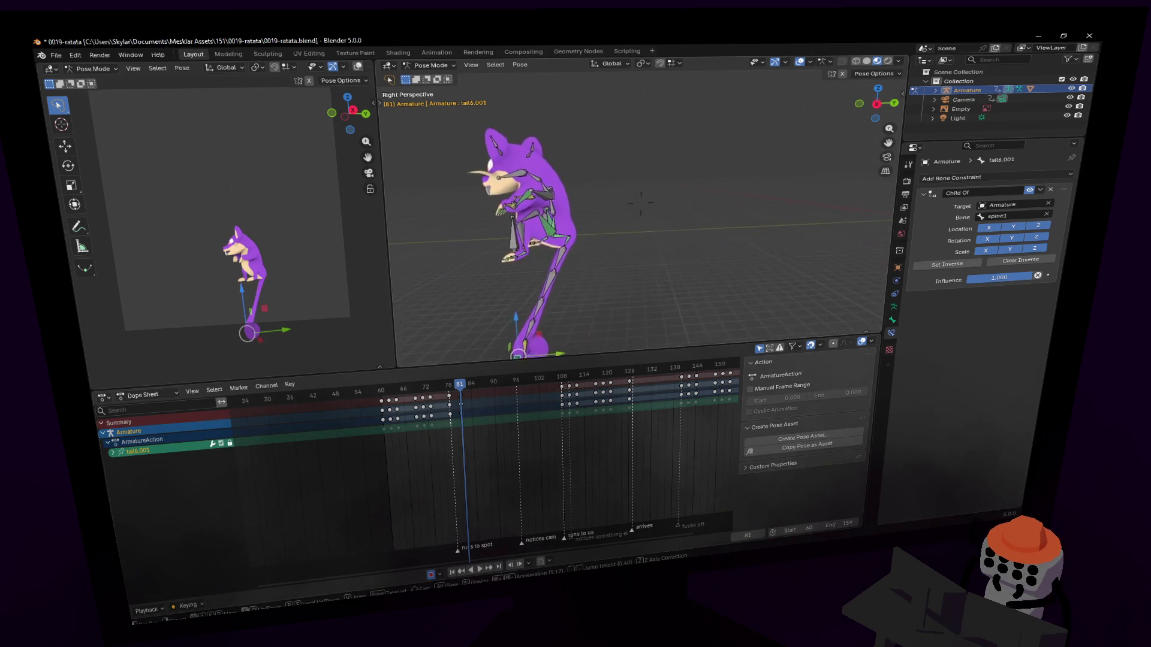
scroll(640, 204, "up", 4)
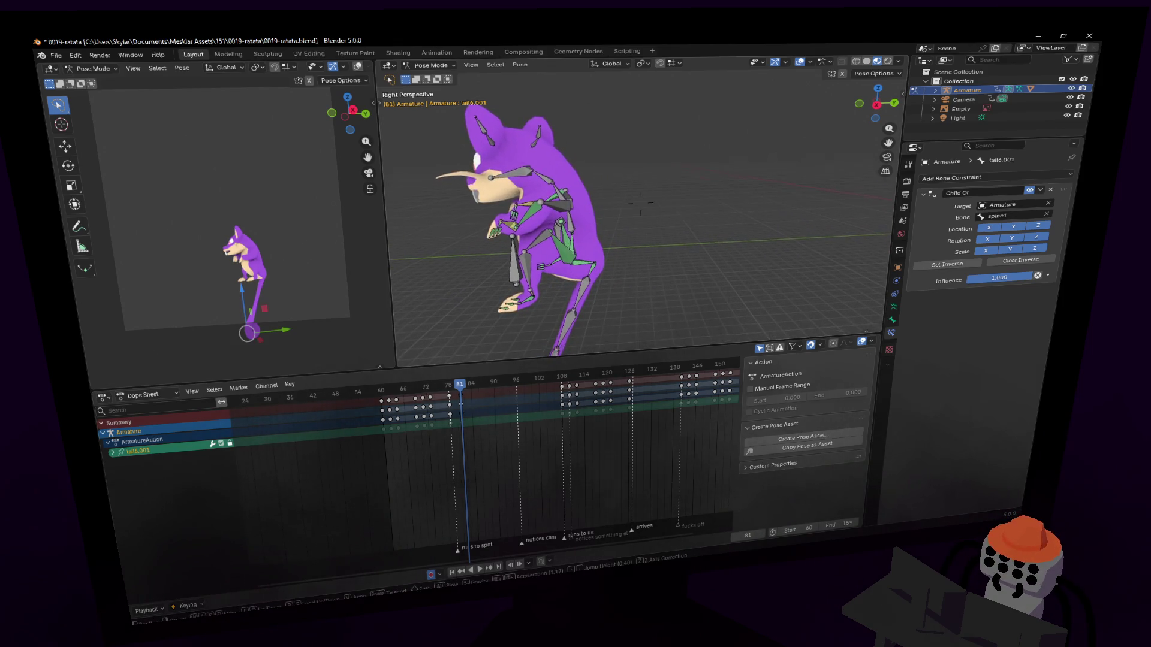
key("shift+grave")
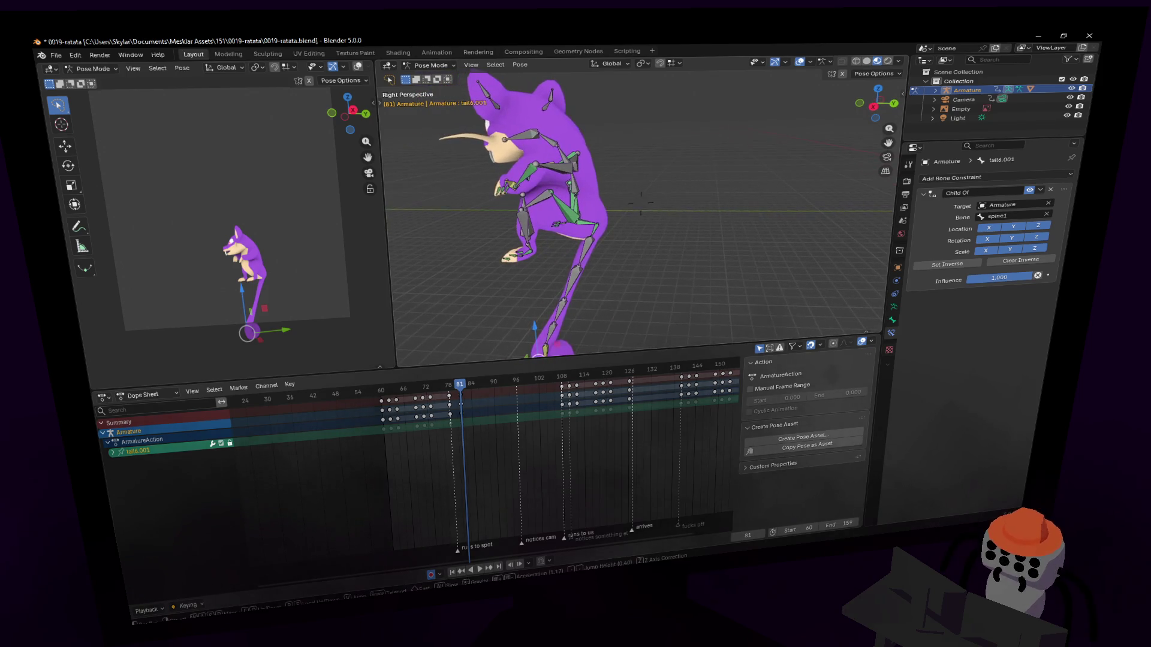
middle_click_drag(777, 279, 510, 298)
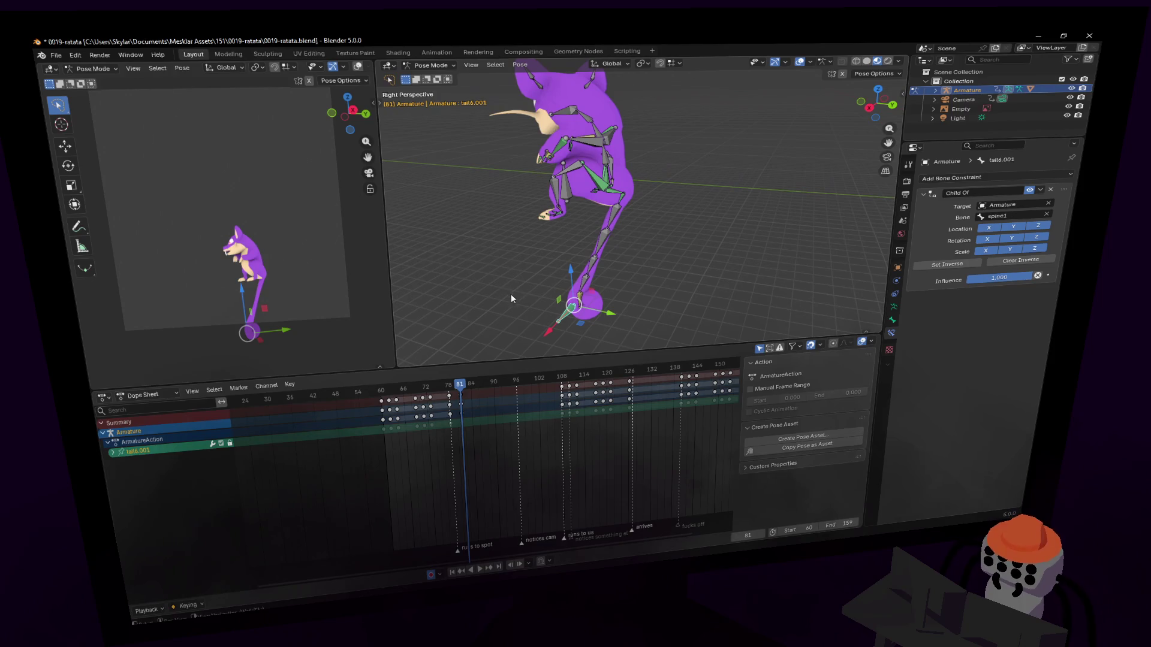
key("alt+a")
left_click(616, 206)
left_click(612, 222, "shift")
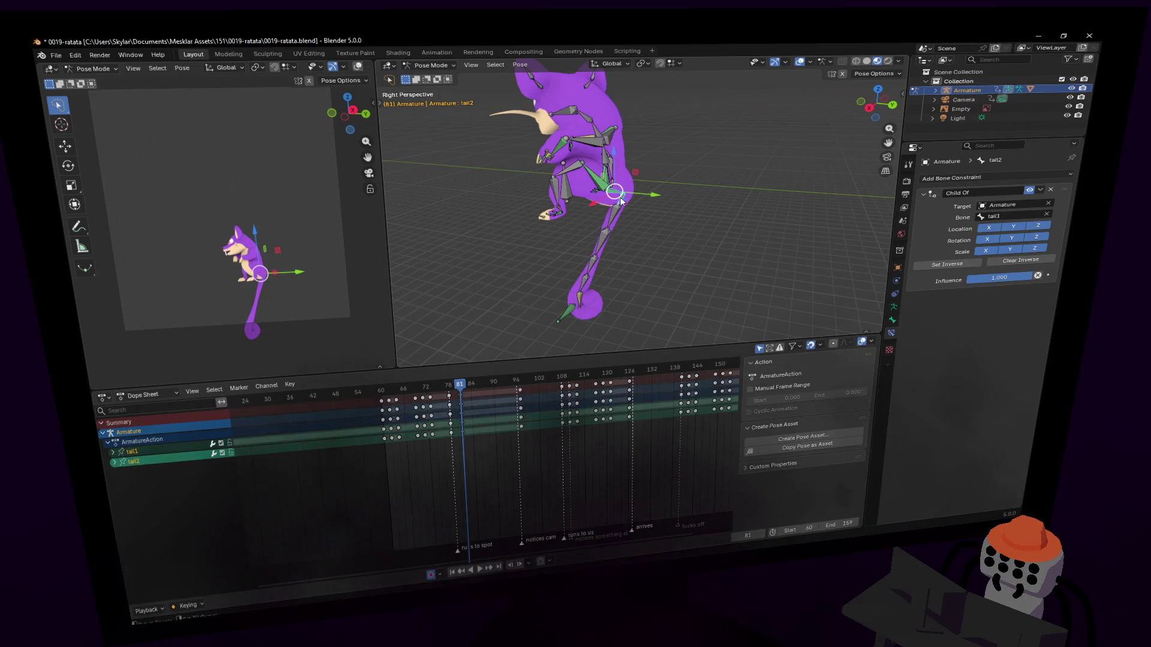
left_click(606, 240, "shift")
left_click(602, 258, "shift")
left_click(594, 271, "shift")
left_click(585, 282, "shift")
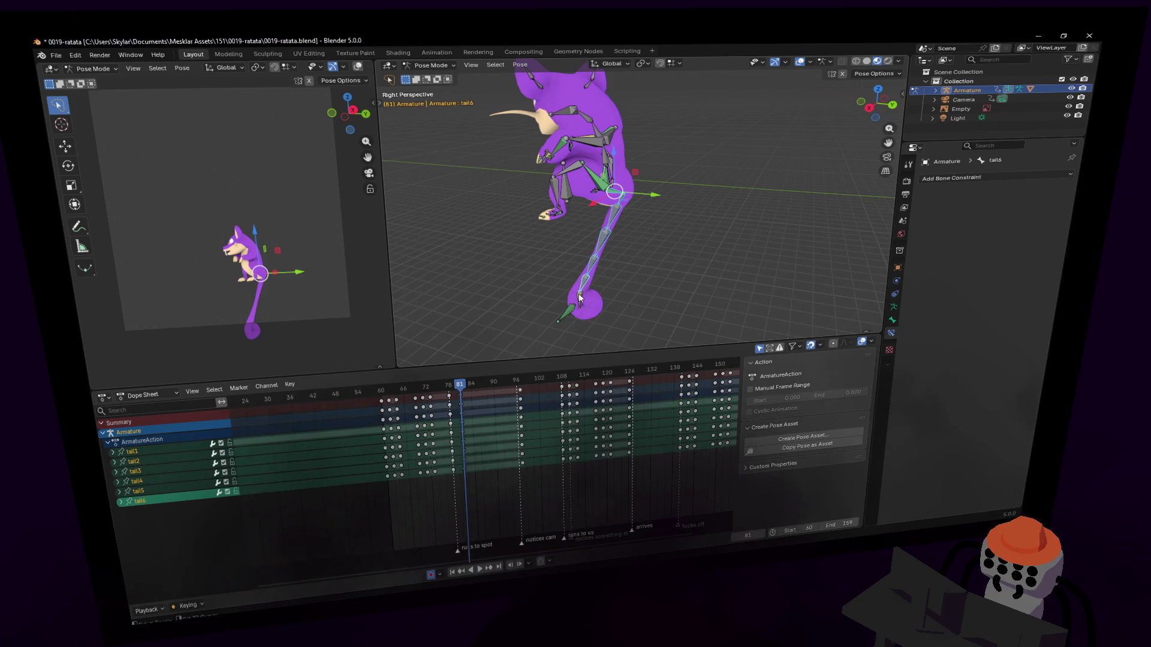
left_click(578, 293, "shift")
Delete the selected tail bones' keyframes, scrub to check, and select tail6.001.
key("a")
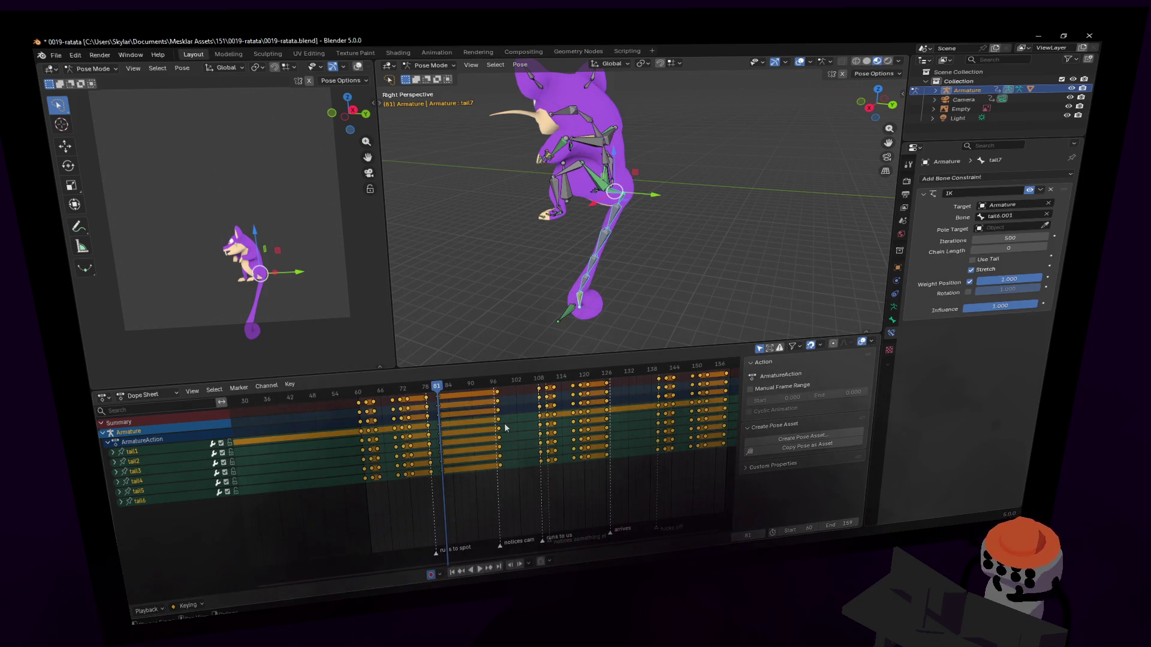
key("Delete")
mouse_move(436, 400)
left_mouse_down()
mouse_move(425, 389)
mouse_move(516, 390)
mouse_move(423, 388)
mouse_move(453, 386)
left_mouse_up()
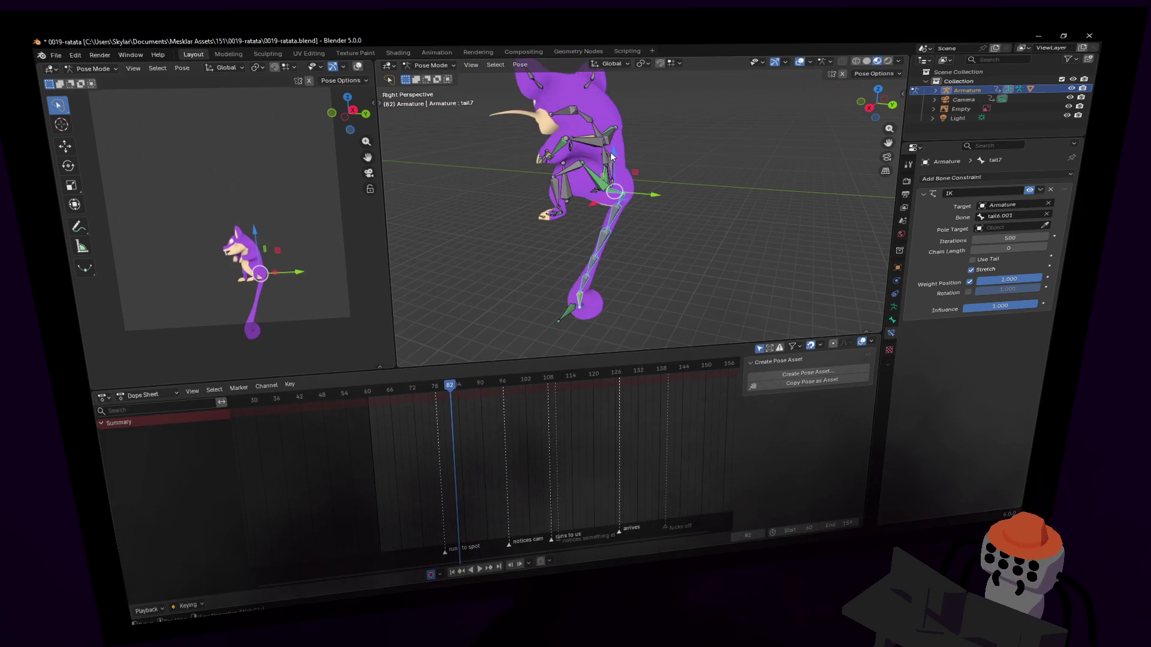
scroll(610, 154, "up", 4)
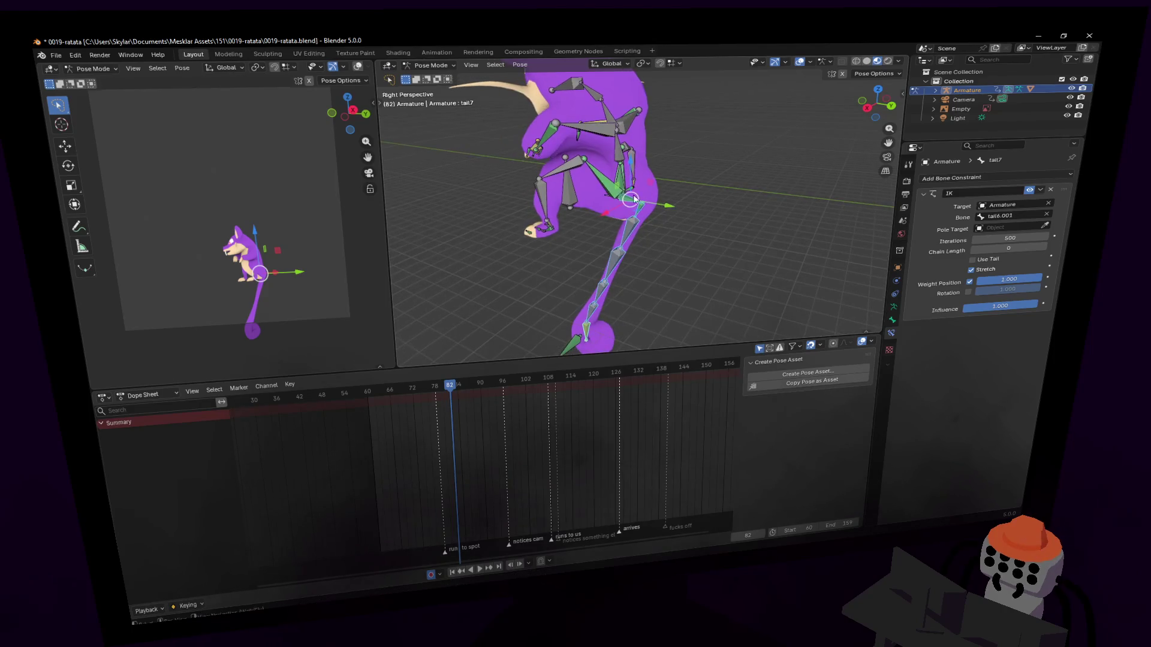
left_click(562, 317)
key("shift+grave")
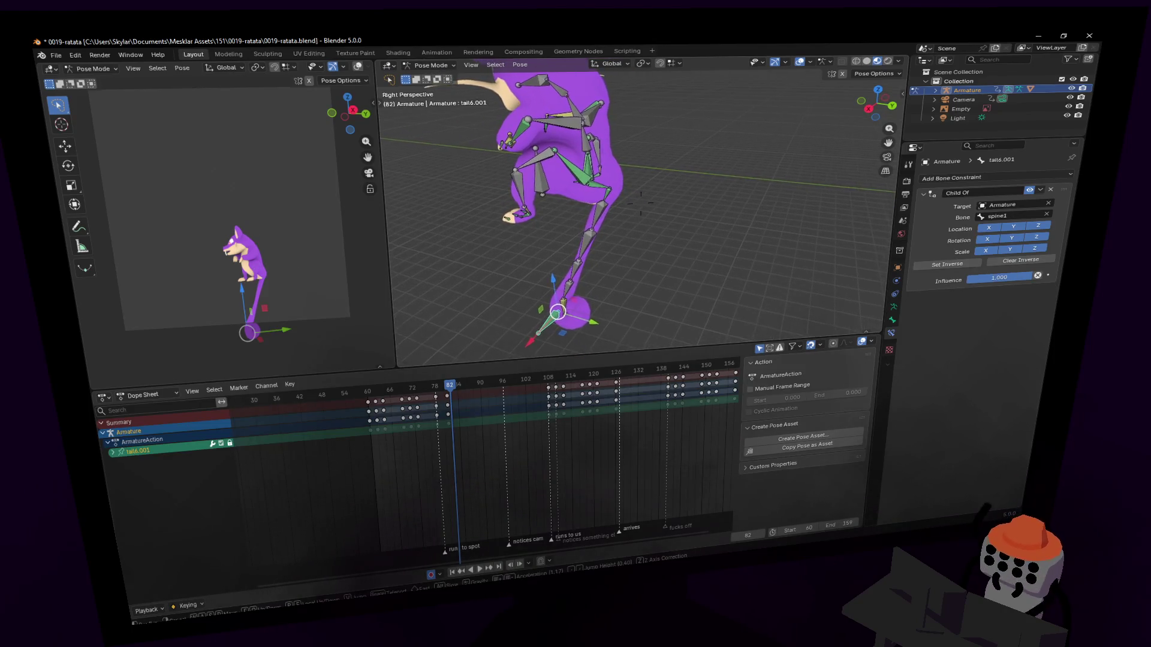
Raise the tail6.001 control so the tail curls above the back, previewing to frame 71.
key("w")
key("Left")
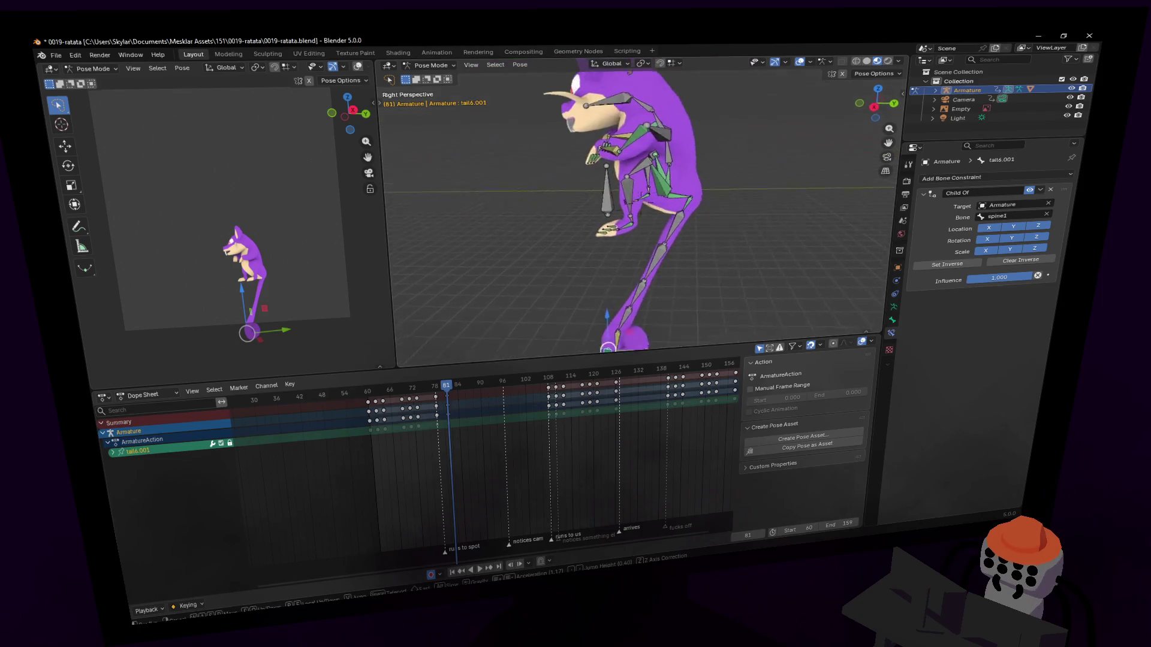
key("Return")
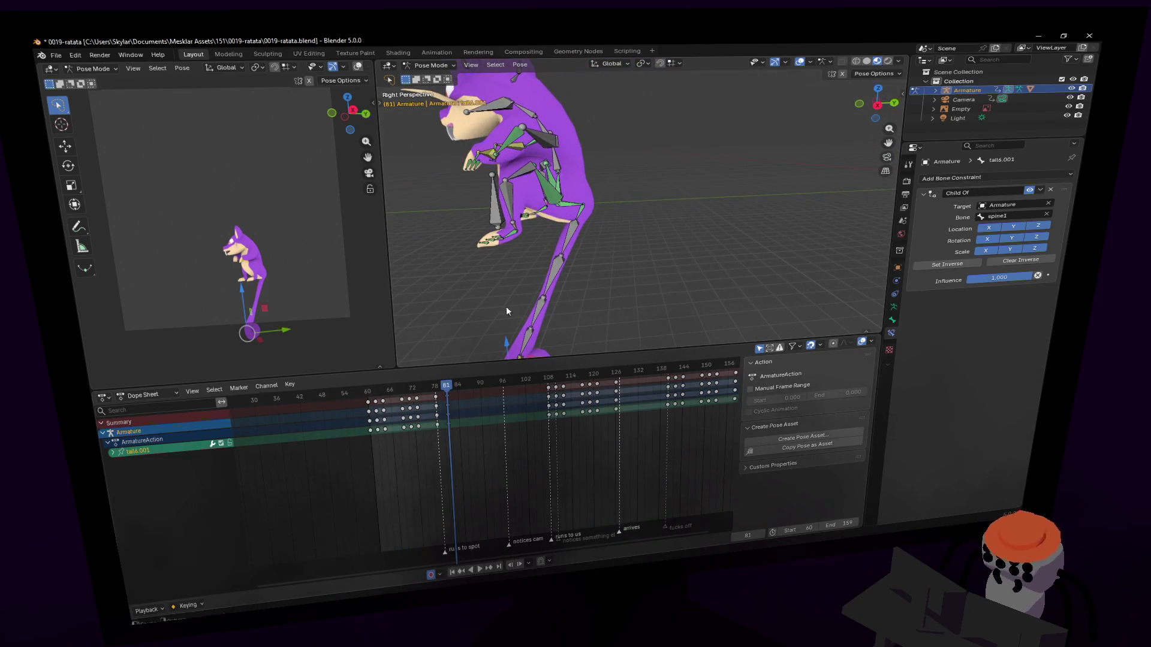
key("g")
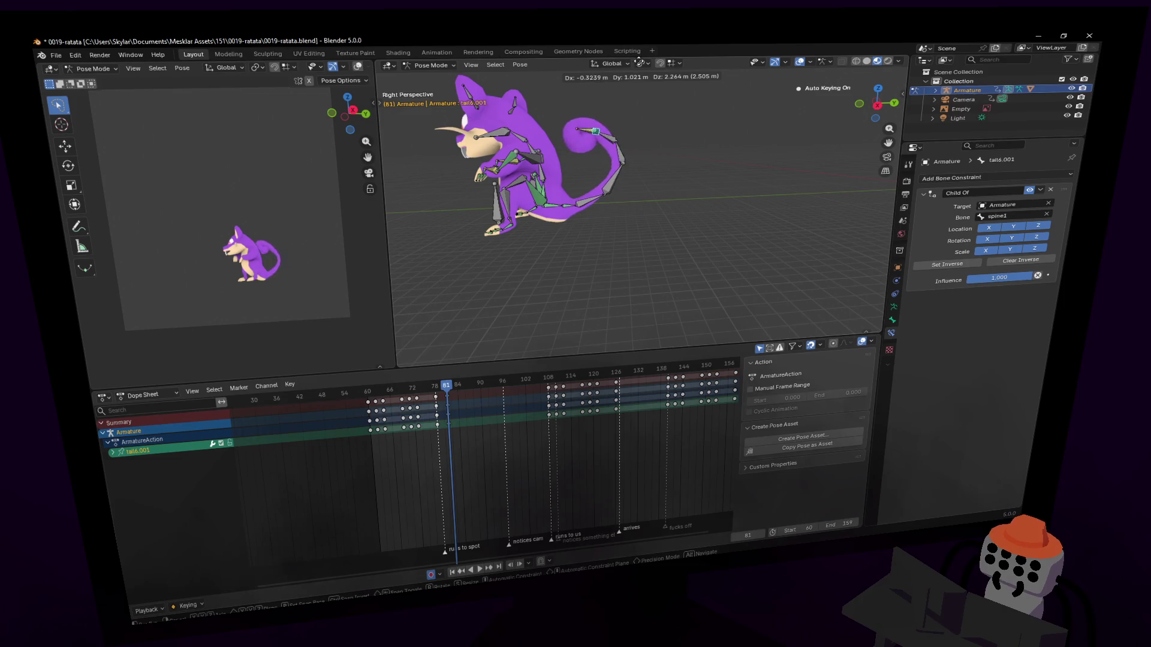
left_click(570, 223)
mouse_move(418, 400)
left_mouse_down()
mouse_move(448, 394)
mouse_move(429, 398)
left_mouse_up()
key("Escape")
Shift the tail's frame-71 keyframes earlier and play back the new timing.
key("shift+grave")
key("w")
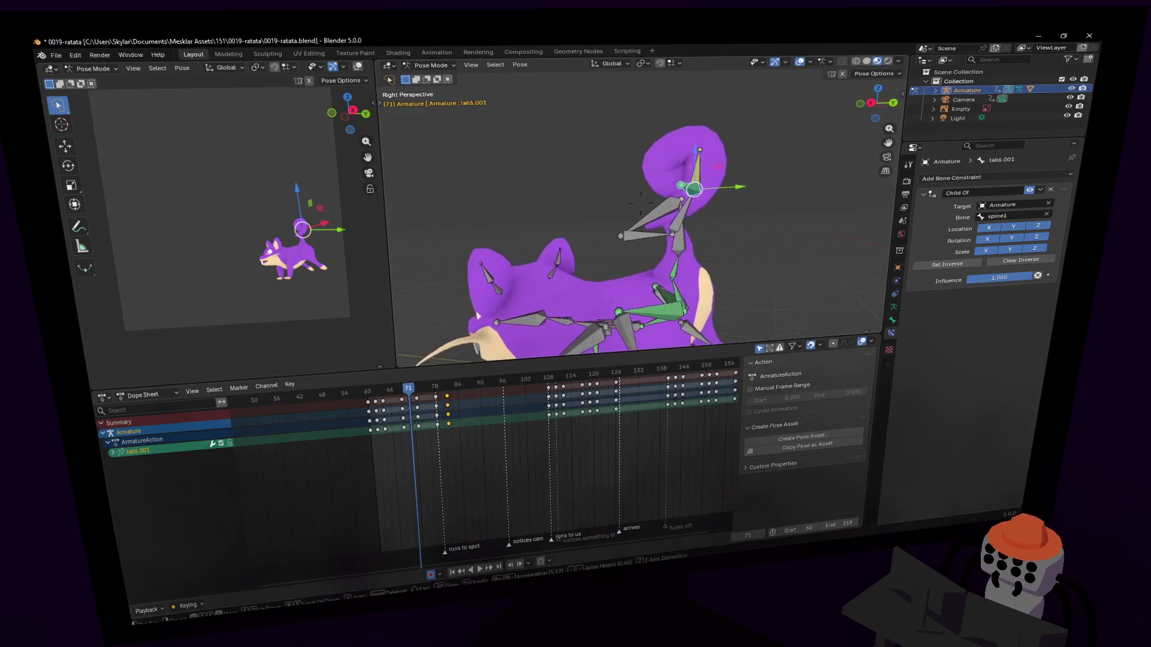
key("Escape")
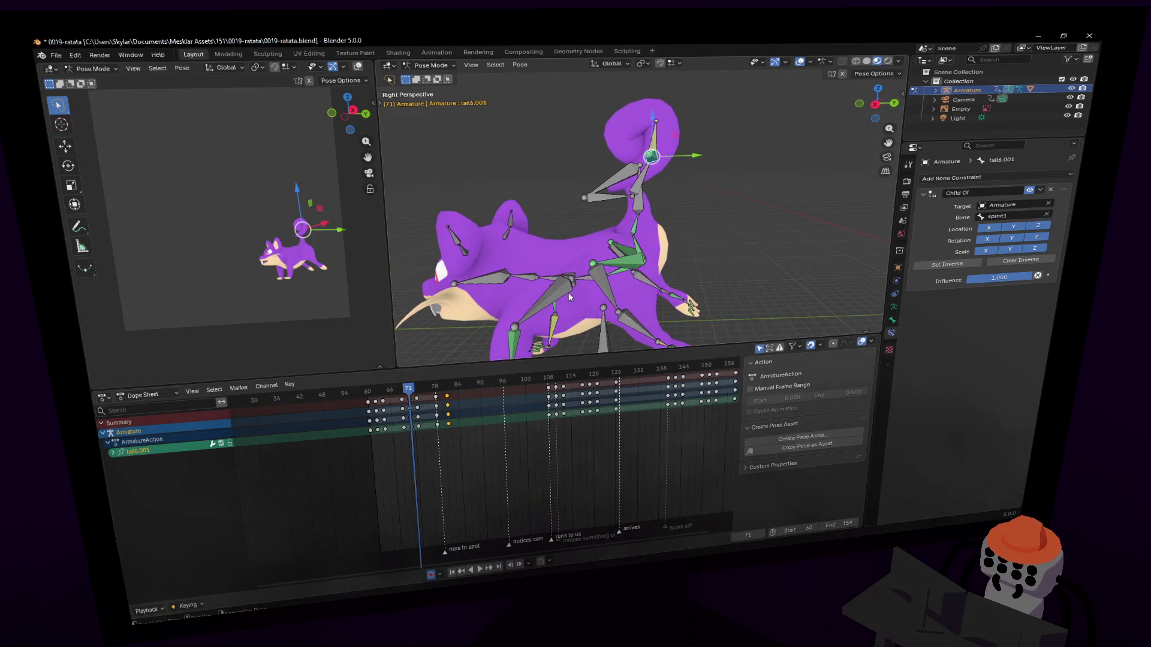
left_click(634, 233)
left_click(638, 205)
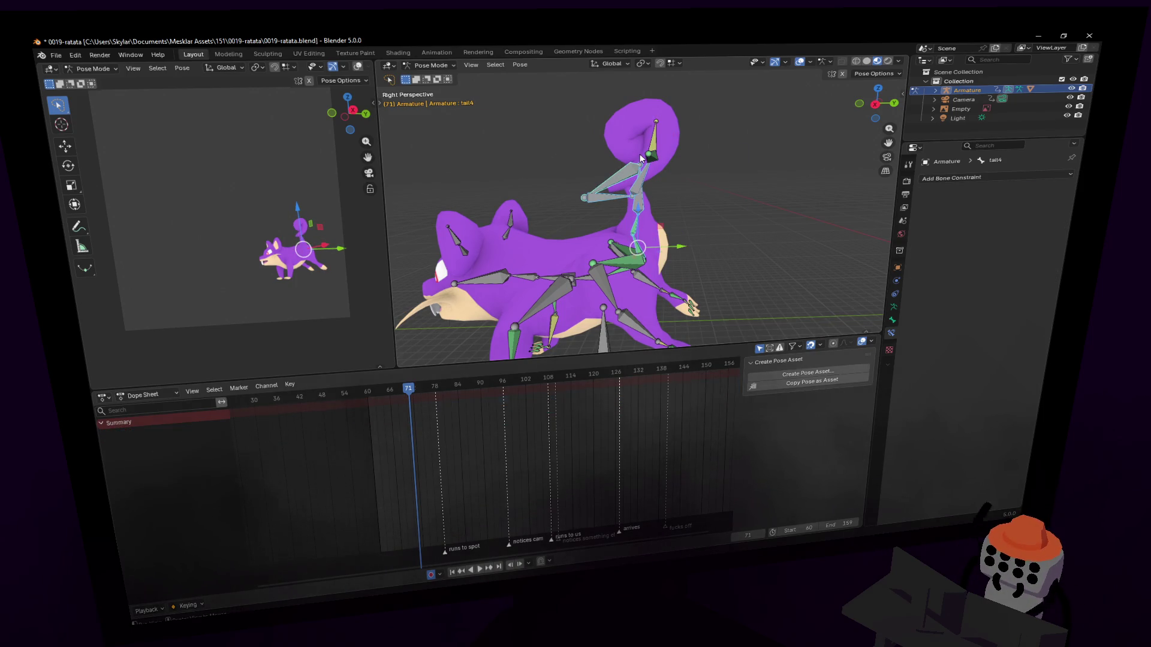
key("ctrl+z")
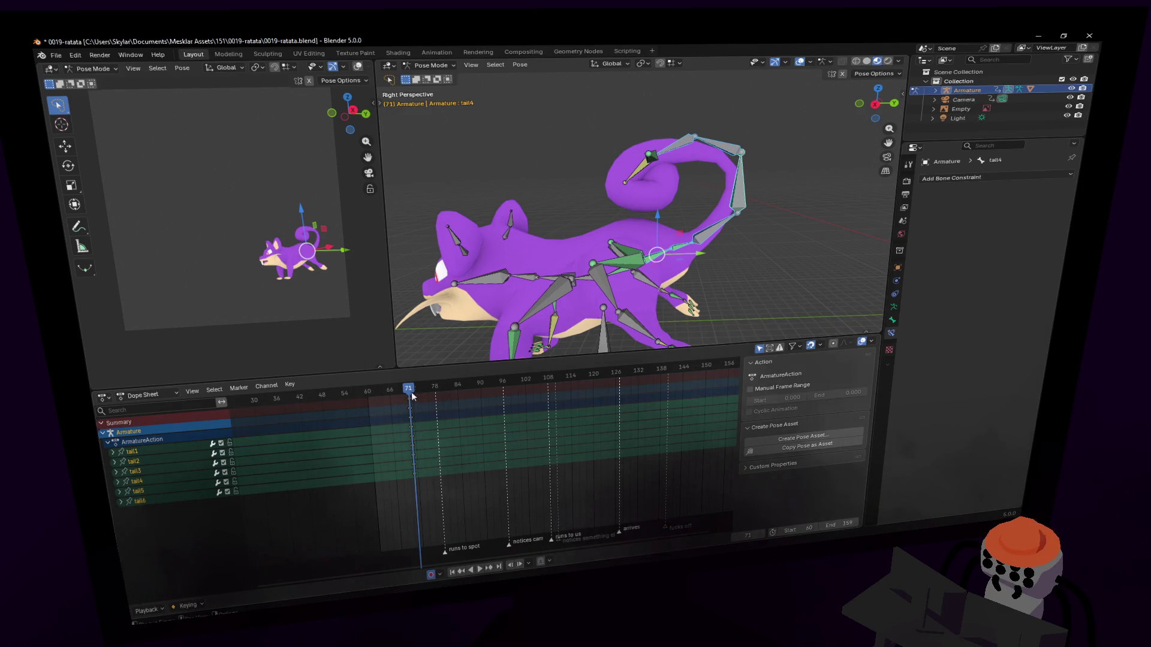
key("g")
left_click(368, 407)
key("space")
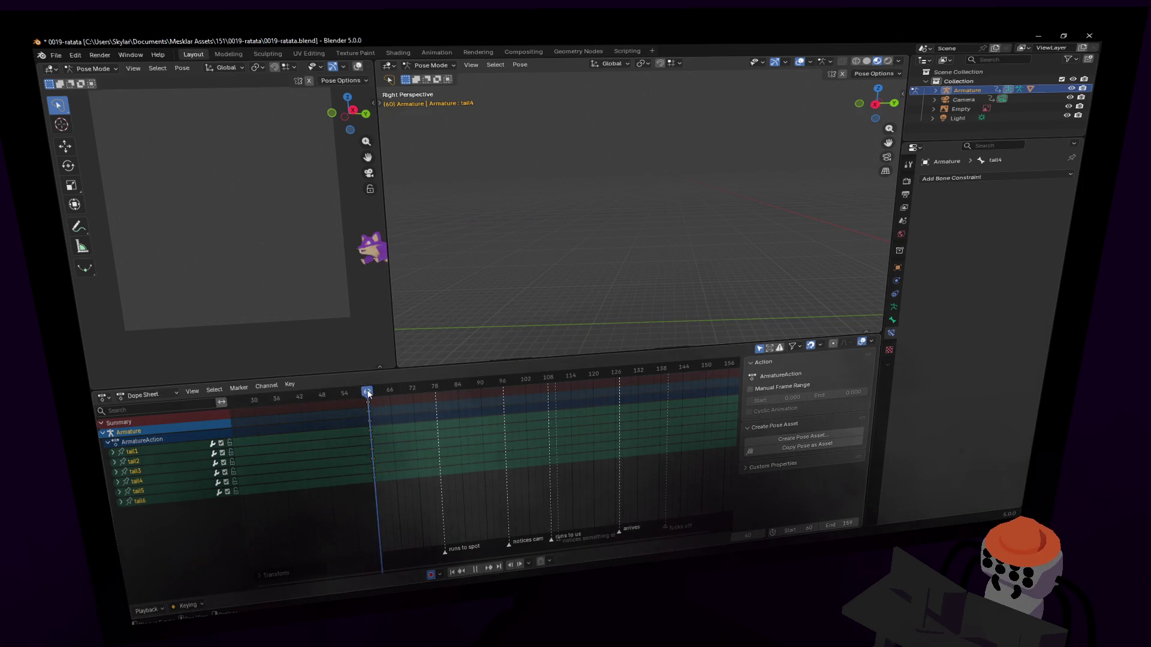
At frame 88, select tail6.001 and its keyframes around frame 81.
mouse_move(422, 398)
left_mouse_down()
mouse_move(473, 400)
mouse_move(459, 404)
left_mouse_up()
left_click(444, 258)
key("shift+grave")
key("s")
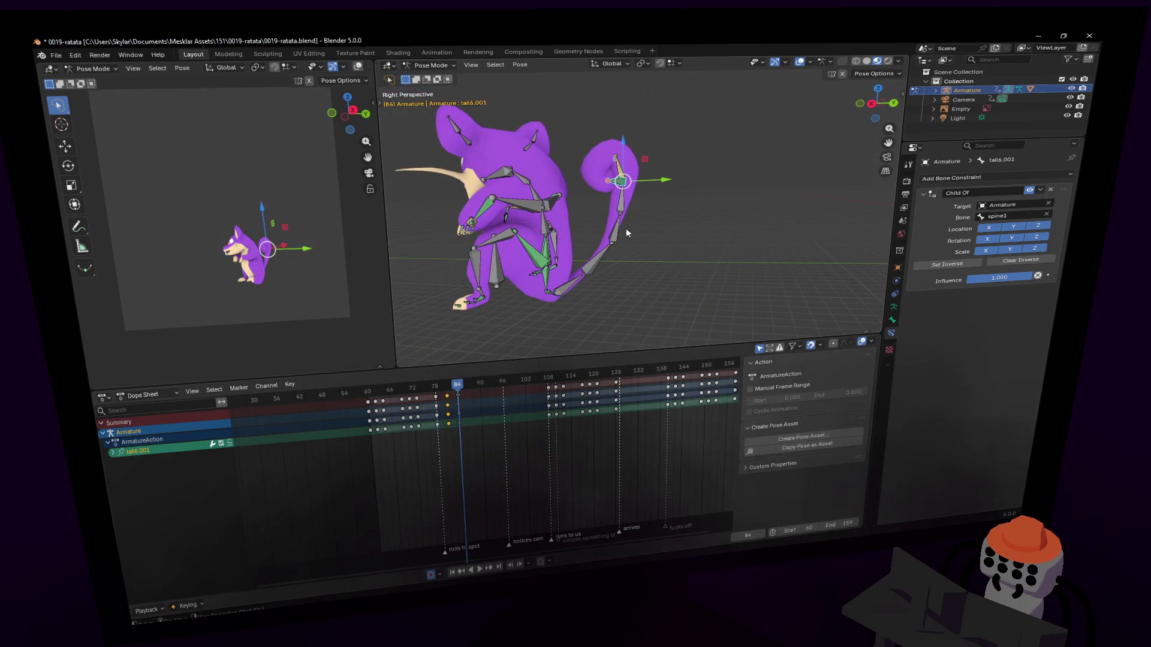
key("shift+grave")
key("w")
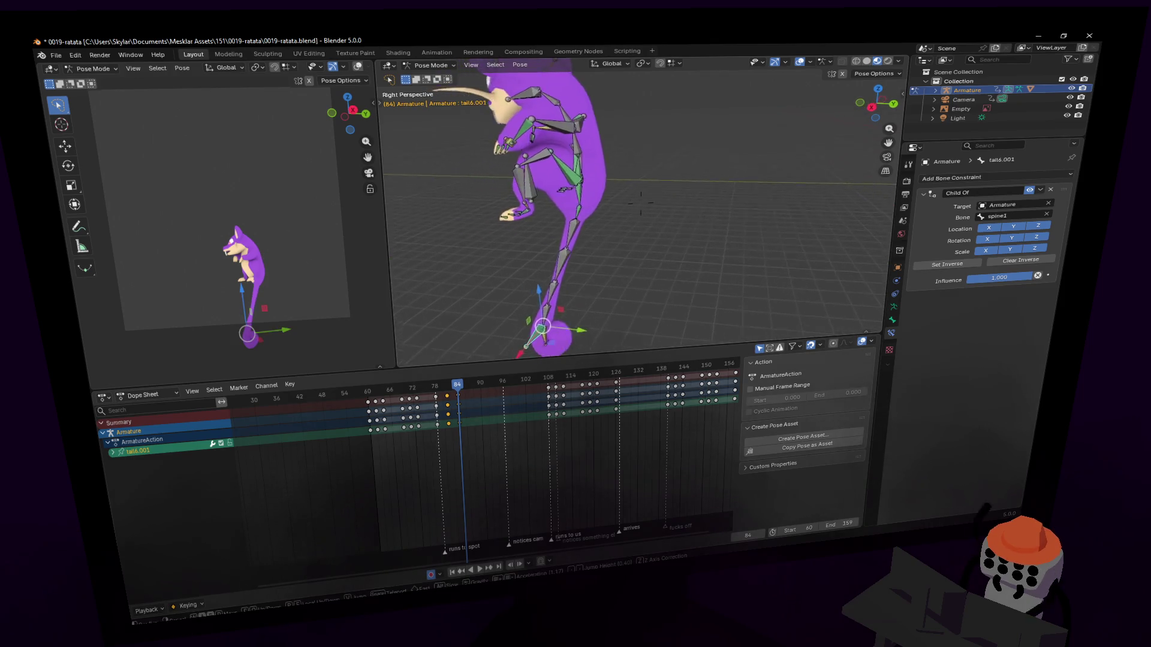
left_click(640, 204)
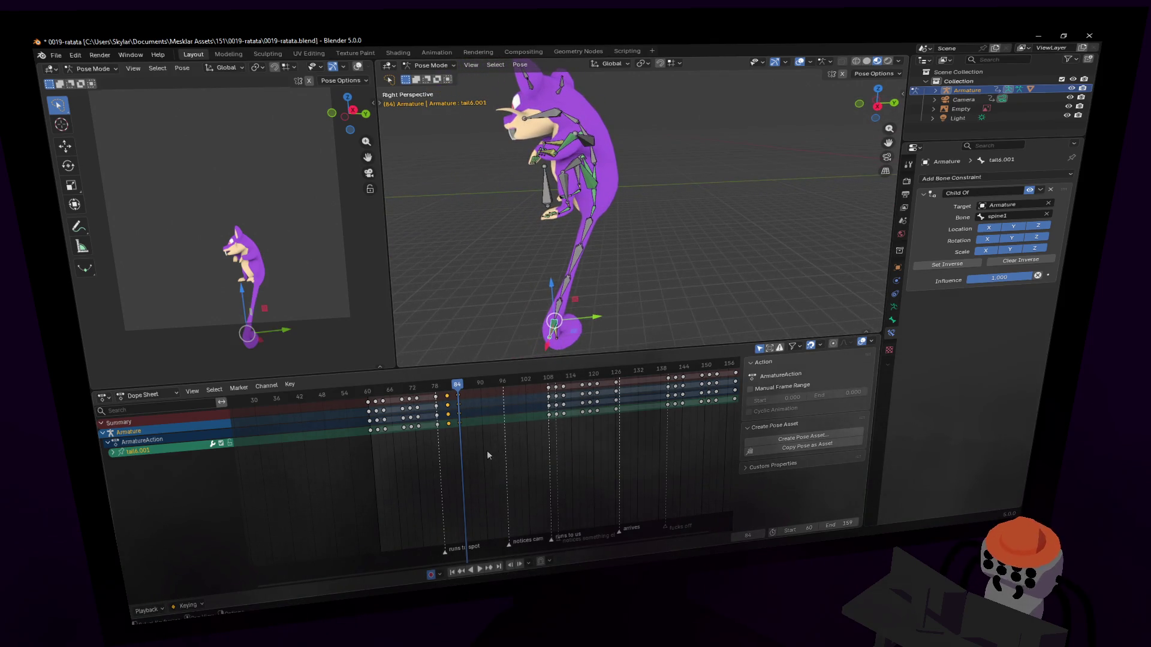
left_click(454, 415)
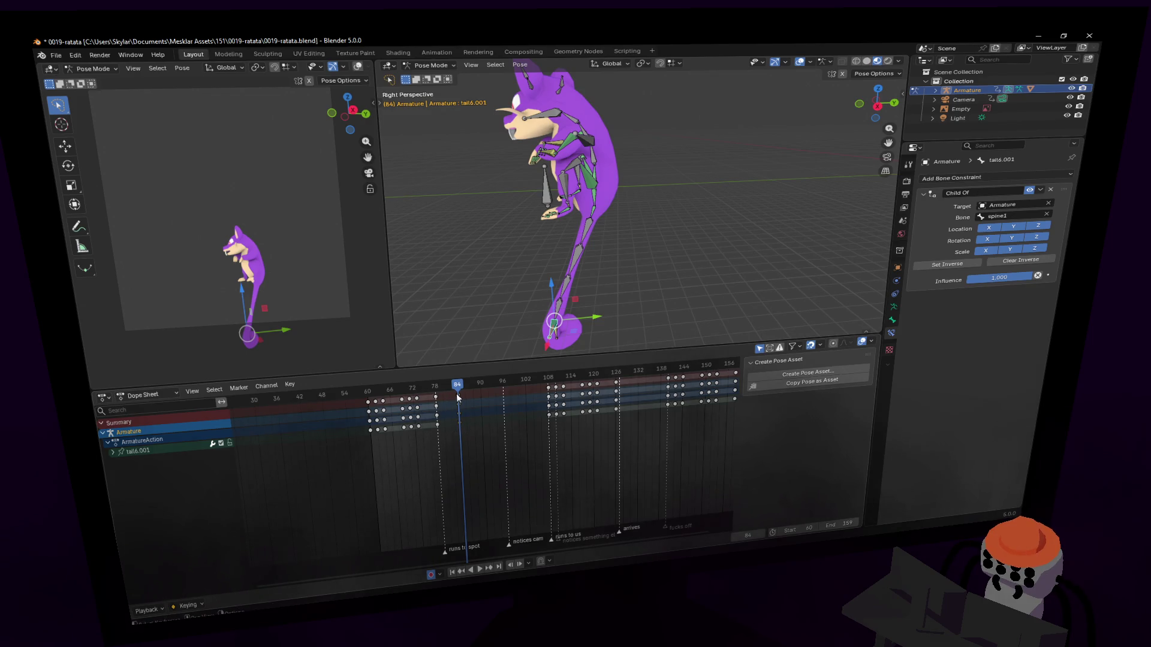
left_click_drag(457, 397, 448, 397)
Re-pose the tail control and slide its new keys from frame 84 to about 81.
key("g")
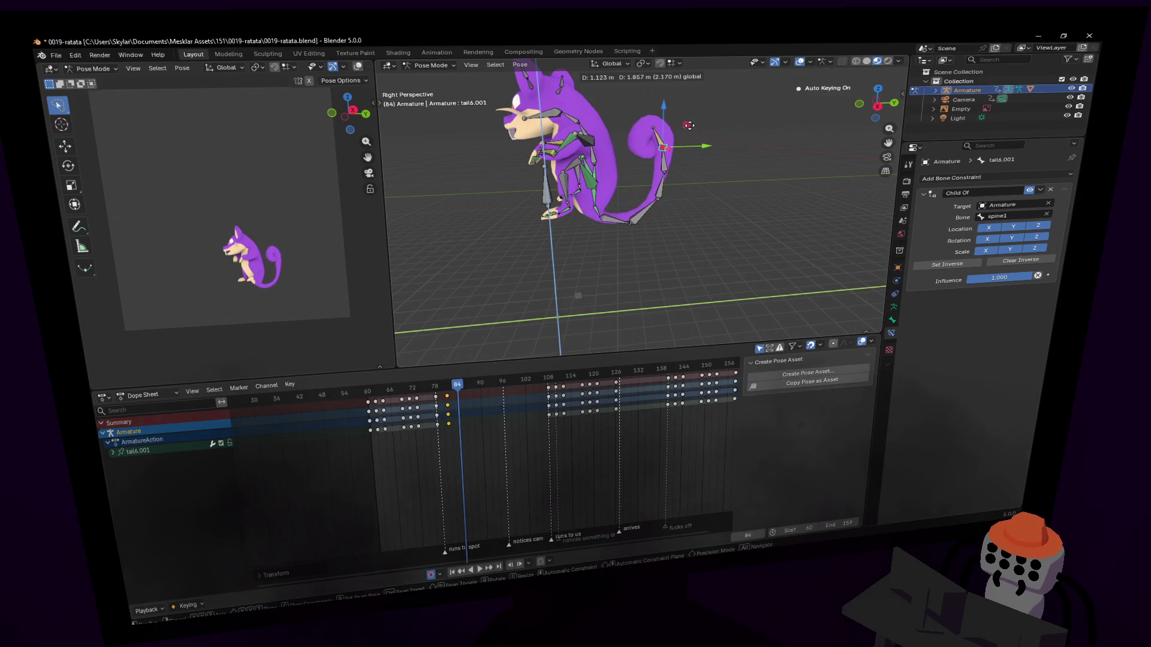
left_click(689, 125)
left_click_drag(452, 441, 447, 394)
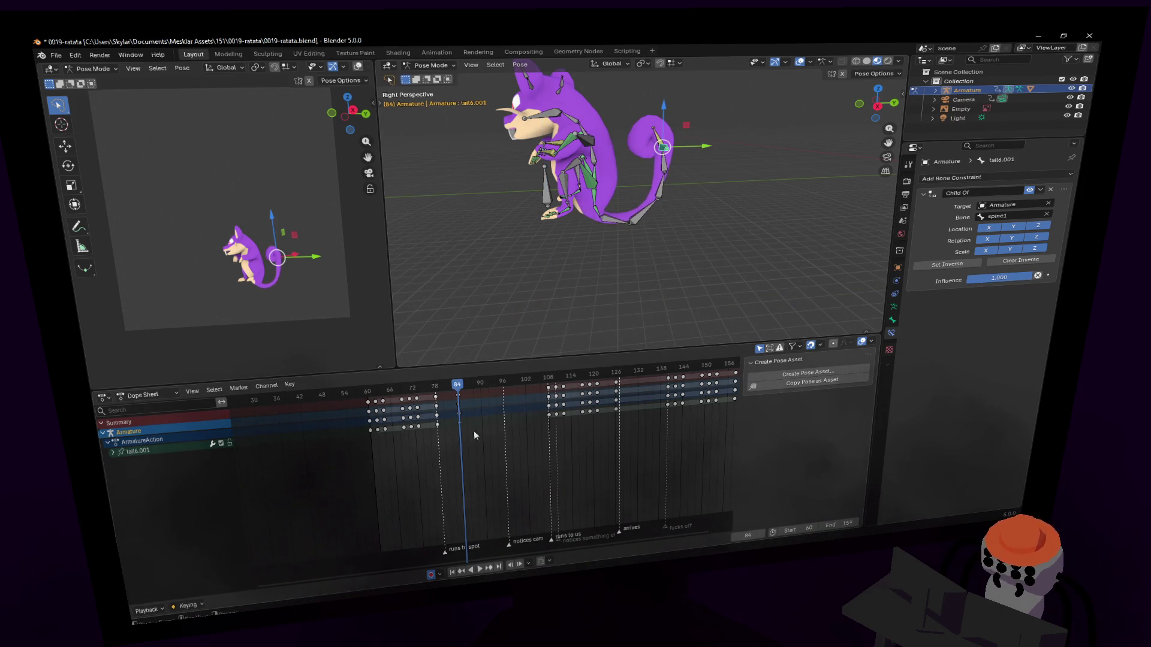
key("g")
left_click(447, 394)
key("space")
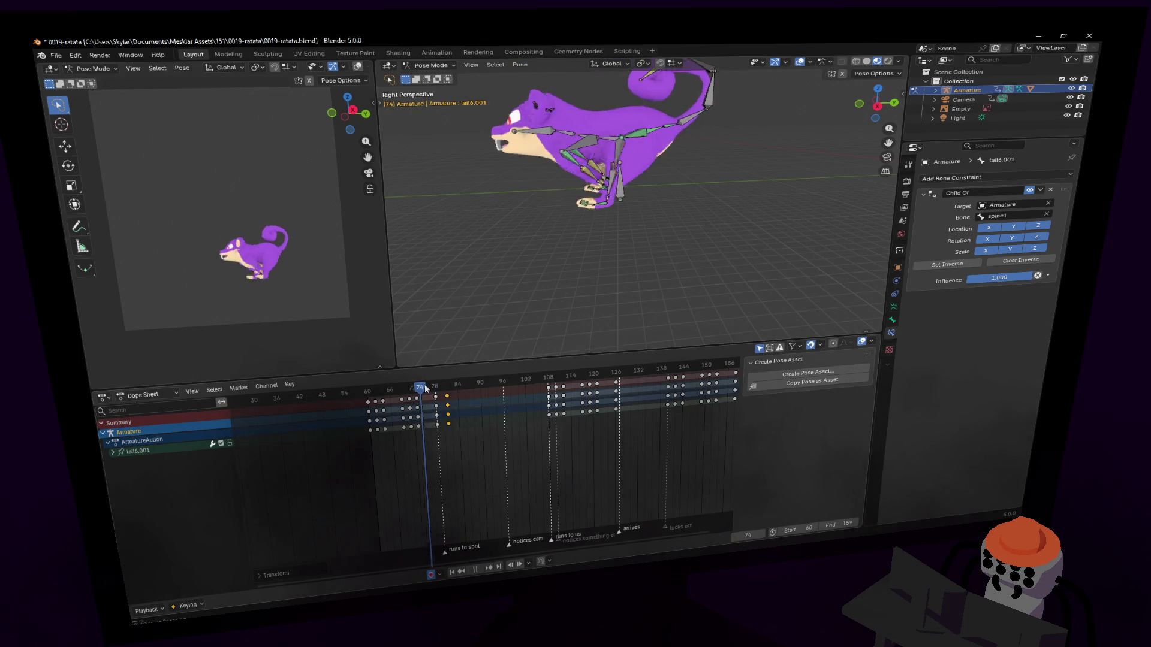
mouse_move(446, 391)
left_mouse_down()
mouse_move(459, 394)
mouse_move(451, 400)
left_mouse_up()
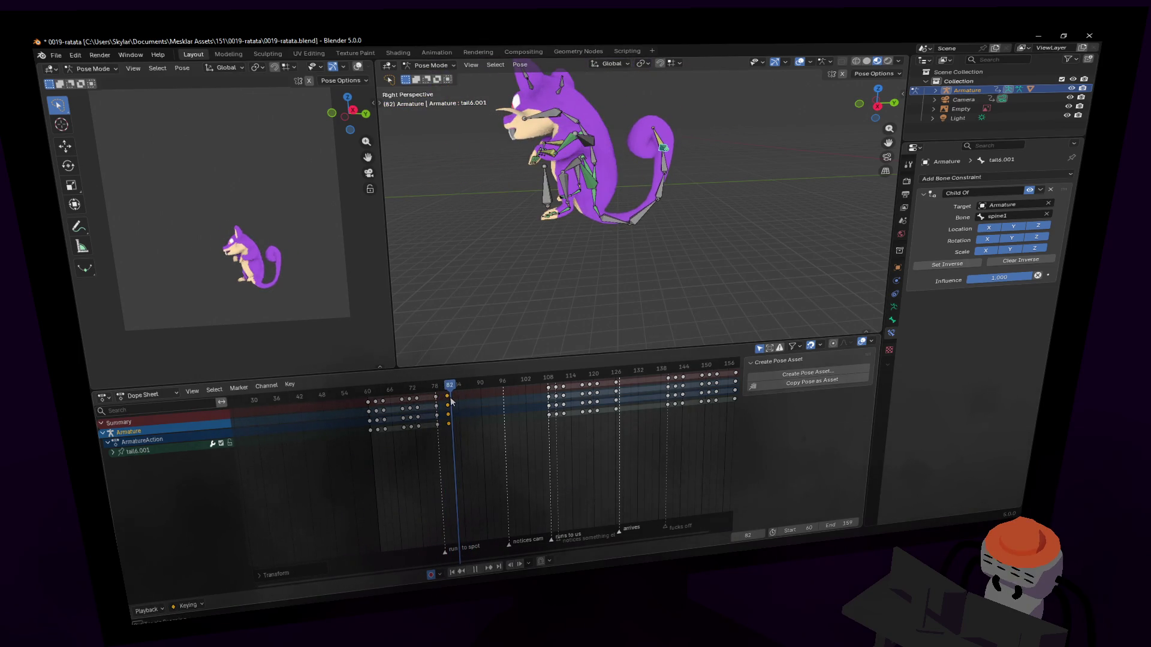
Raise the tail tip vertically with G Z, then return from frame 78 to 81.
middle_click_drag(625, 238, 594, 288, "shift")
key("g")
key("z")
left_click(606, 257)
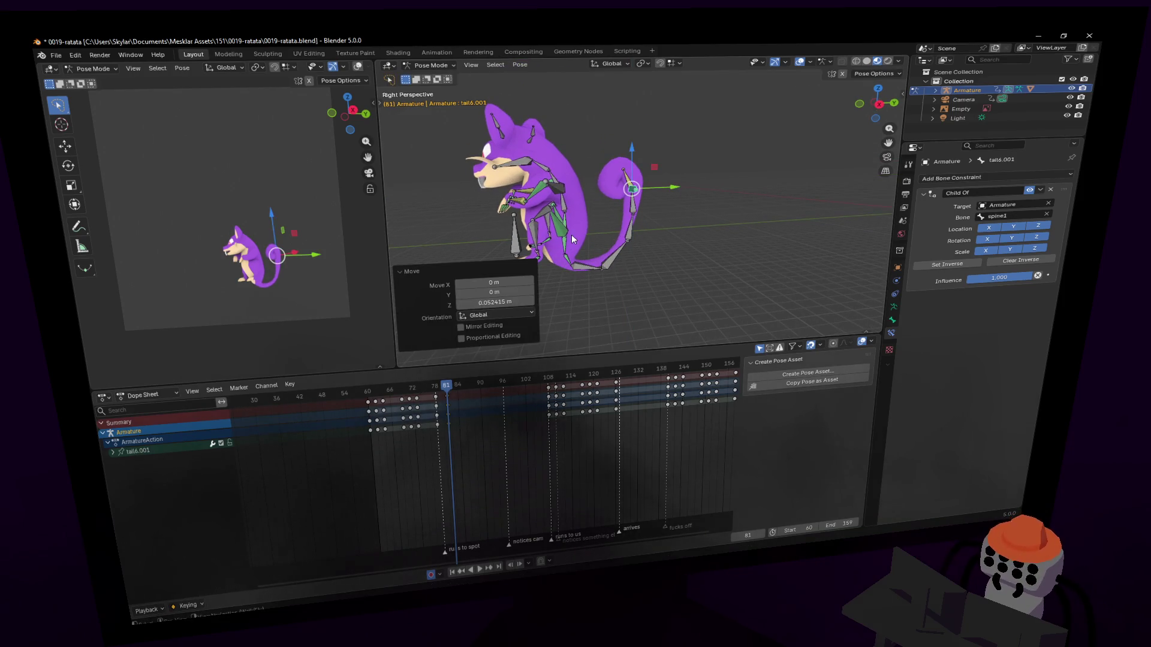
left_click(571, 235)
key("r")
right_click(648, 137)
left_click_drag(458, 393, 434, 393)
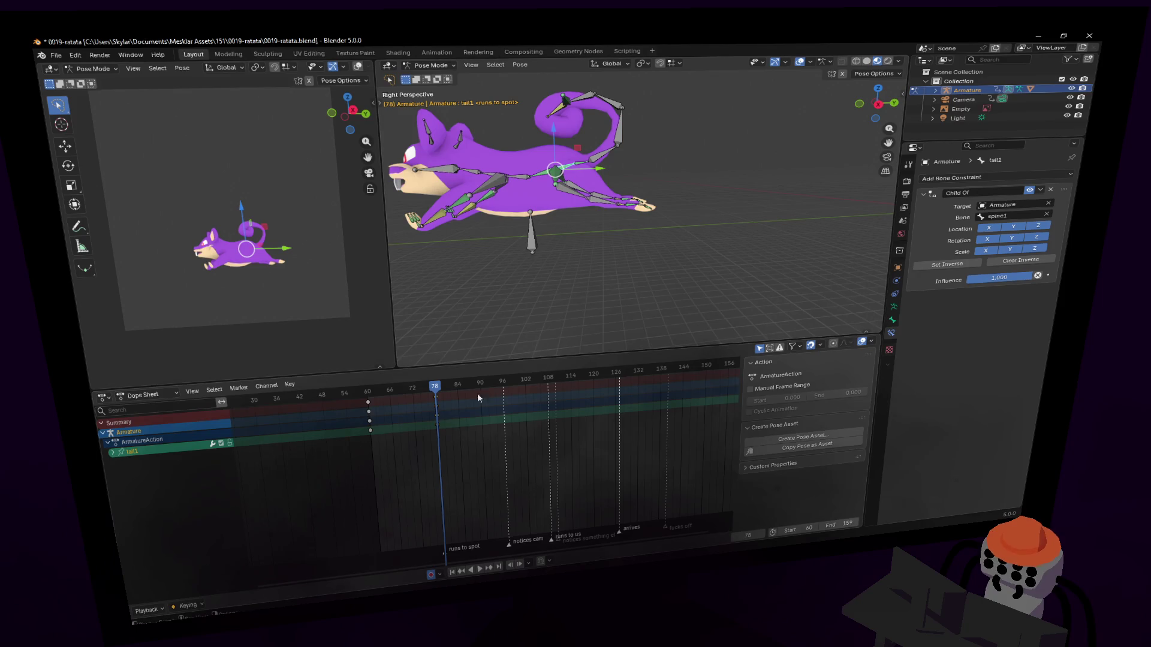
left_click_drag(440, 389, 446, 389)
Rotate tail1 and reposition tail6.001, keying the tail curl at frame 81.
key("r")
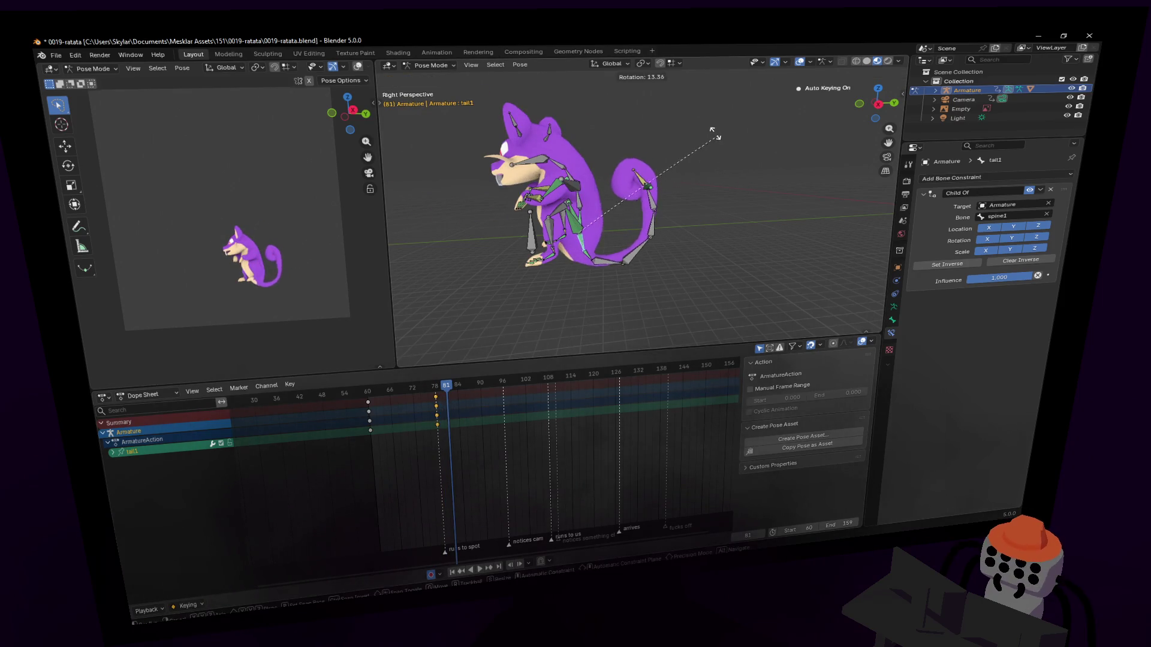
left_click(646, 188)
left_click(645, 188)
key("g")
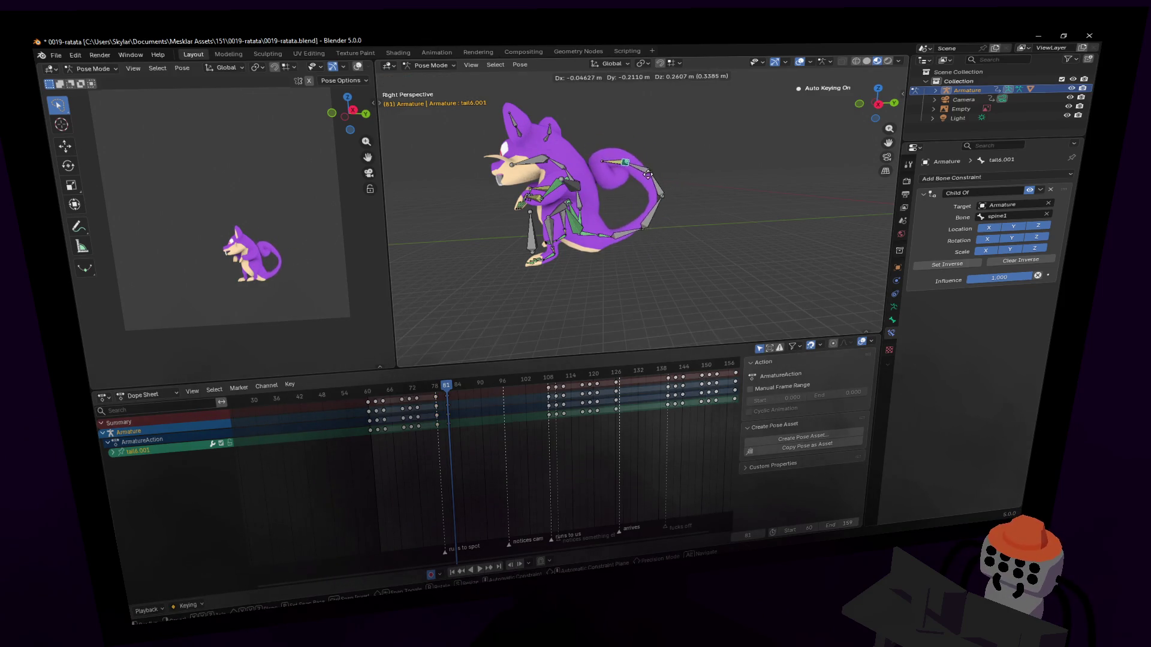
left_click(660, 178)
Preview the tail around frame 83, then select all bones' sitting-pose keys after frame 81.
left_click(441, 392)
key("space")
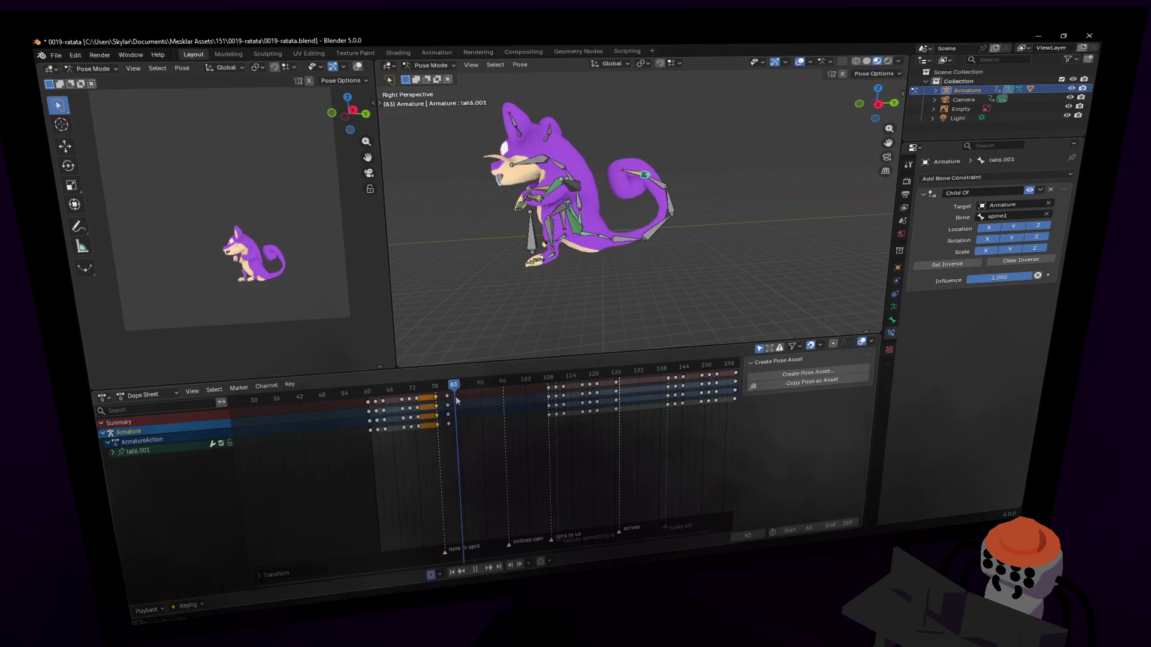
left_click_drag(466, 397, 448, 406)
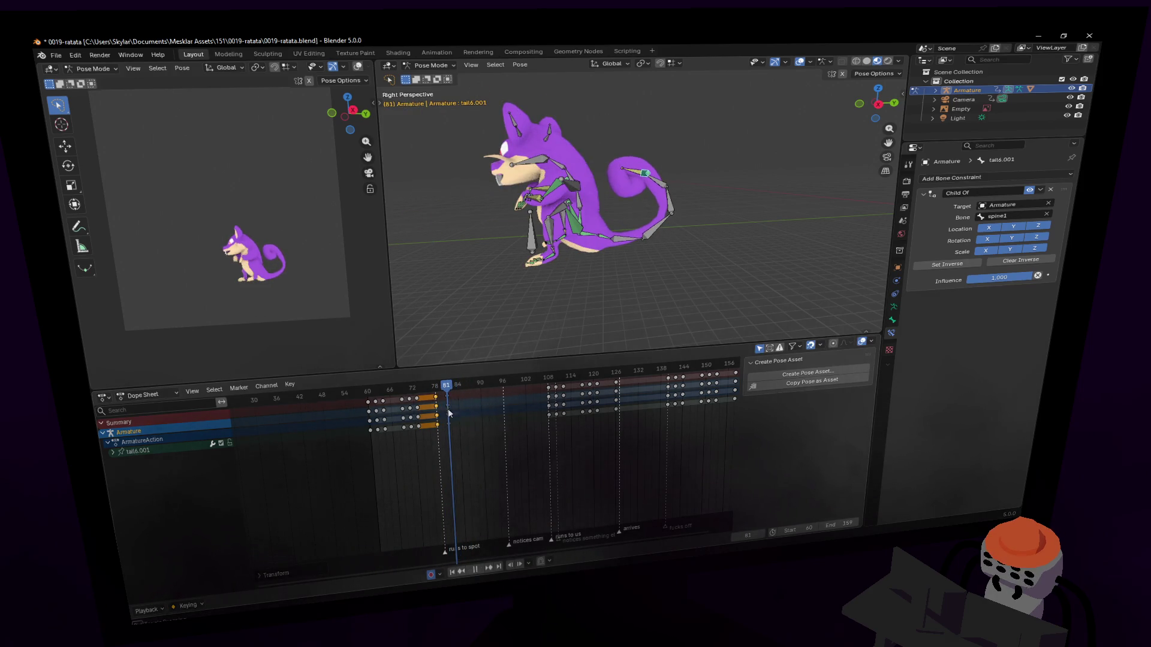
key("a")
left_click(471, 484)
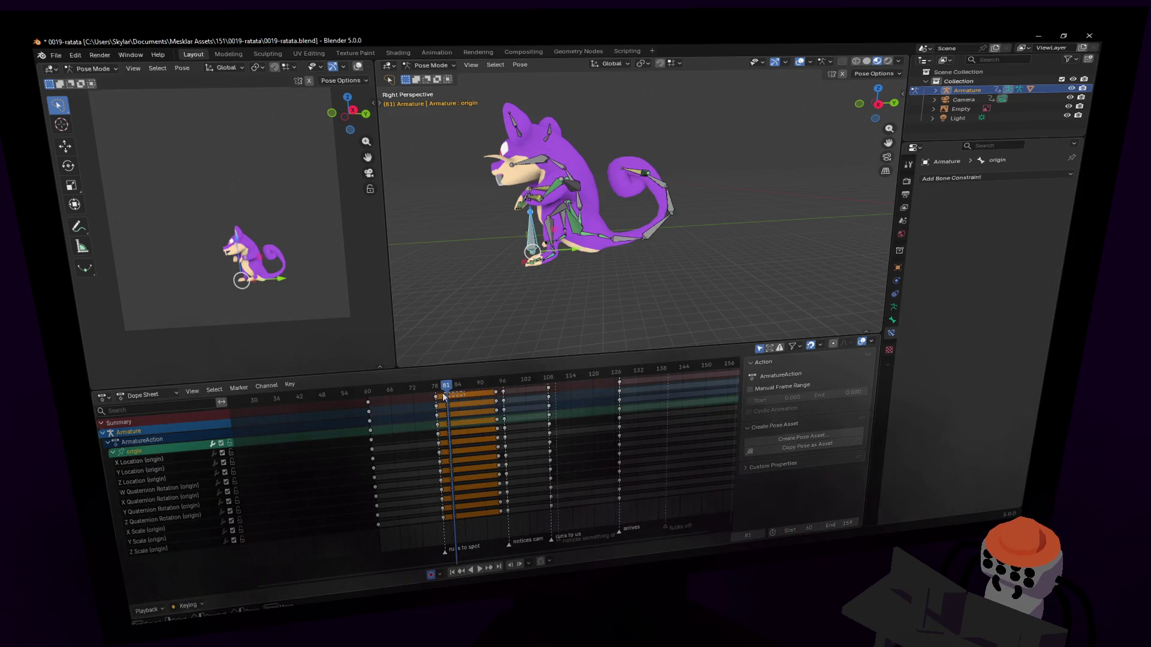
Shift the selected sitting-pose keys later and check playback back at frame 81.
left_click_drag(498, 421, 515, 404)
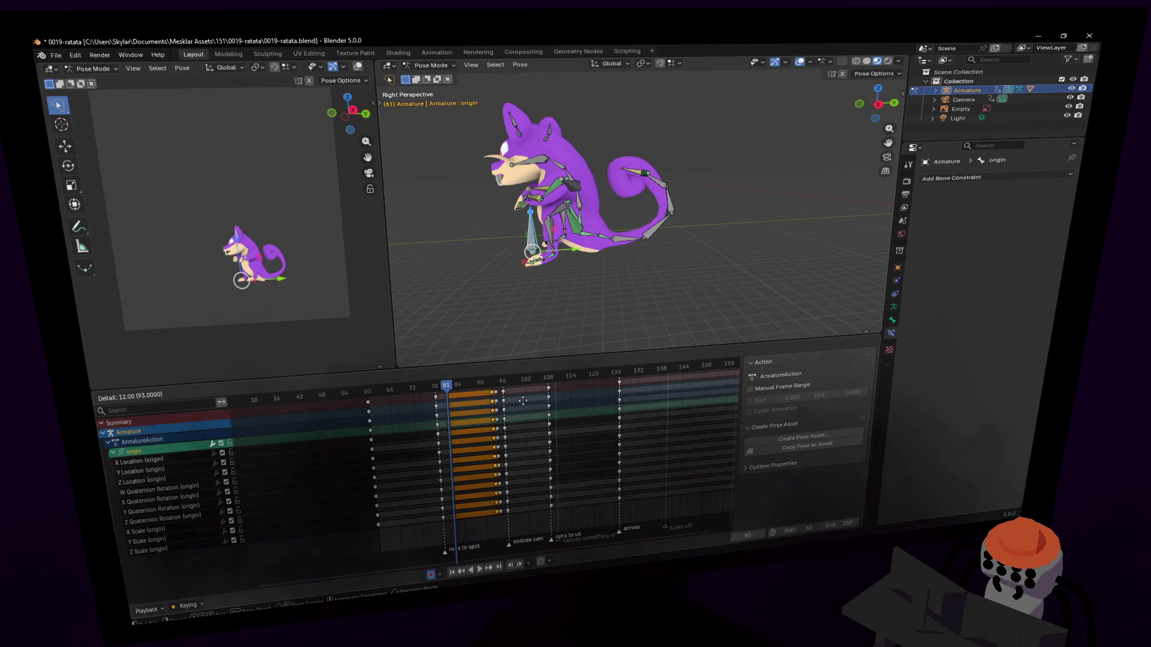
left_click(525, 401)
key("space")
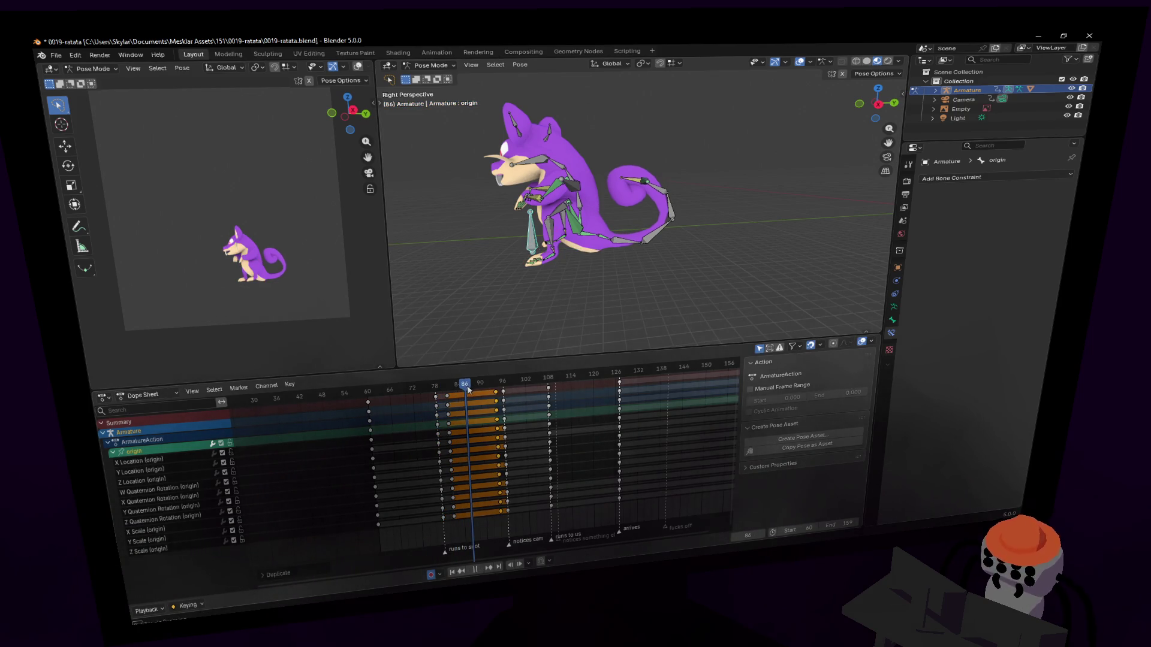
key("Escape")
key("Left")
Duplicate all bones' sitting keys 12 frames later and play back the held pose.
key("a")
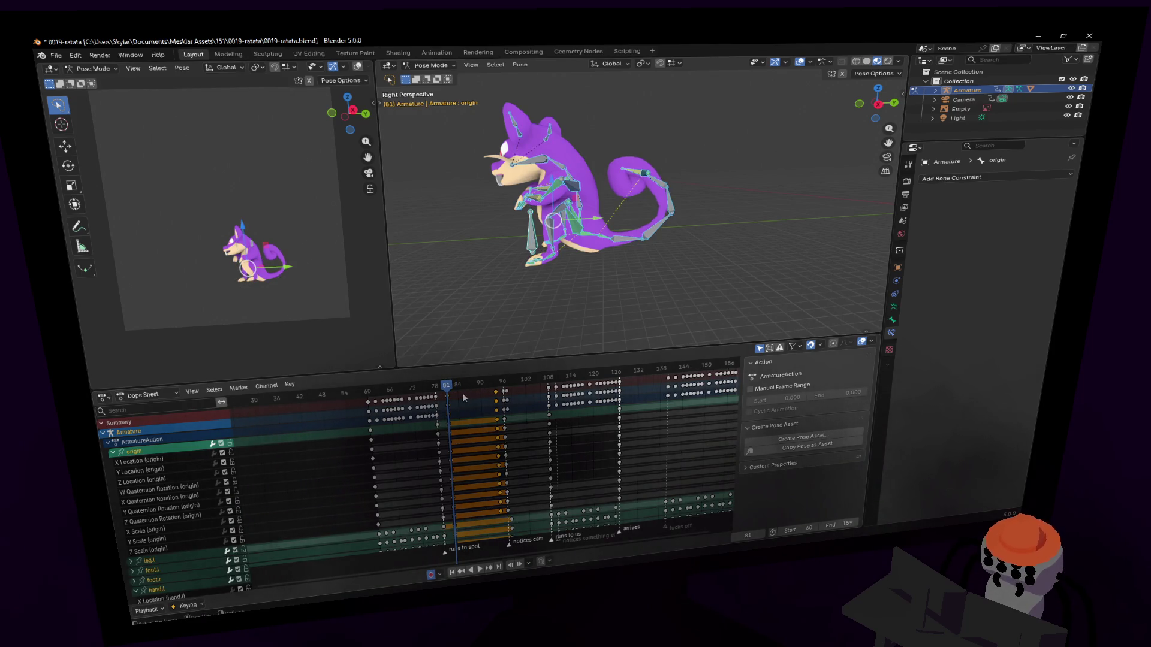
key("g")
left_click(503, 401)
key("space")
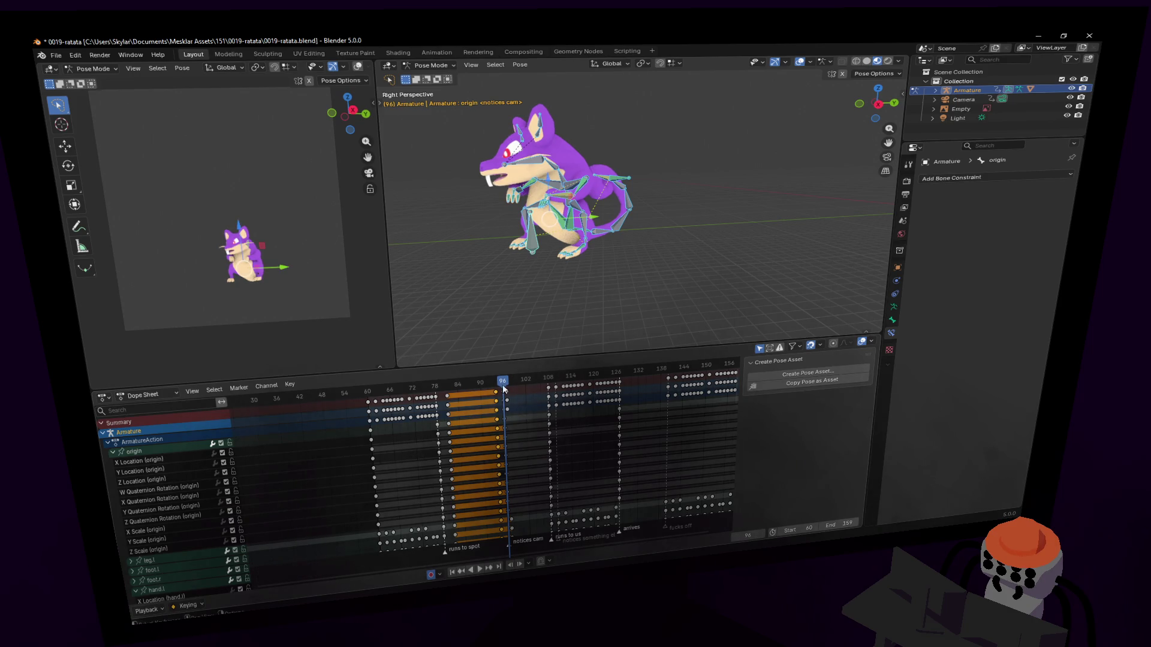
Select the origin bone and review the motion between frames 91 and 79.
left_click(536, 244)
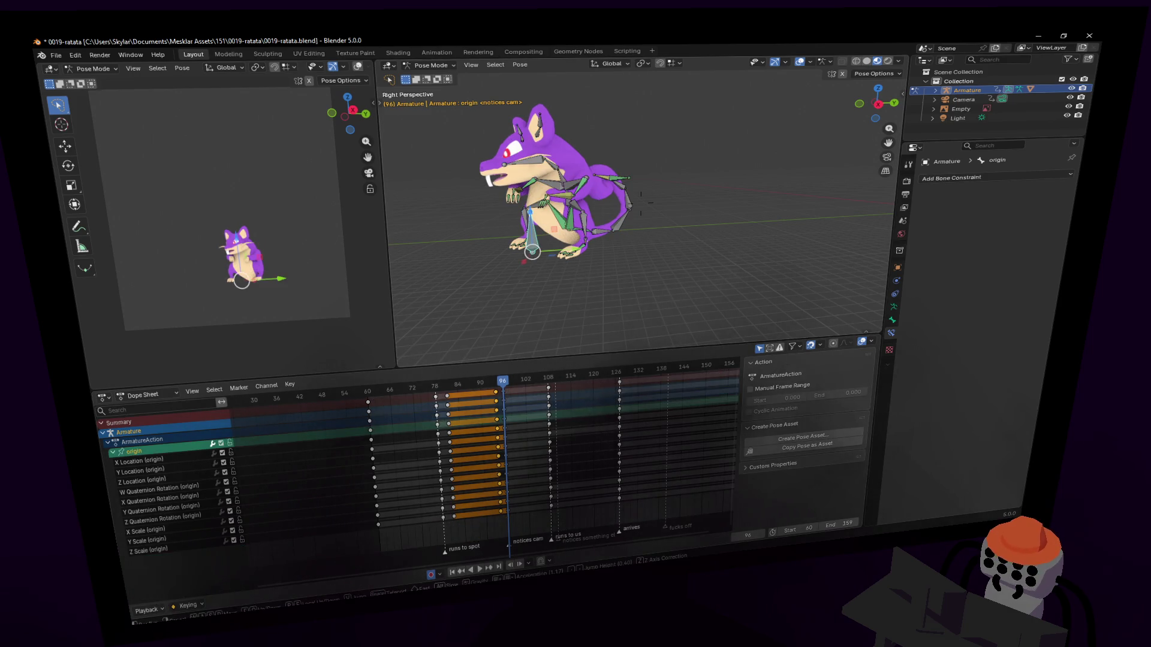
scroll(593, 262, "up", 5)
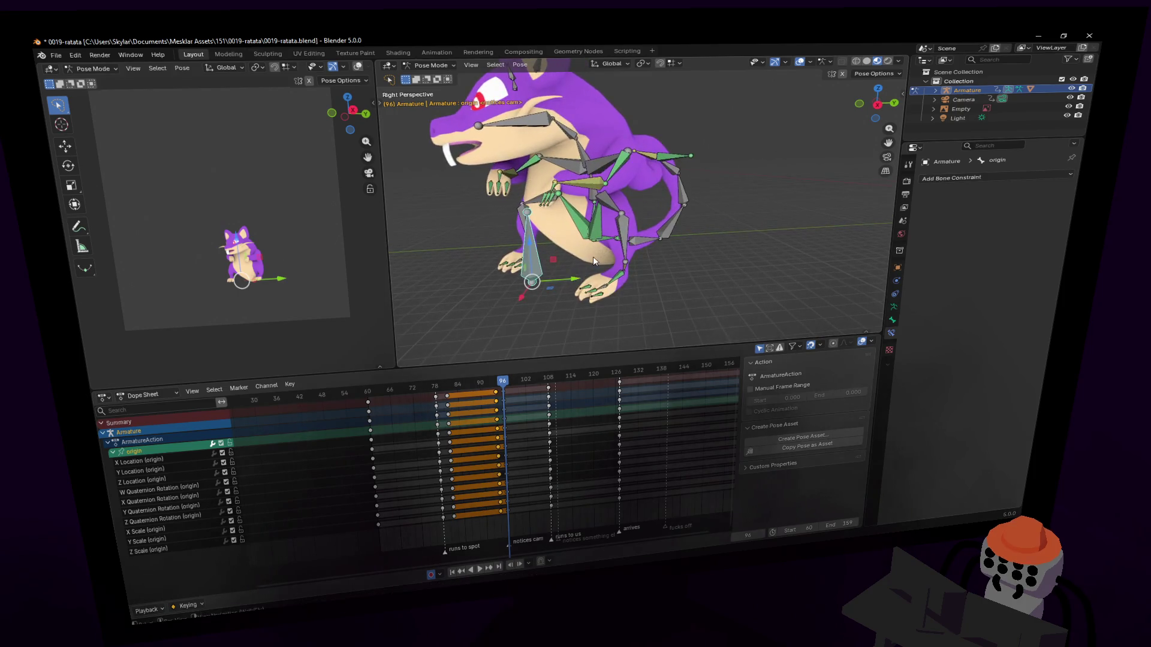
left_click(483, 383)
key("space")
left_click_drag(495, 389, 446, 394)
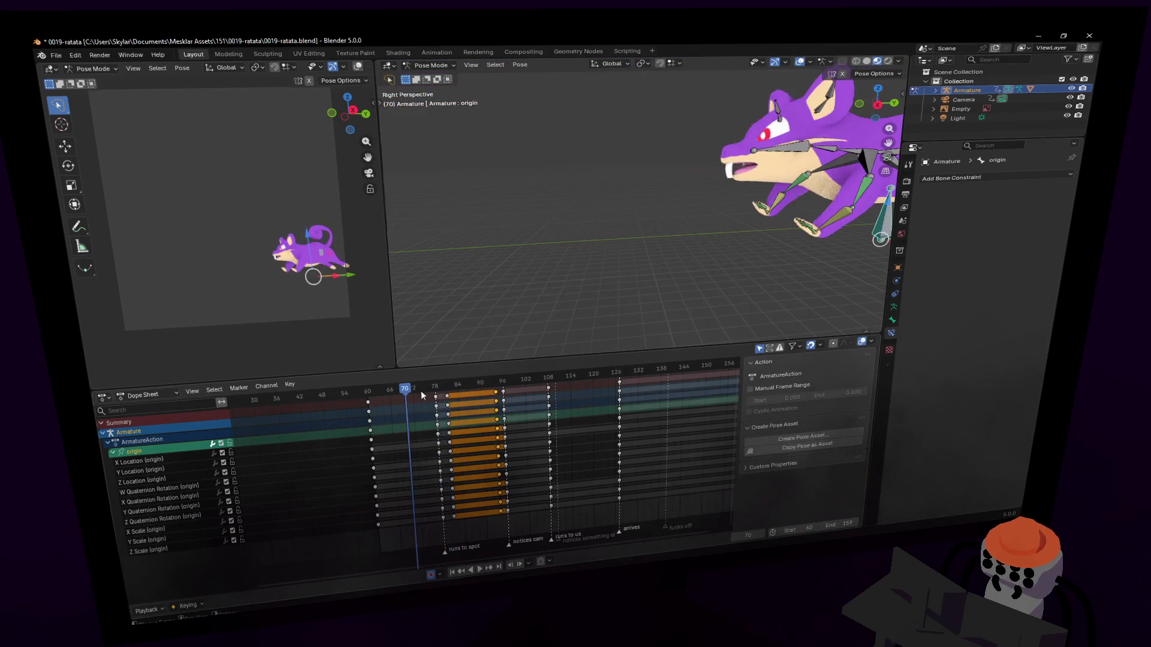
key("space")
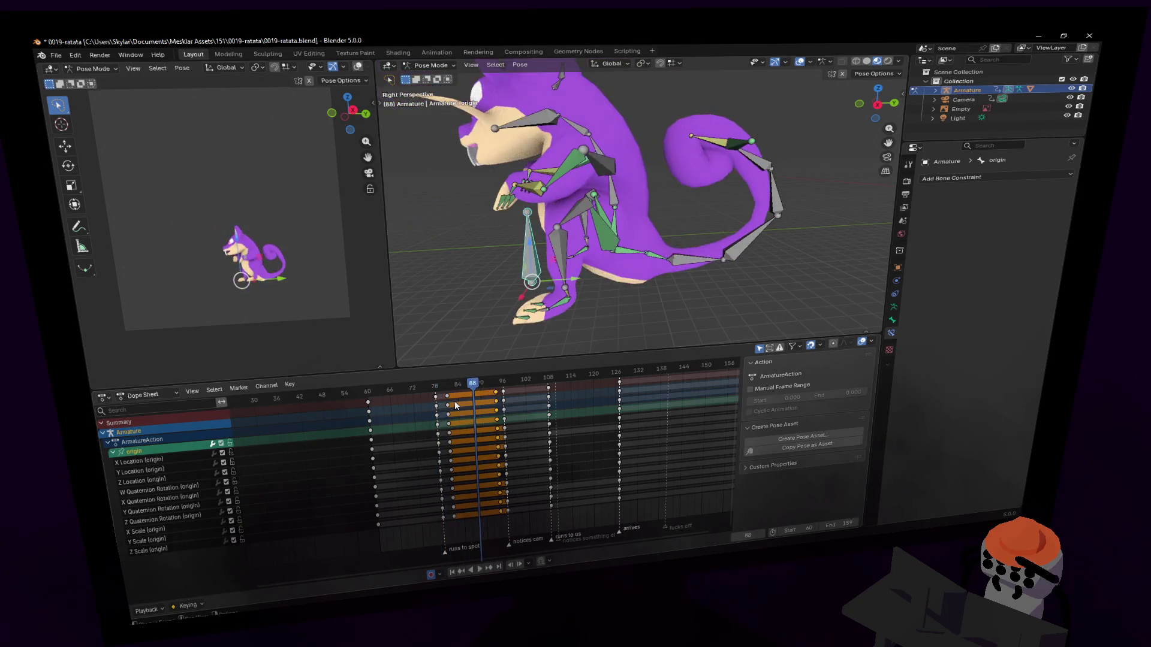
Replay the animation from the start frame, scrubbing forward to frame 82.
key("shift+Left")
key("space")
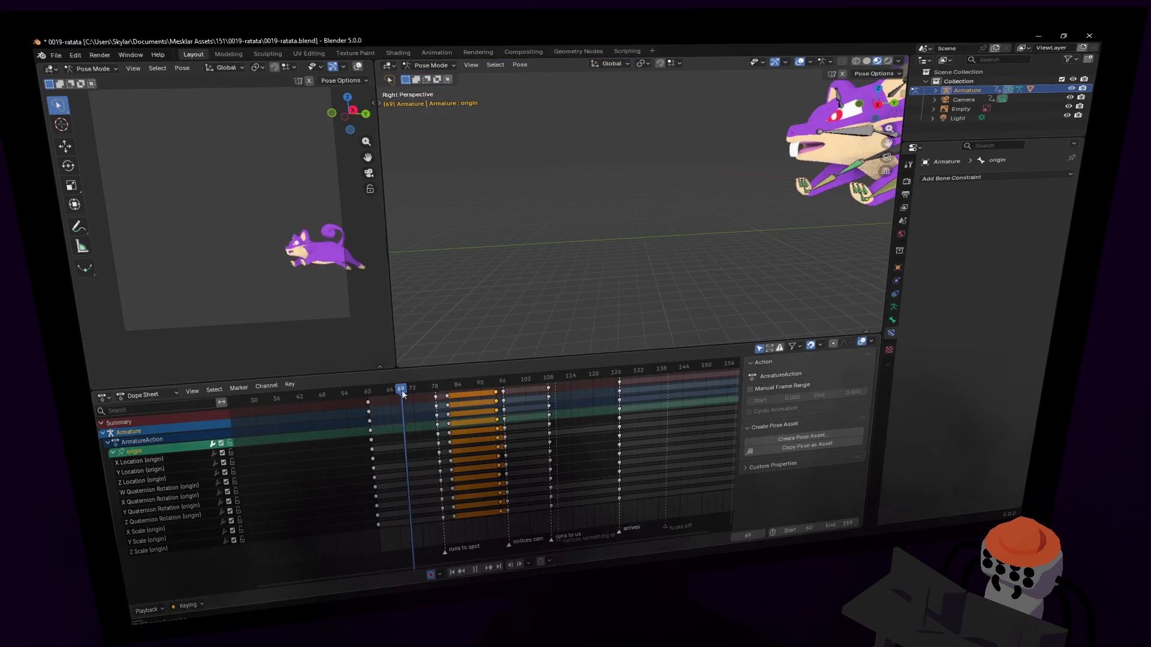
left_click_drag(410, 389, 453, 392)
key("shift+Left")
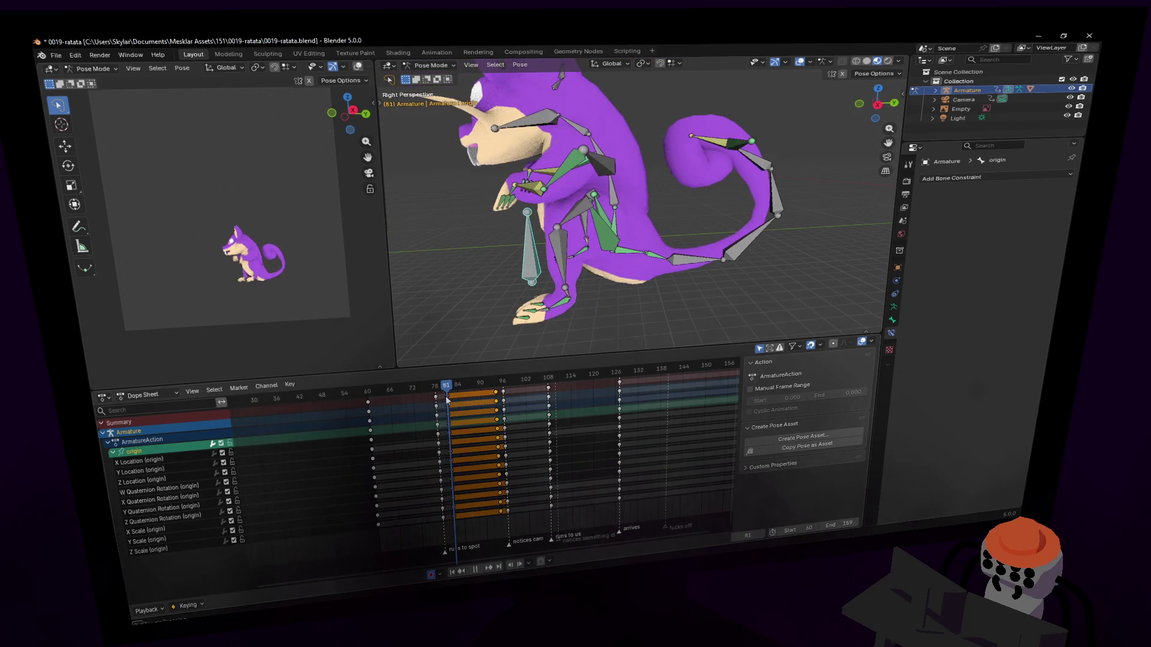
Select all bones and play the run, scrubbing around frame 78 to inspect the pose.
key("a")
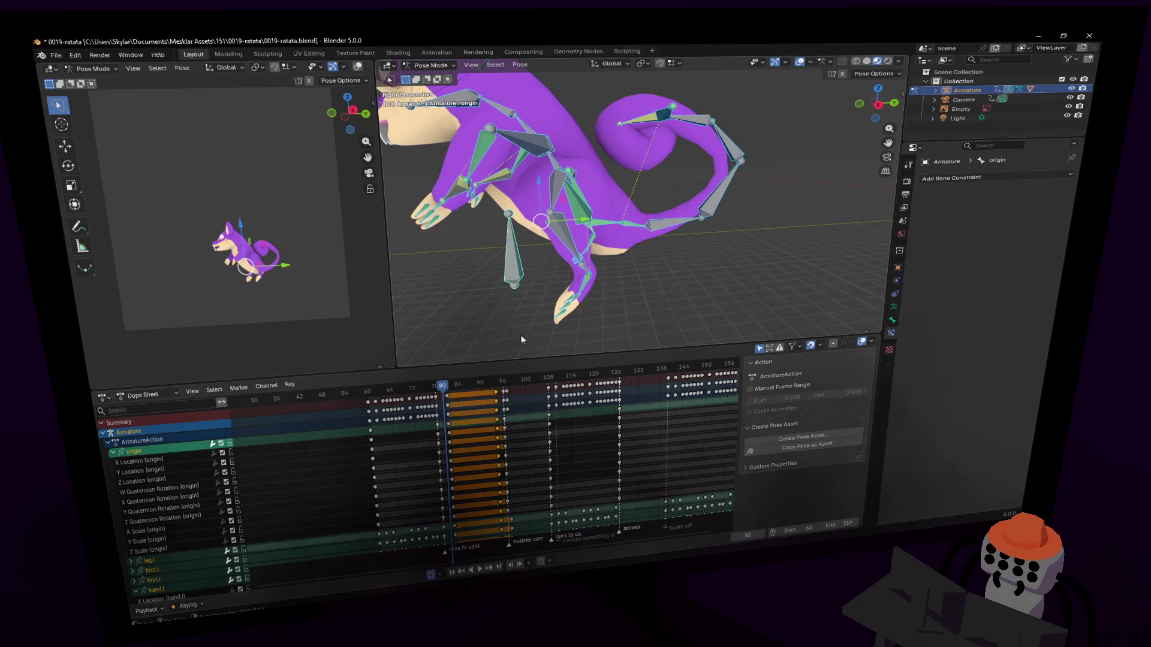
key("space")
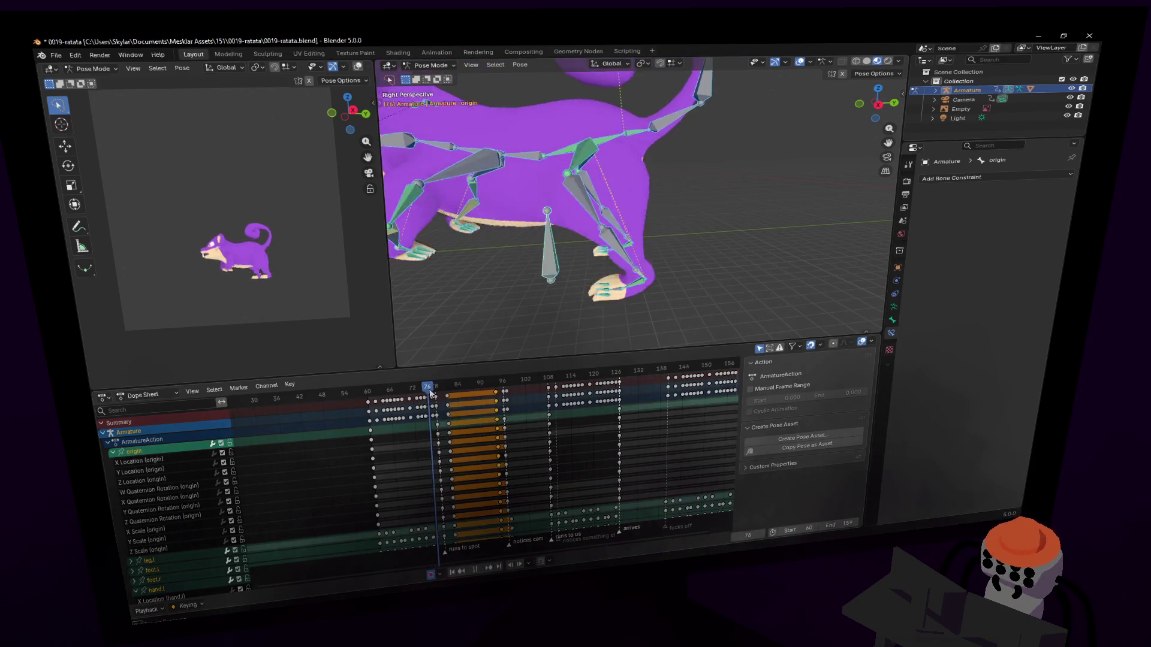
mouse_move(439, 391)
left_mouse_down()
mouse_move(401, 405)
mouse_move(417, 402)
left_mouse_up()
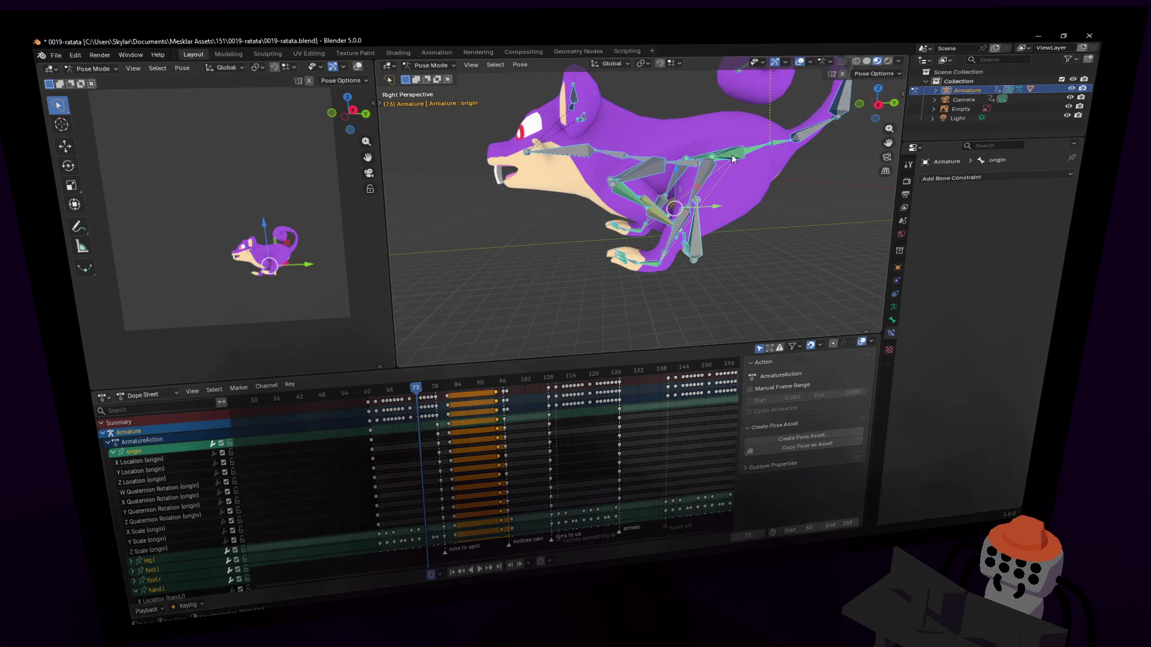
key("ctrl+z")
left_click(683, 259)
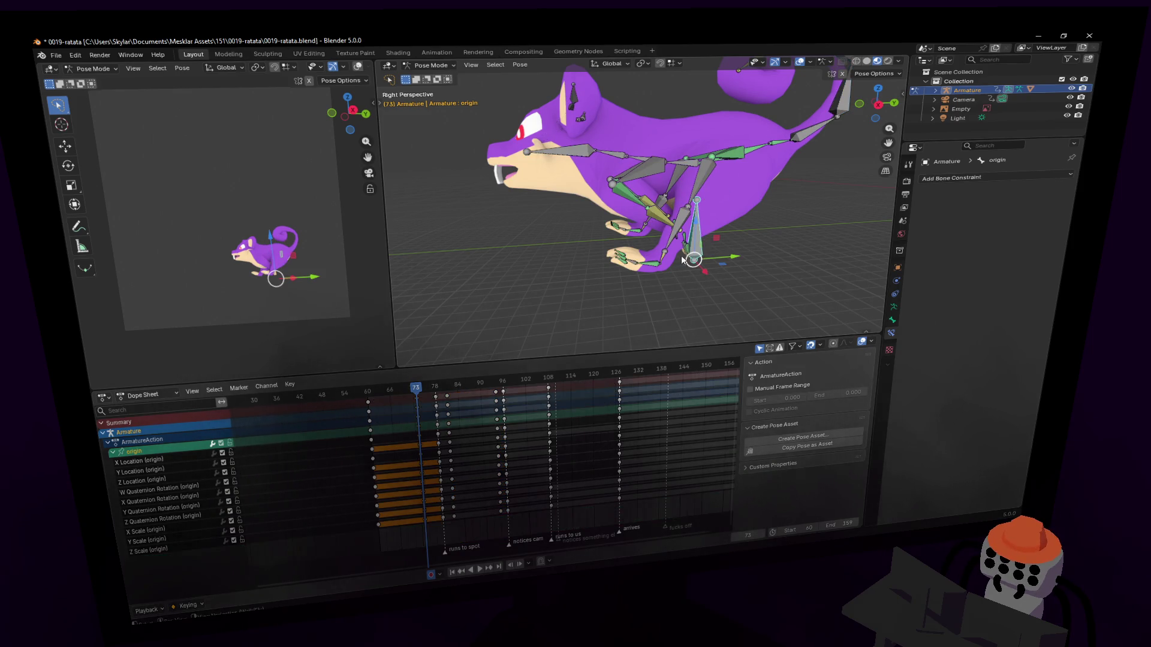
left_click(417, 401)
left_click(418, 400)
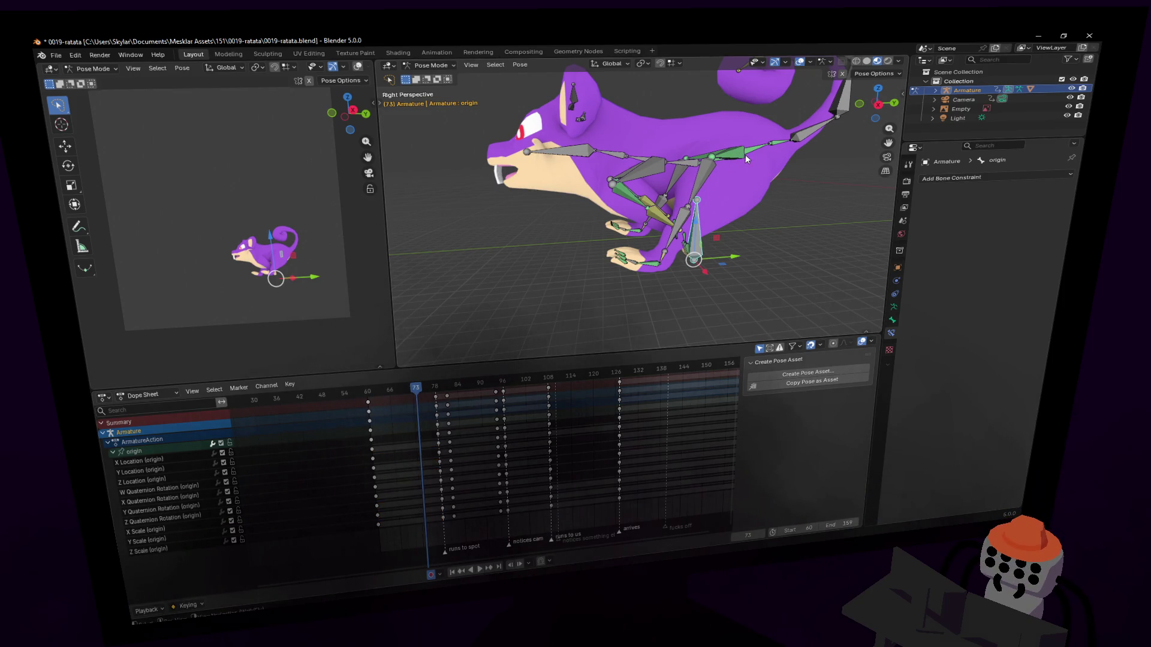
key("a")
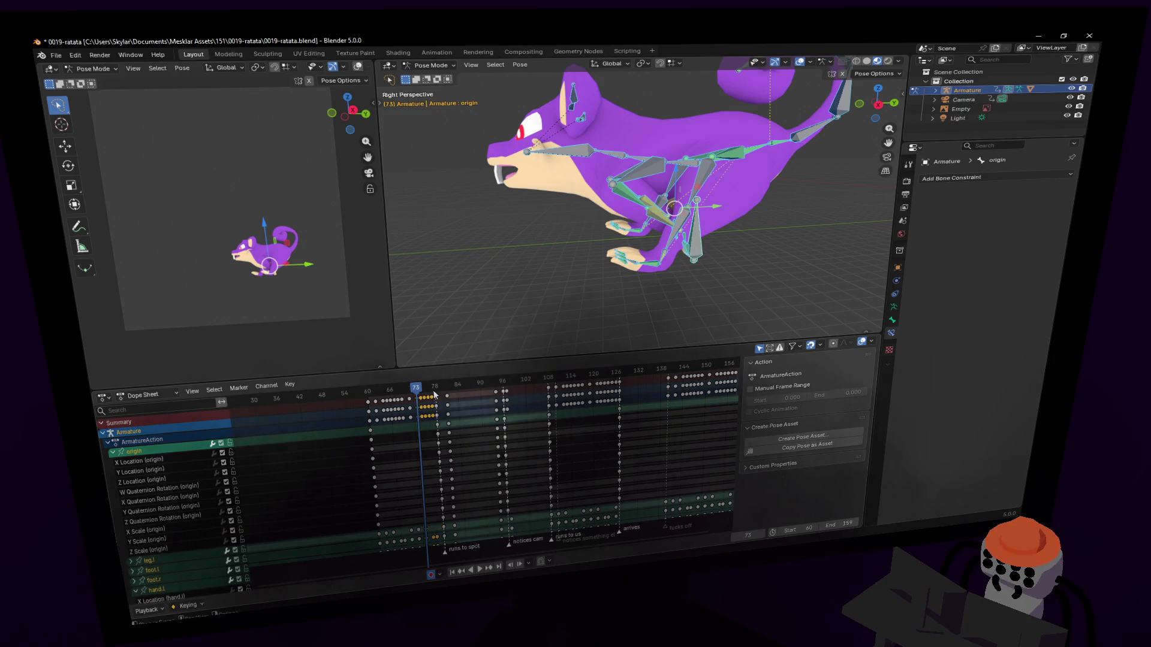
left_click_drag(419, 391, 450, 401)
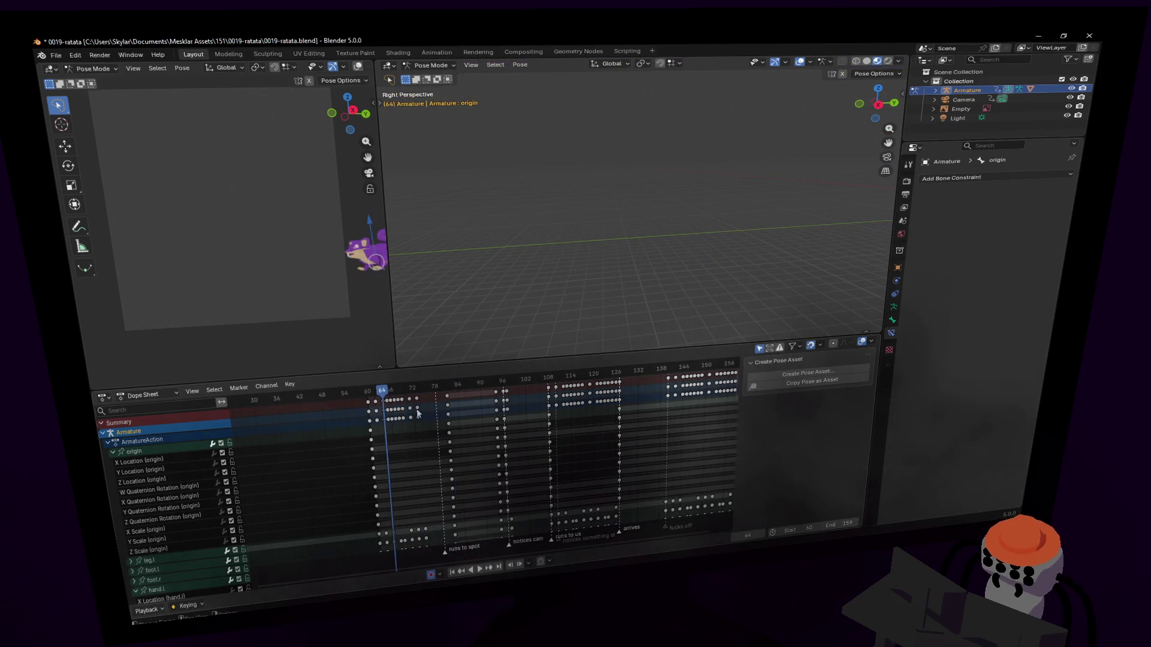
key("space")
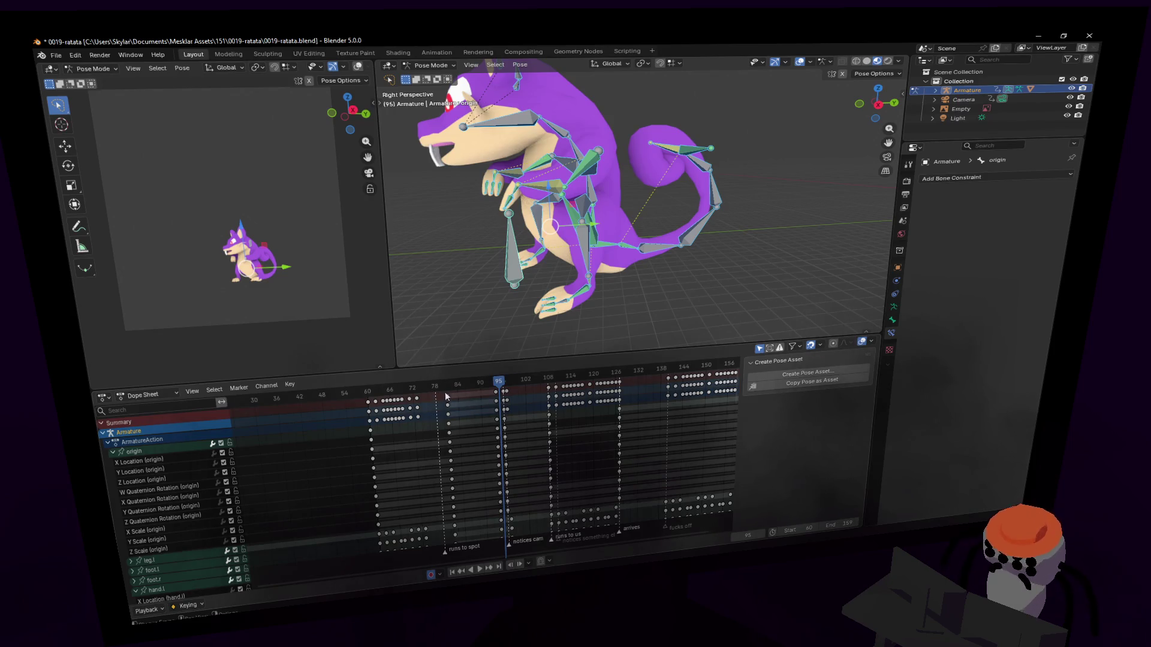
key("shift+Left")
key("space")
key("space")
Try stretching the run keys from frame 60 to 72, preview it, then undo.
left_click(417, 416)
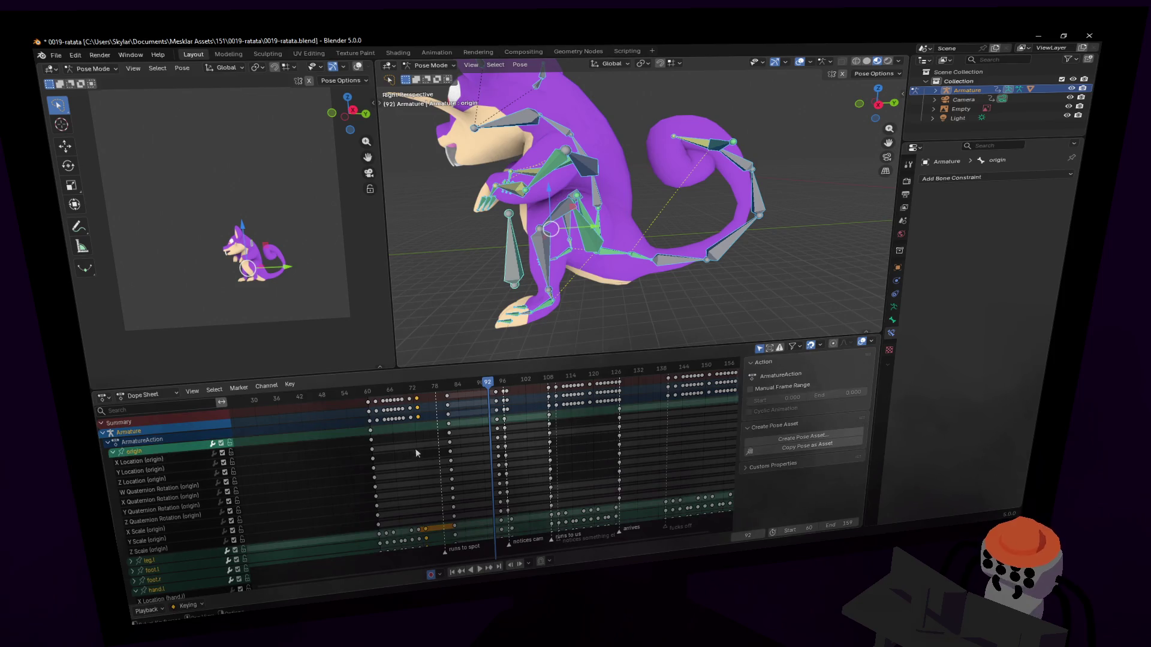
left_click_drag(351, 388, 428, 424)
key("shift+Left")
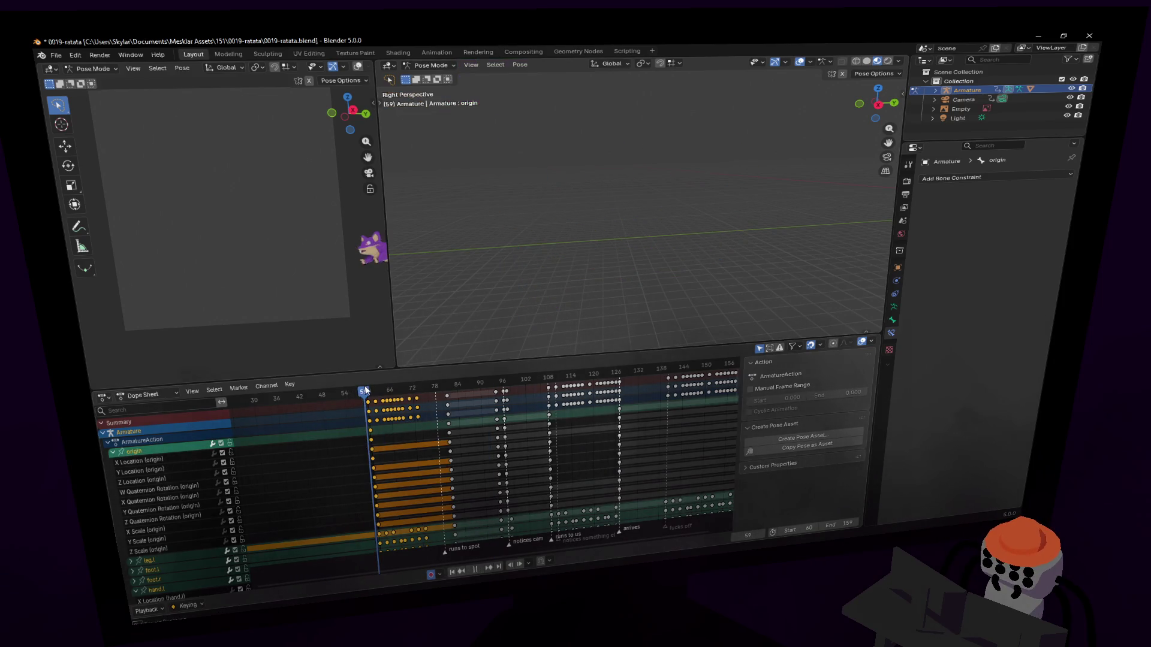
key("s")
left_click(470, 413)
key("space")
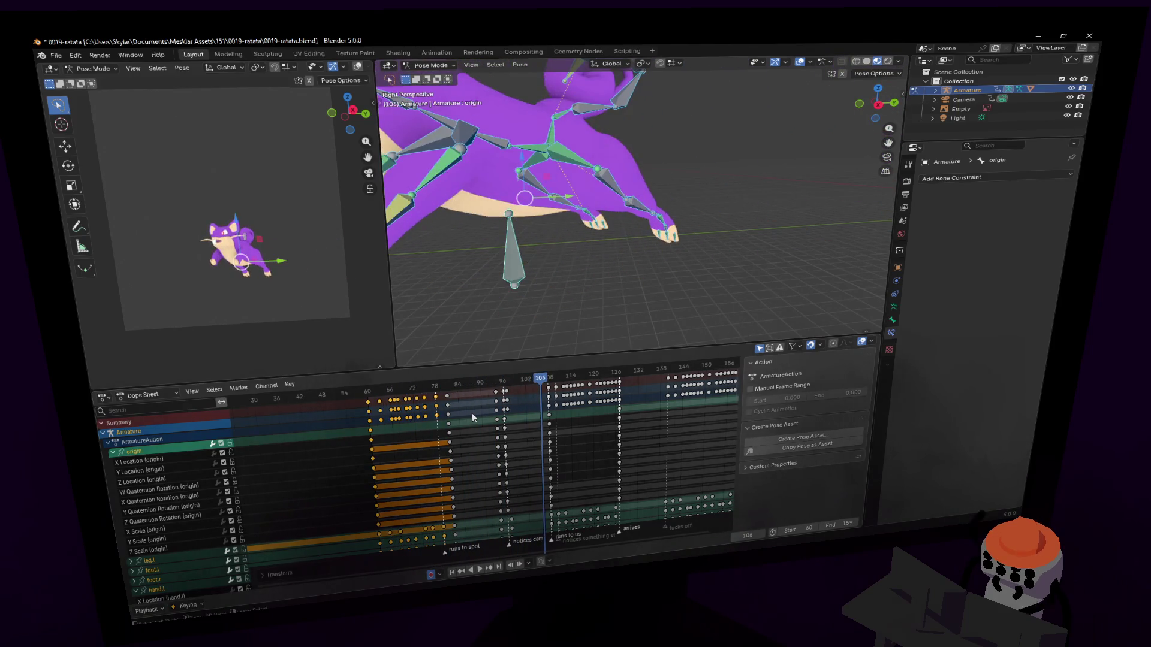
key("ctrl+z")
key("space")
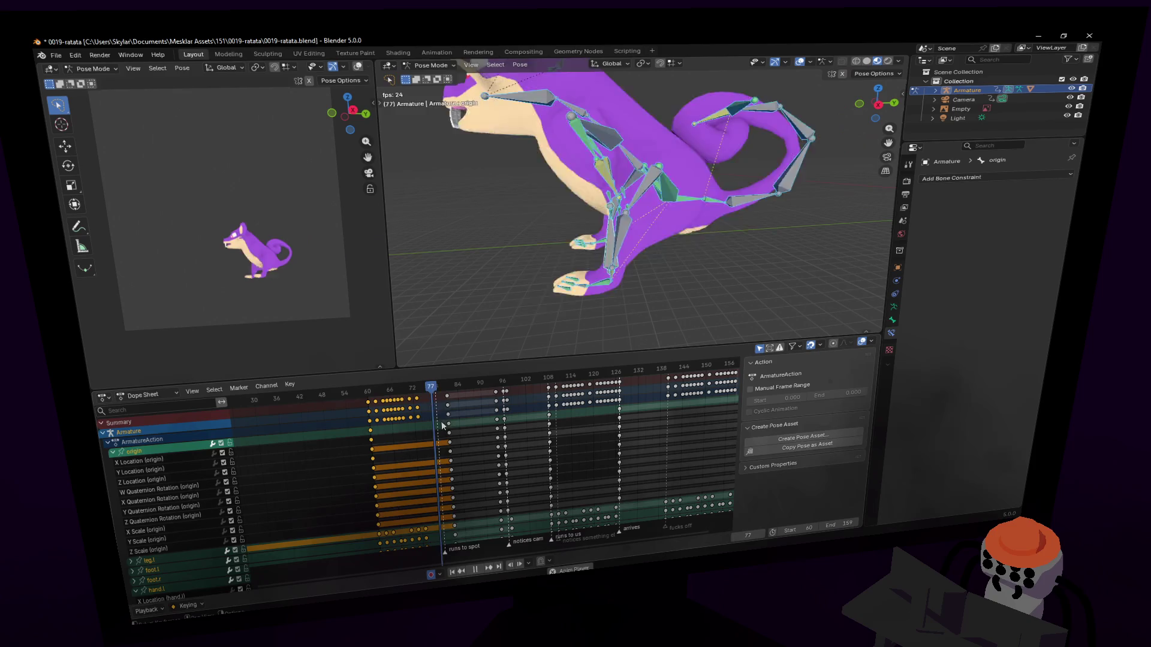
Set playback sync to drop frames so playback stays real-time.
left_click(140, 396)
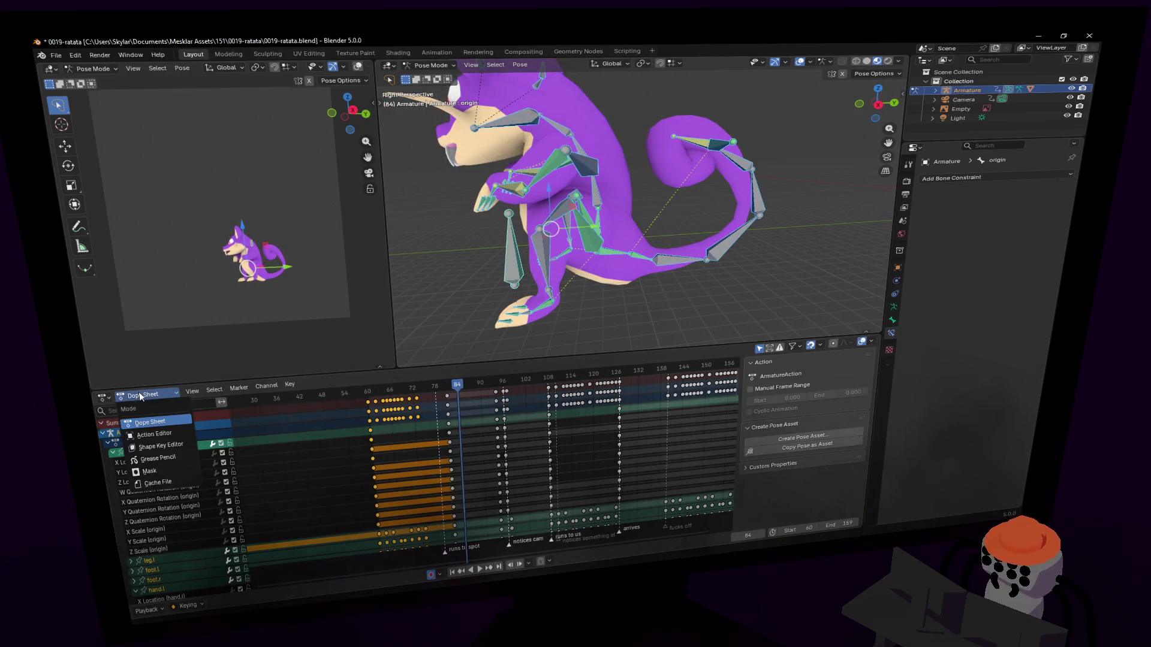
left_click(149, 610)
left_click(208, 387)
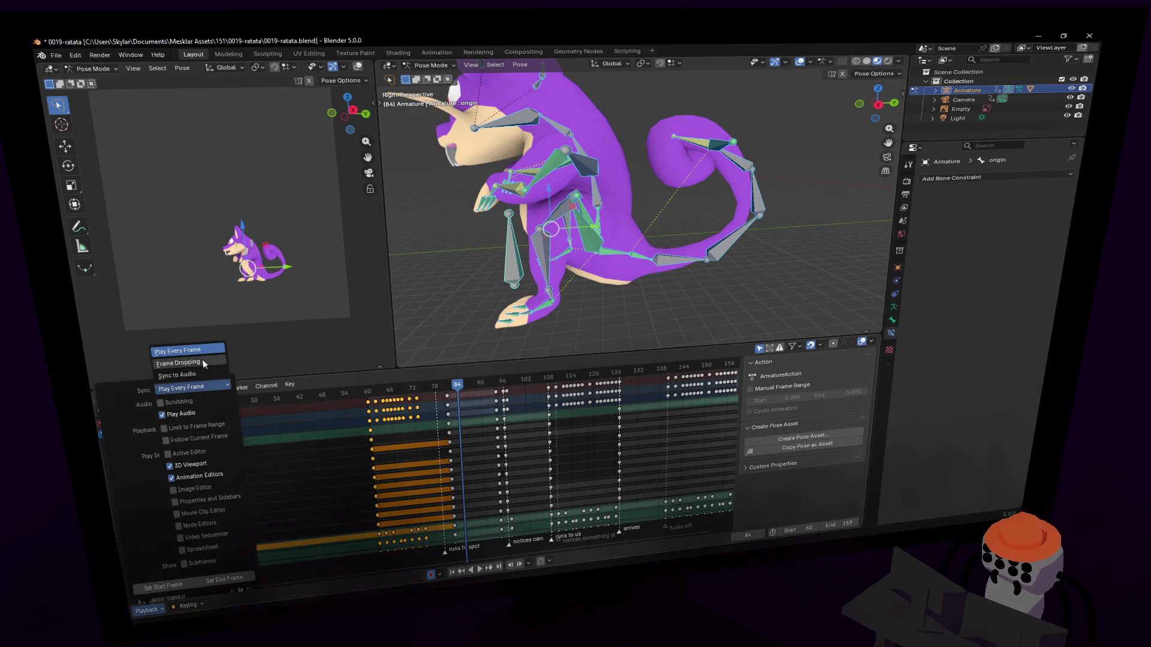
left_click(204, 364)
Replay from frame 70 and again from frame 84, stopping before the head turn.
left_click(366, 388)
key("space")
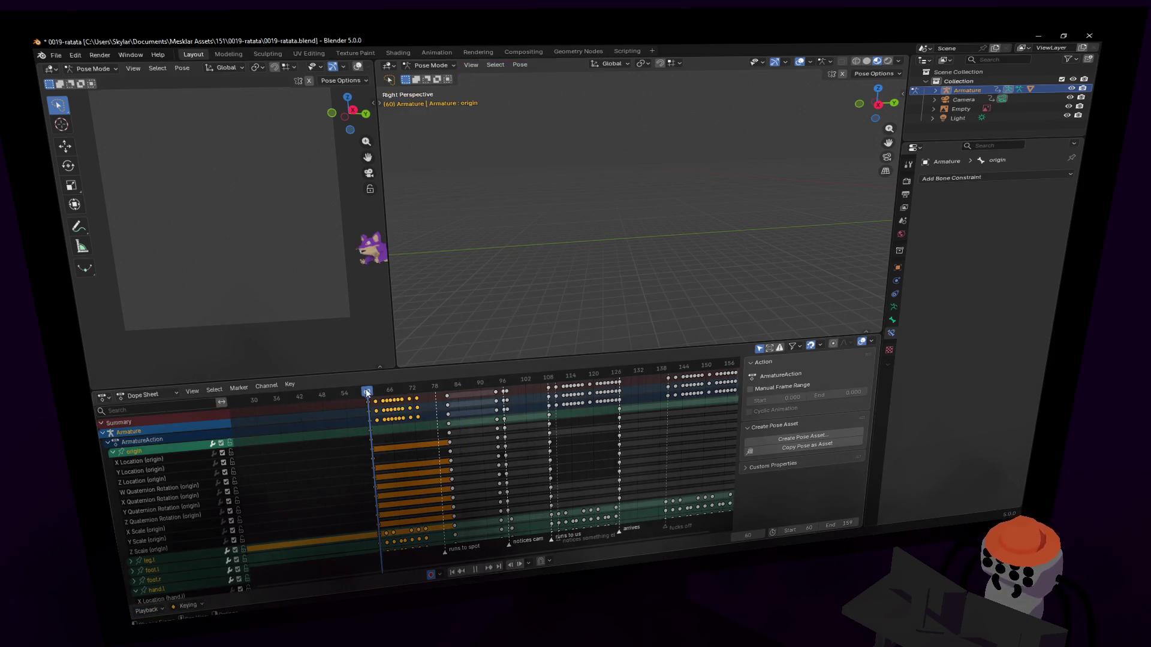
key("space")
left_click_drag(437, 385, 460, 389)
key("space")
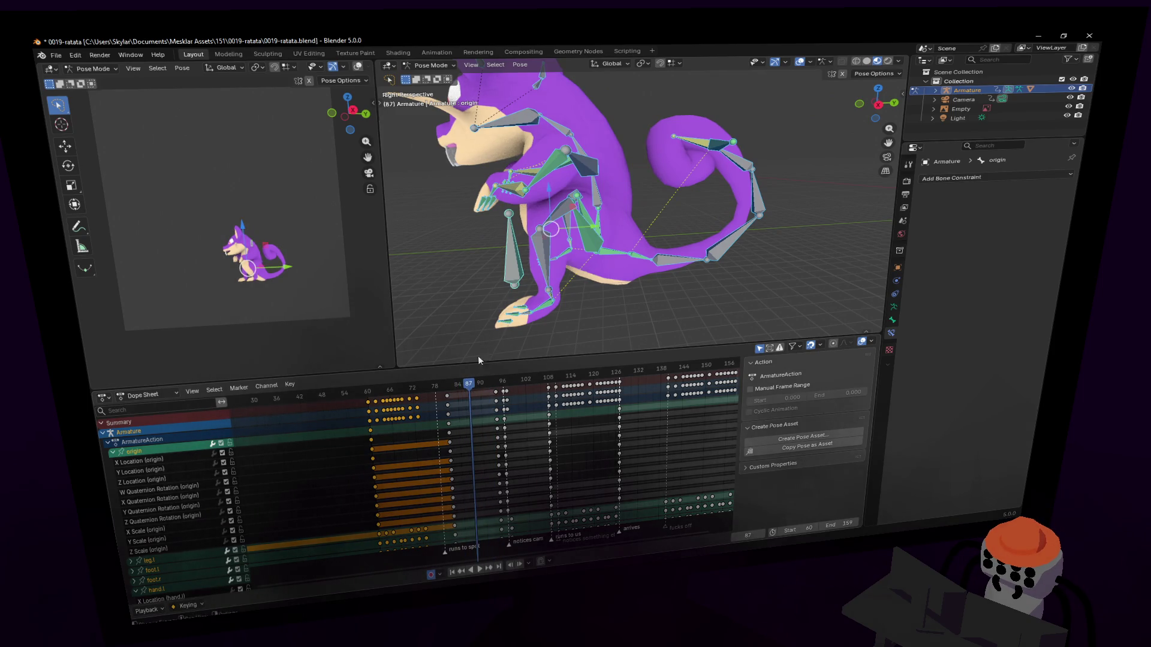
key("shift+grave")
Select the rat's head bone and test a Z rotation, then undo it.
key("w")
left_click(557, 182)
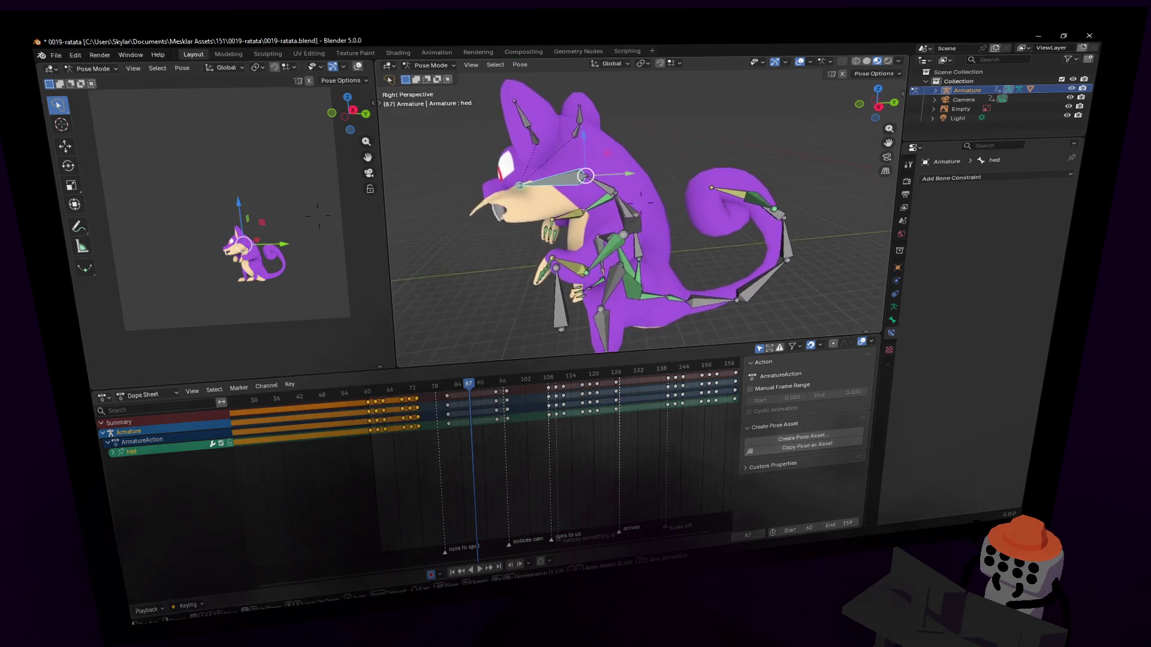
key("Return")
key("r")
key("z")
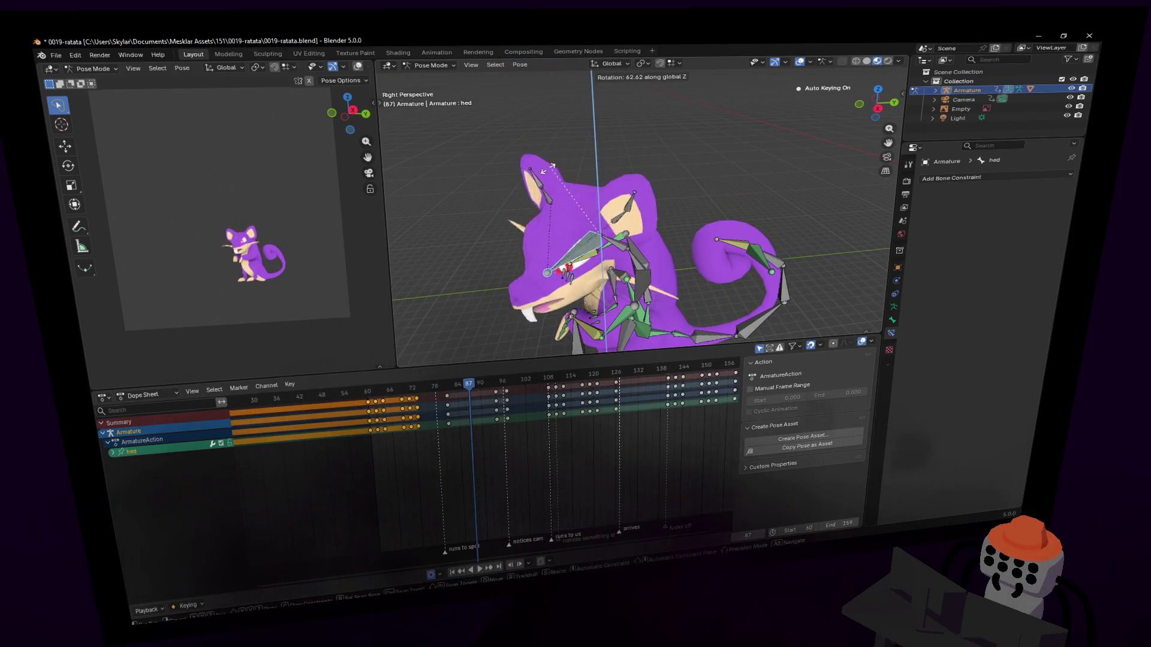
left_click(531, 324)
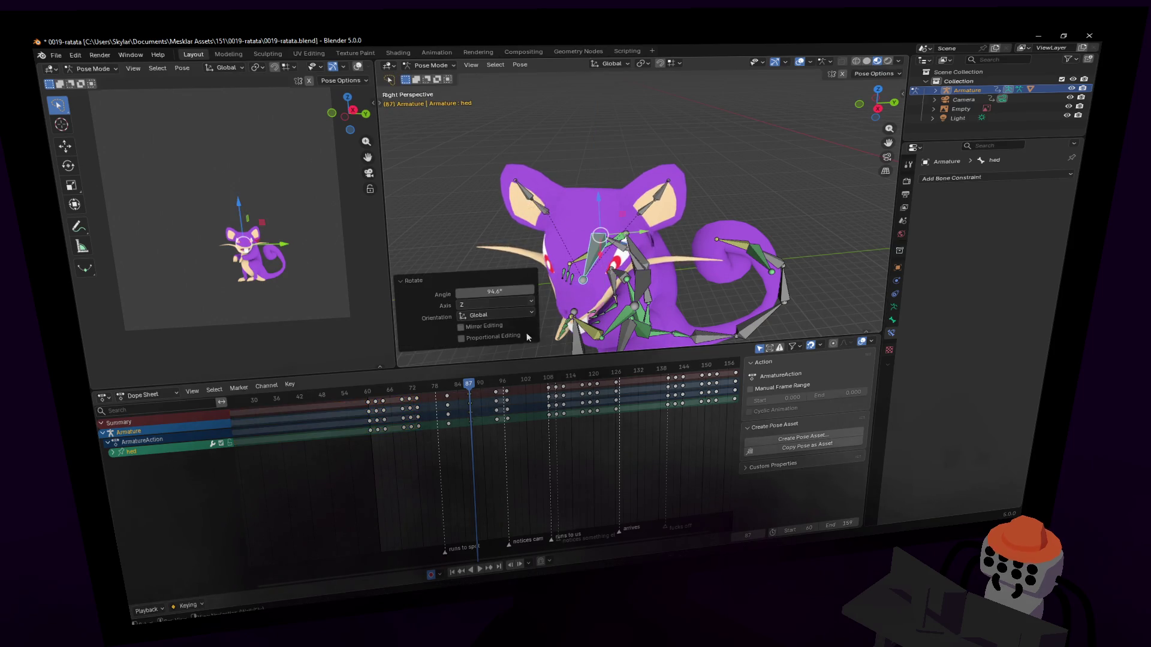
key("ctrl+z")
Duplicate the head's frame-81 keys as a hold placed around frame 91.
left_click_drag(473, 388, 464, 386)
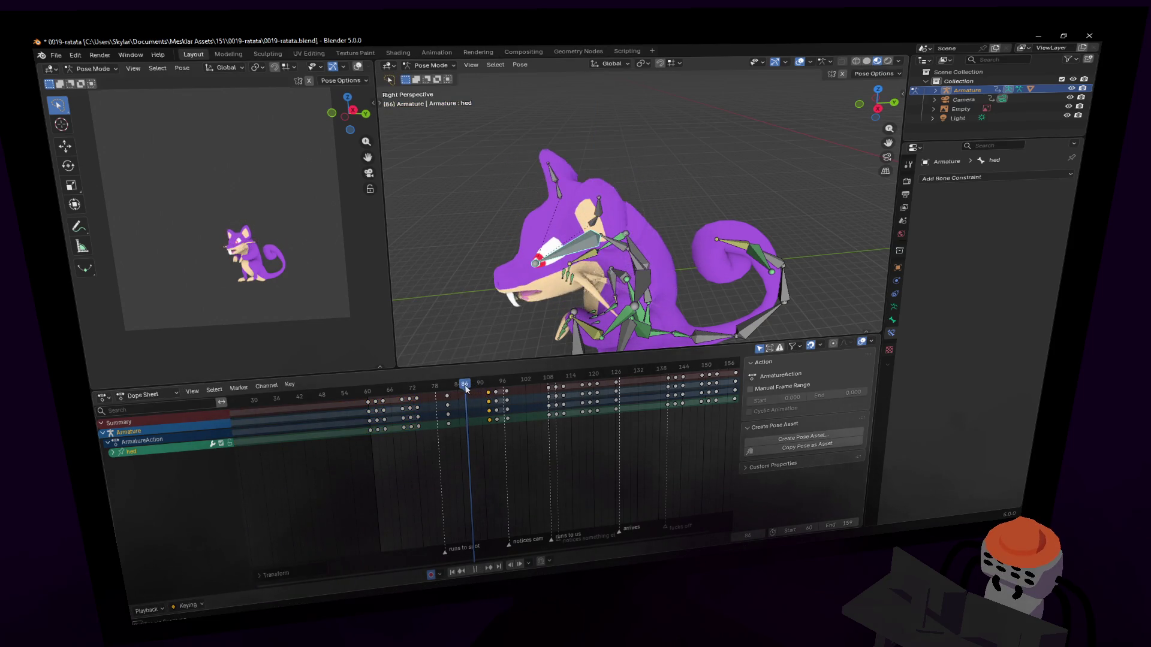
left_click(449, 396)
key("shift+d")
left_click(486, 393)
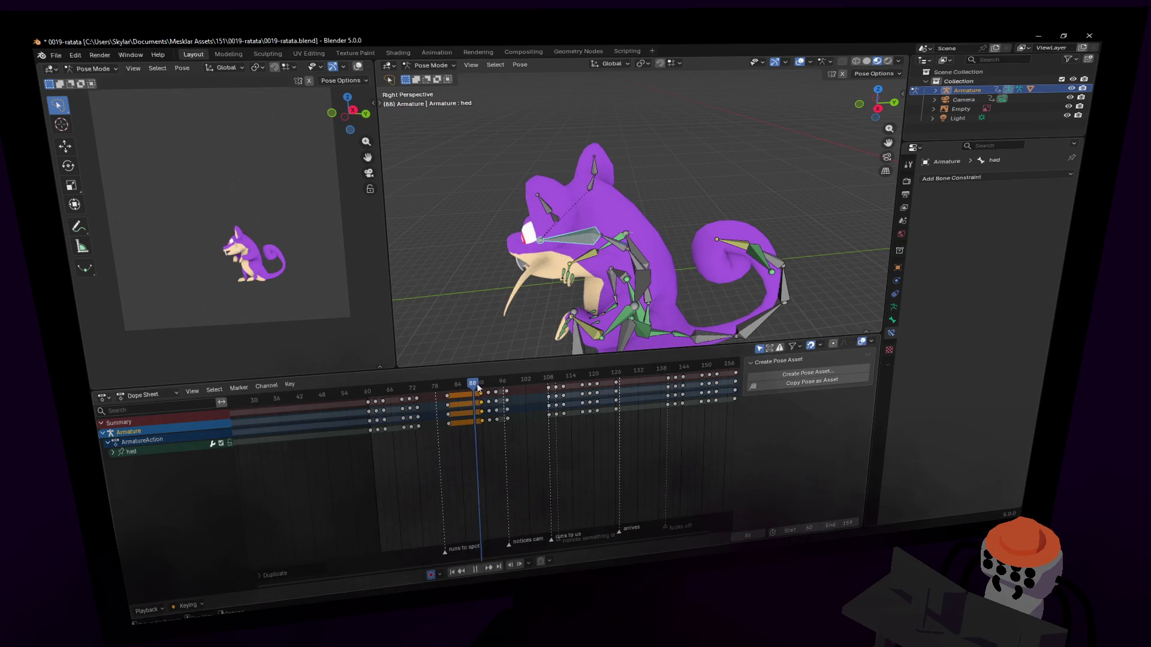
key("space")
key("Escape")
Move the copied head keys to frame 96 and turn the head on Z toward the camera.
mouse_move(523, 450)
left_mouse_down()
mouse_move(499, 385)
mouse_move(510, 384)
left_mouse_up()
key("space")
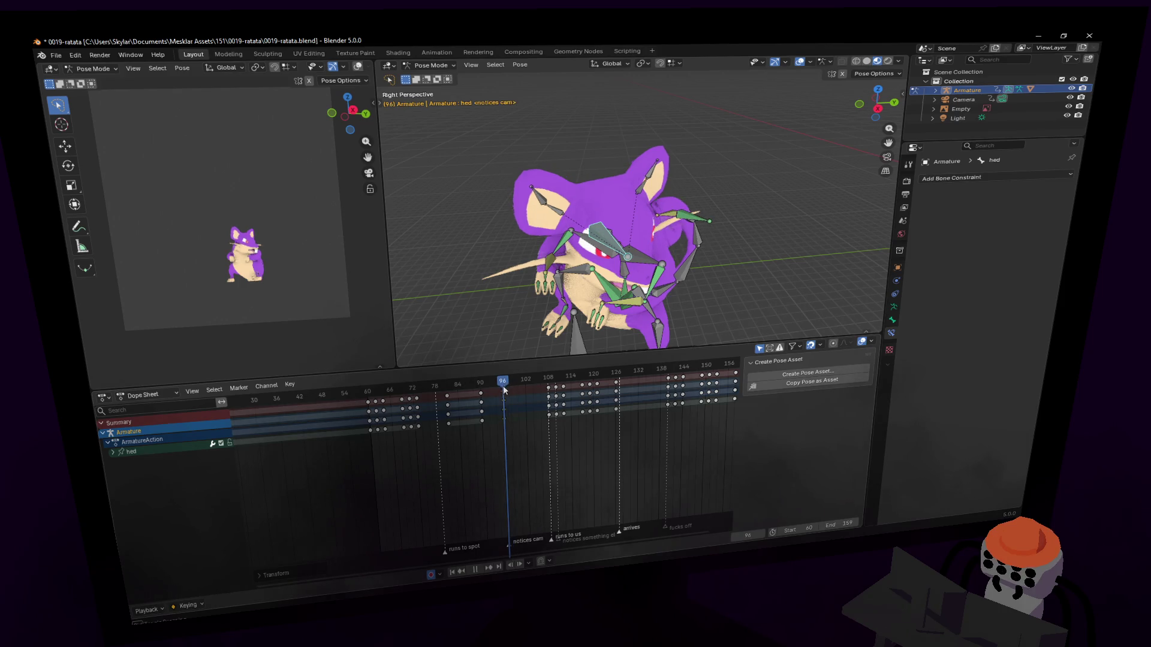
left_click(497, 387)
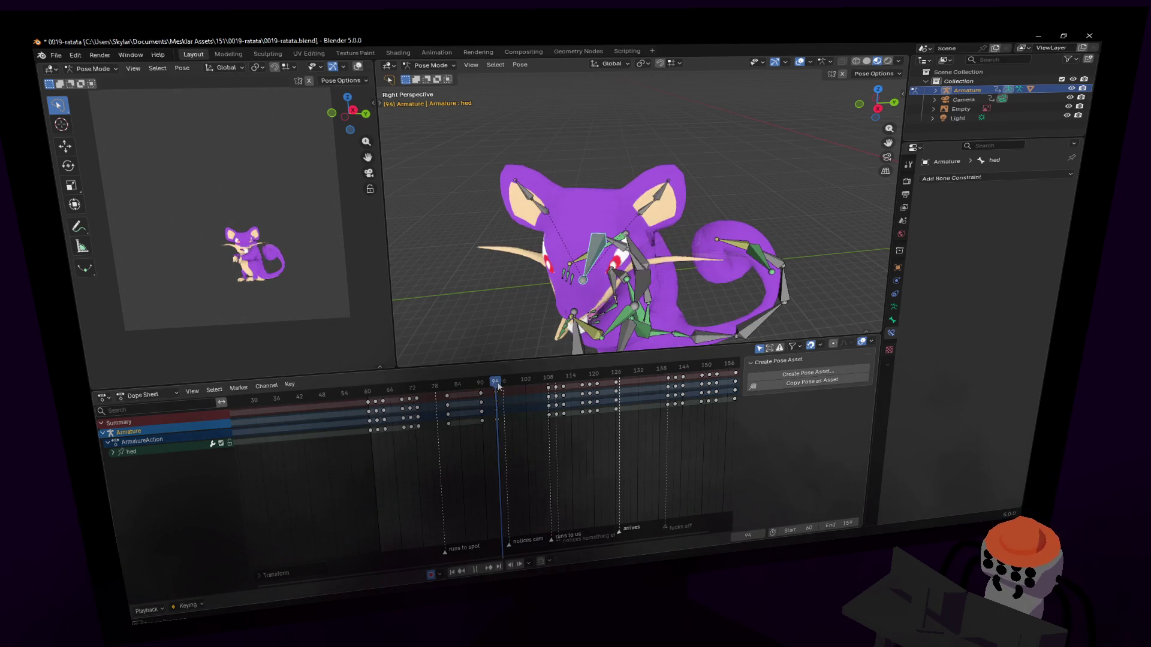
key("space")
key("r")
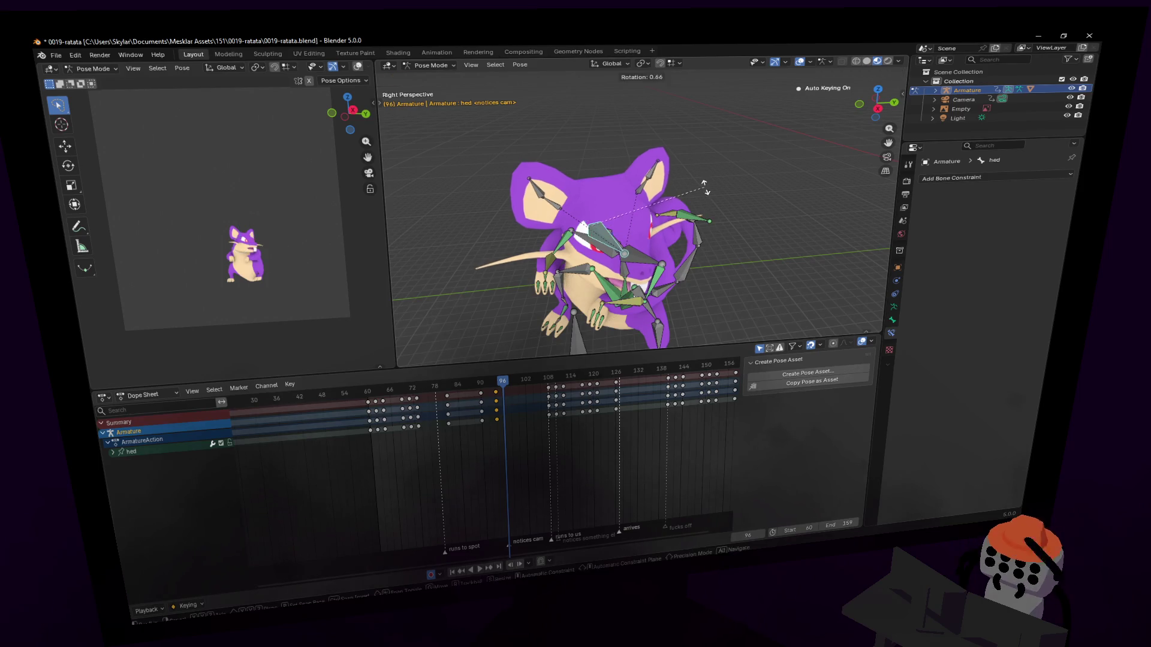
key("z")
left_click(597, 388)
Replay, check the pose at frame 102, and shift the selected keys 13 frames later.
key("shift+Left")
key("space")
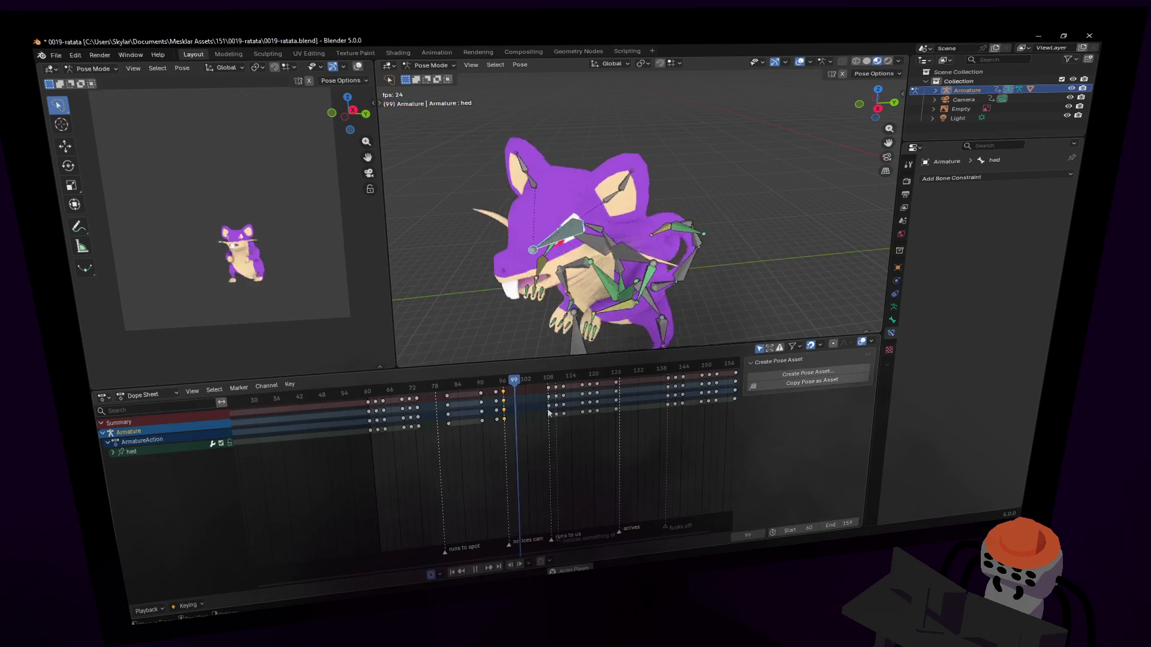
key("space")
left_click(505, 383)
mouse_move(506, 383)
left_mouse_down()
mouse_move(527, 383)
mouse_move(505, 388)
left_mouse_up()
key("g")
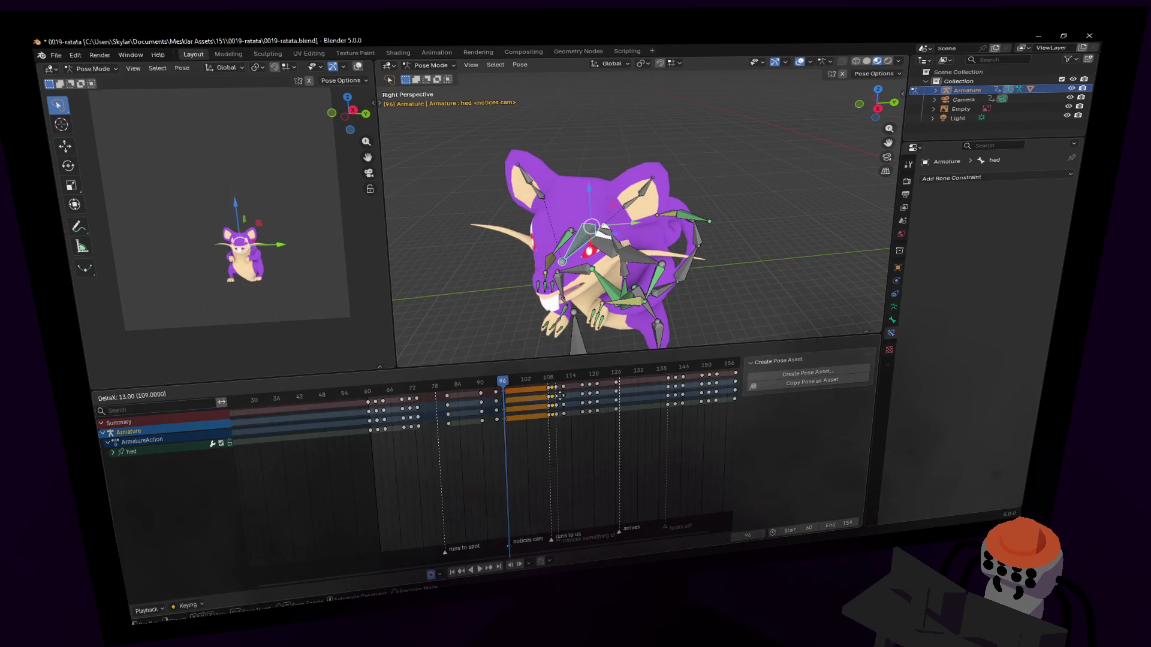
left_click(557, 396)
Move the origin bone's frame-94 keys to frame 92 at the 'notices cam' marker.
key("shift+Left")
key("space")
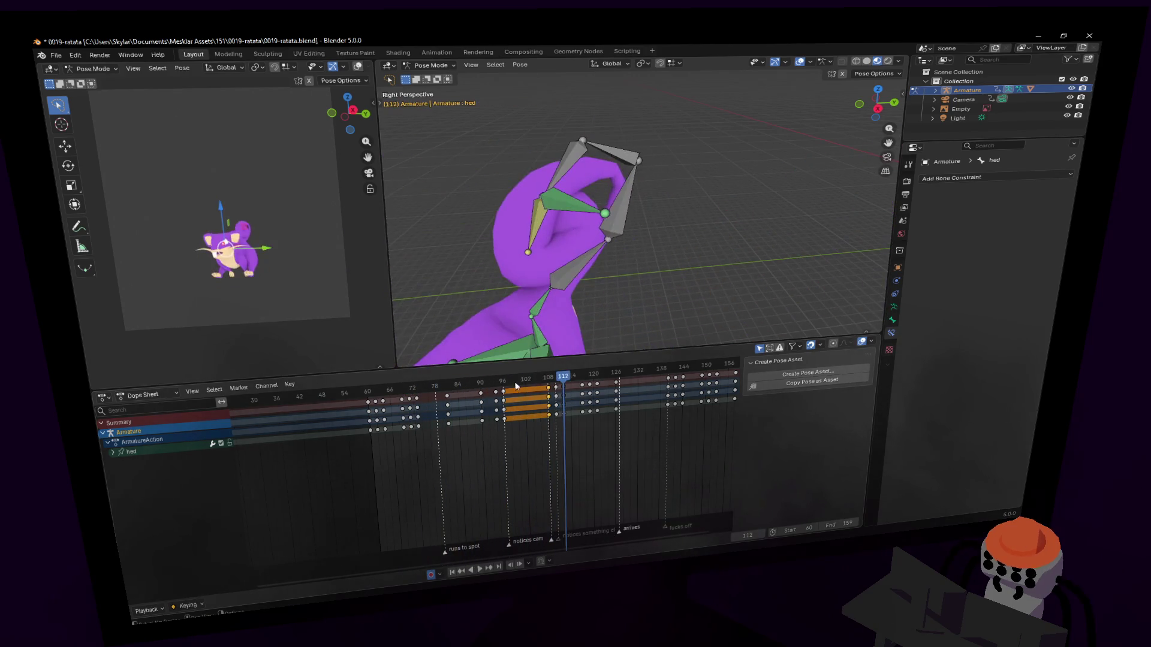
left_click(487, 384)
left_click_drag(488, 384, 508, 380)
key("space")
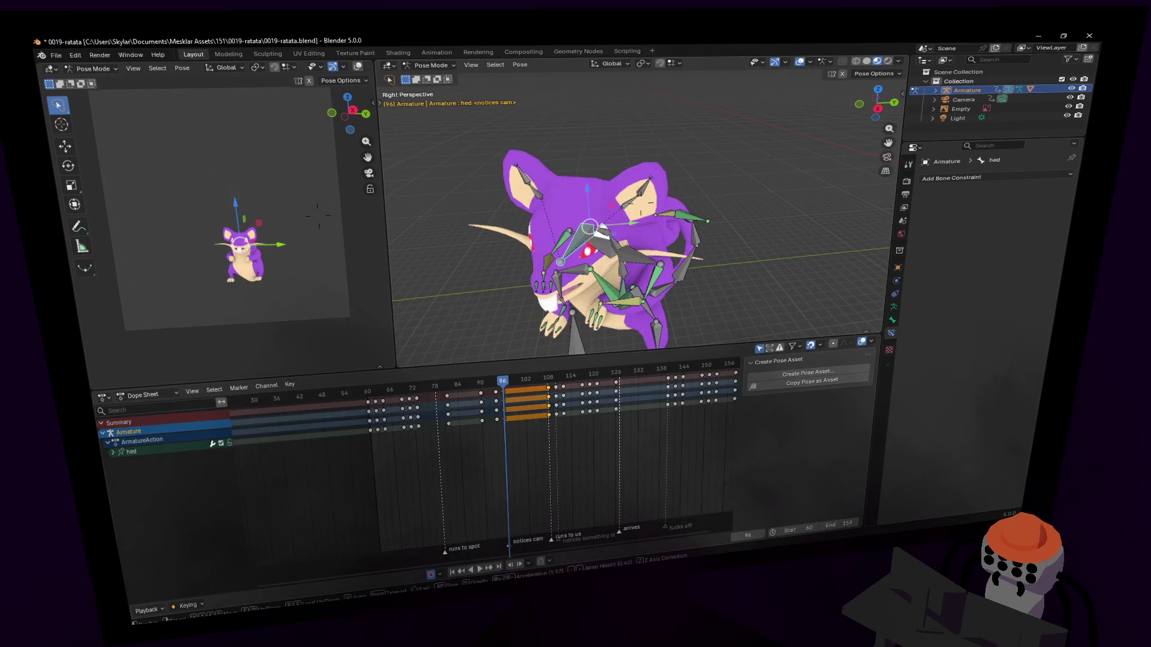
left_click(563, 295)
left_click(505, 393)
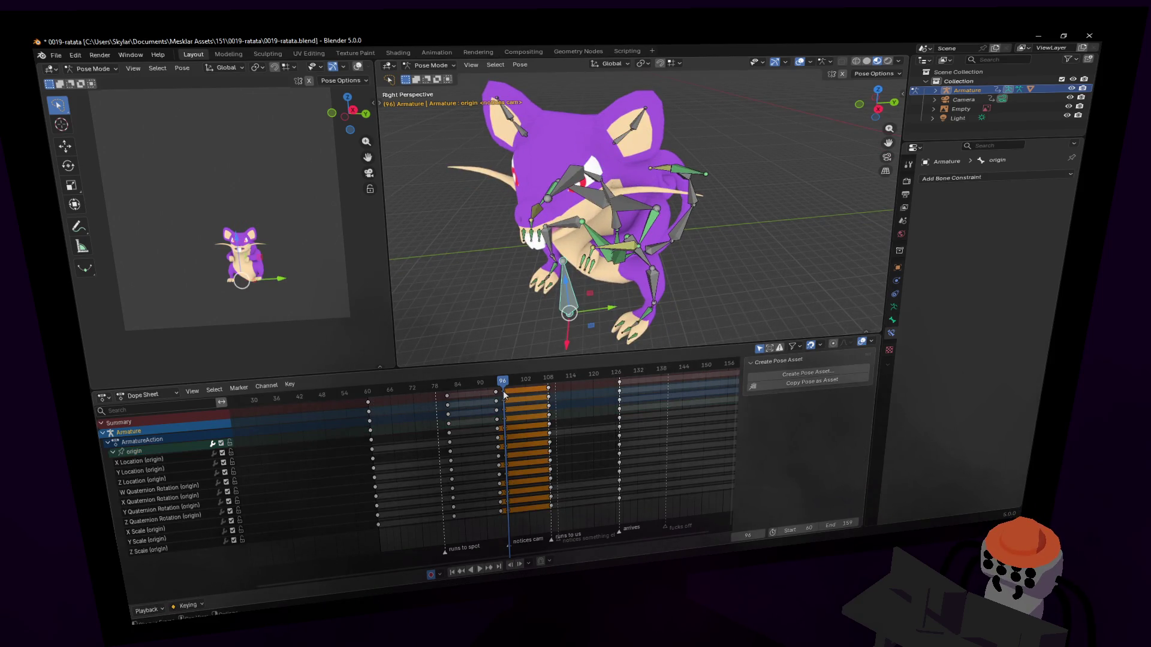
mouse_move(520, 400)
left_mouse_down()
mouse_move(505, 384)
mouse_move(628, 379)
mouse_move(476, 384)
mouse_move(519, 394)
left_mouse_up()
key("space")
Reselect the head bone, confirm its key placement, and replay the animation.
left_click(593, 182)
left_click(518, 394)
key("space")
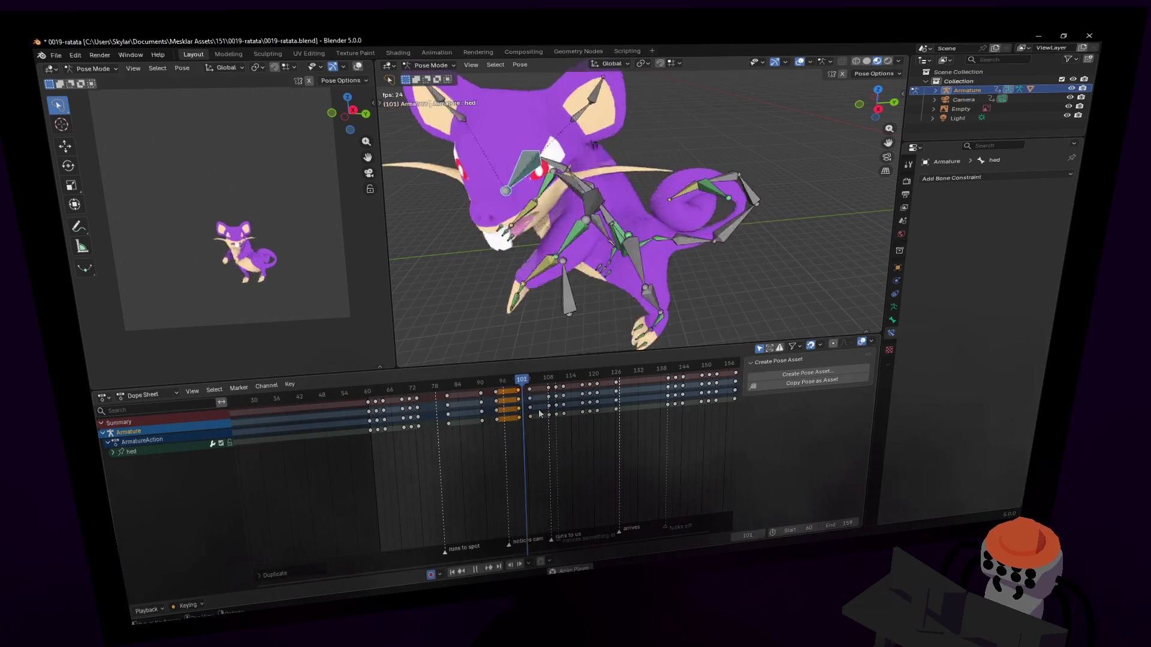
Shift the selected head keys by -2 frames and replay to check frames 100–102.
key("space")
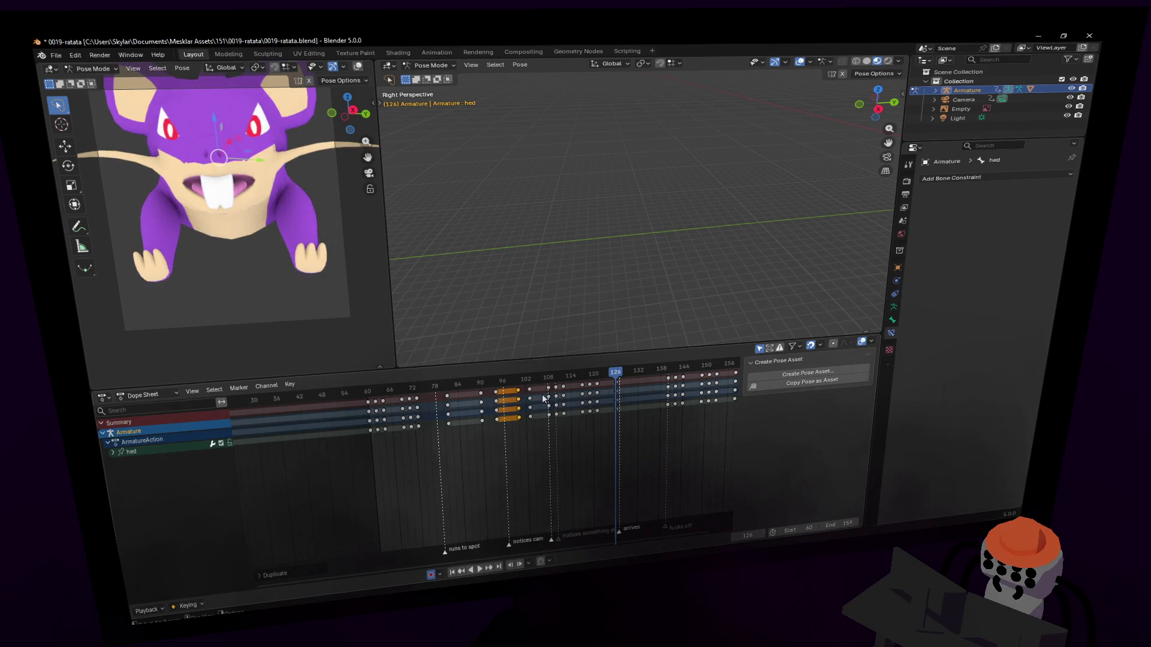
key("shift+Left")
key("space")
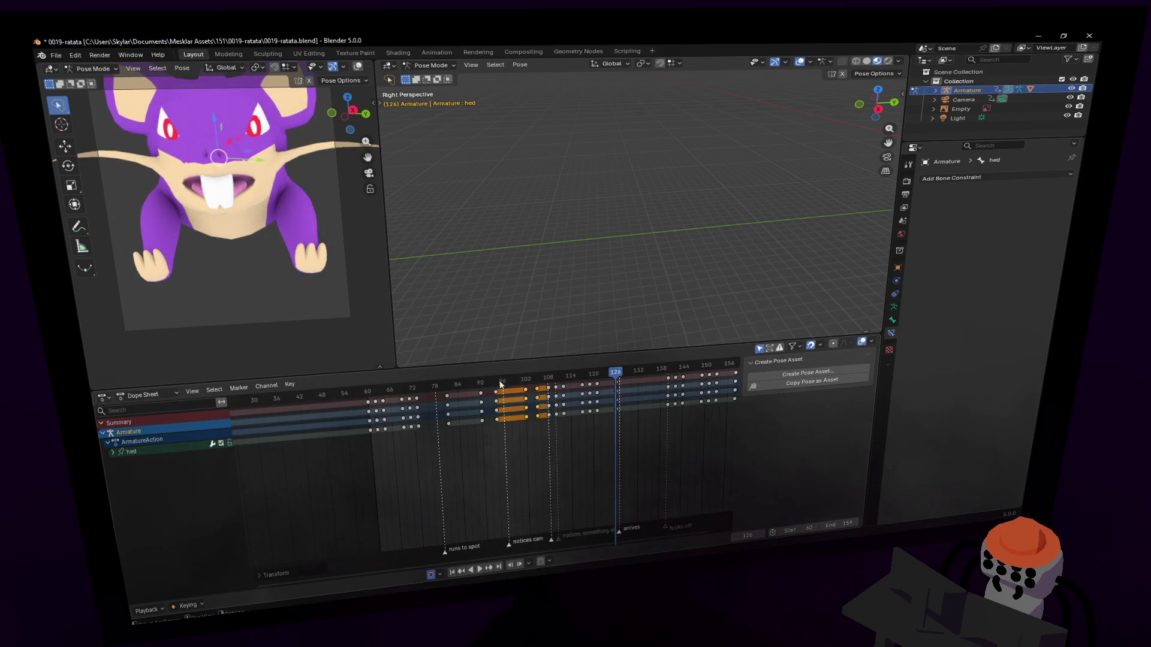
key("Escape")
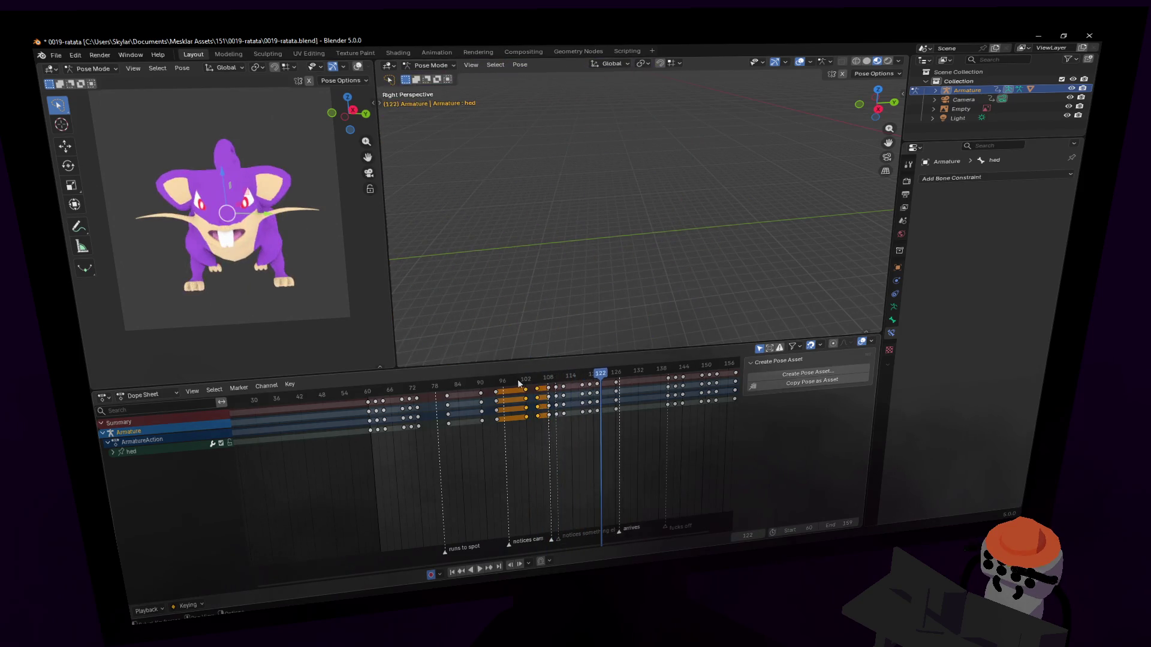
left_click(519, 382)
left_click_drag(519, 387, 523, 388)
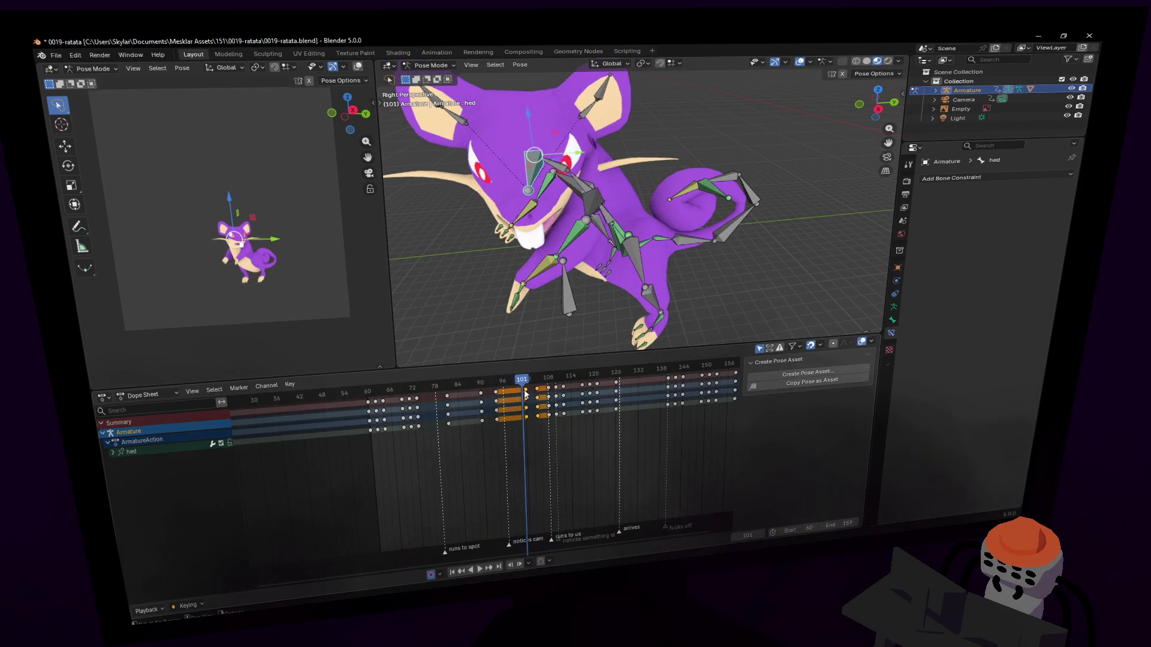
key("g")
left_click(514, 396)
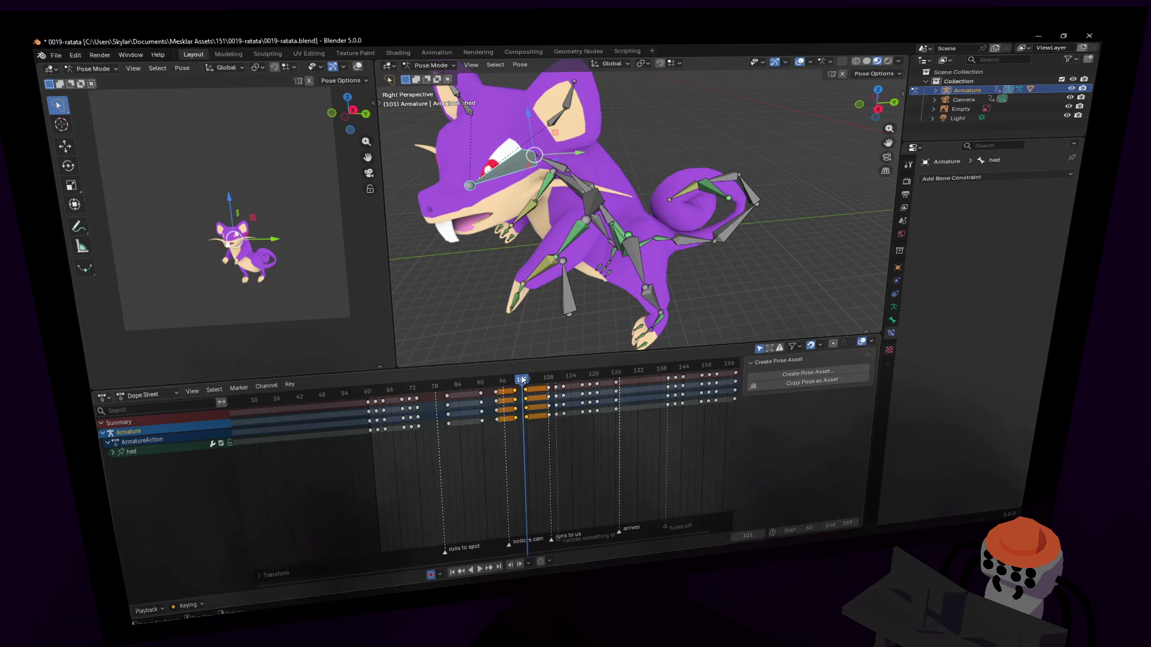
key("space")
left_click(519, 384)
left_click_drag(519, 384, 528, 387)
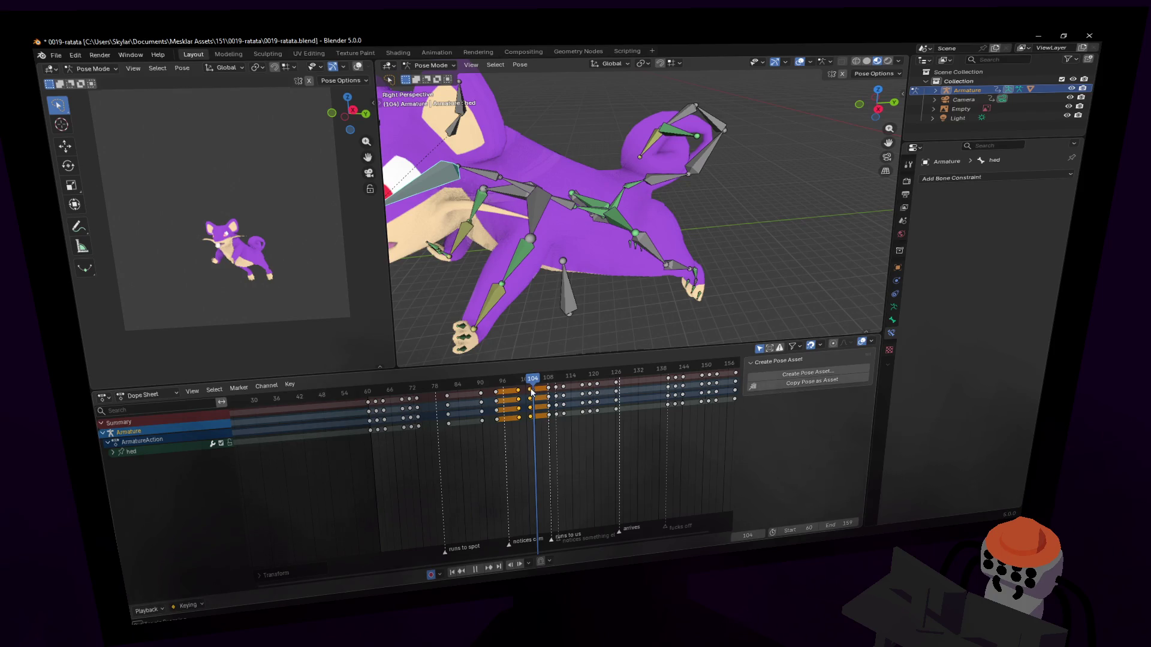
key("Escape")
Scrub to frame 126 and fly the view in front of the rat.
mouse_move(532, 393)
left_mouse_down()
mouse_move(510, 383)
mouse_move(569, 387)
mouse_move(556, 394)
mouse_move(546, 388)
mouse_move(573, 386)
mouse_move(554, 388)
mouse_move(564, 379)
mouse_move(624, 380)
left_mouse_up()
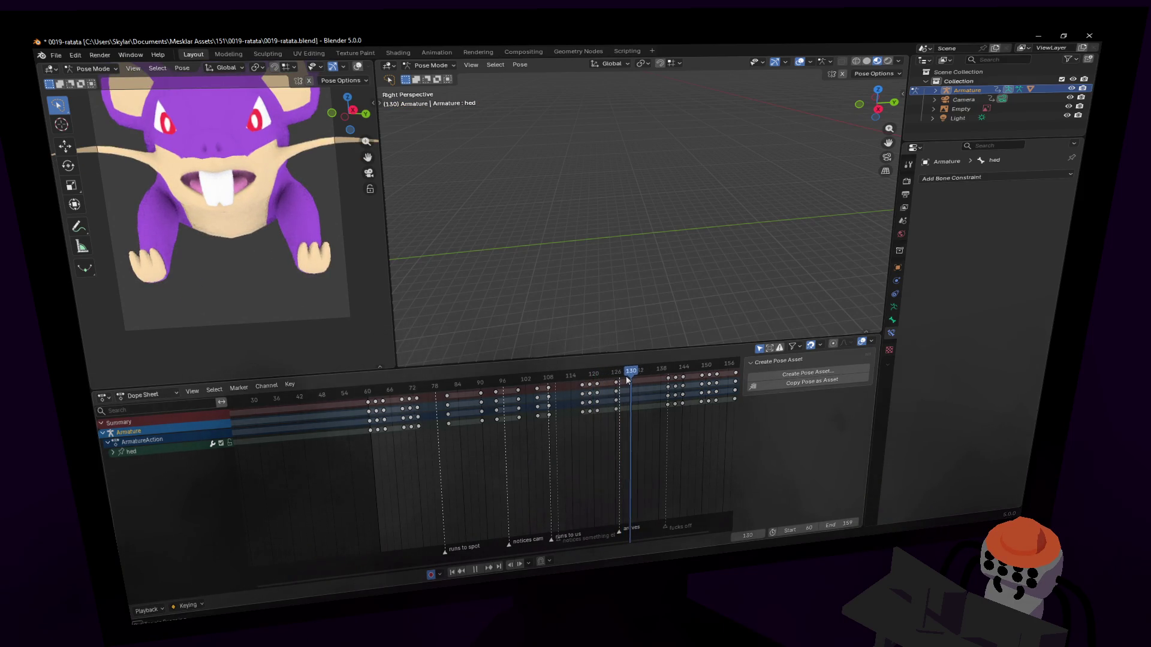
left_click_drag(628, 379, 616, 380)
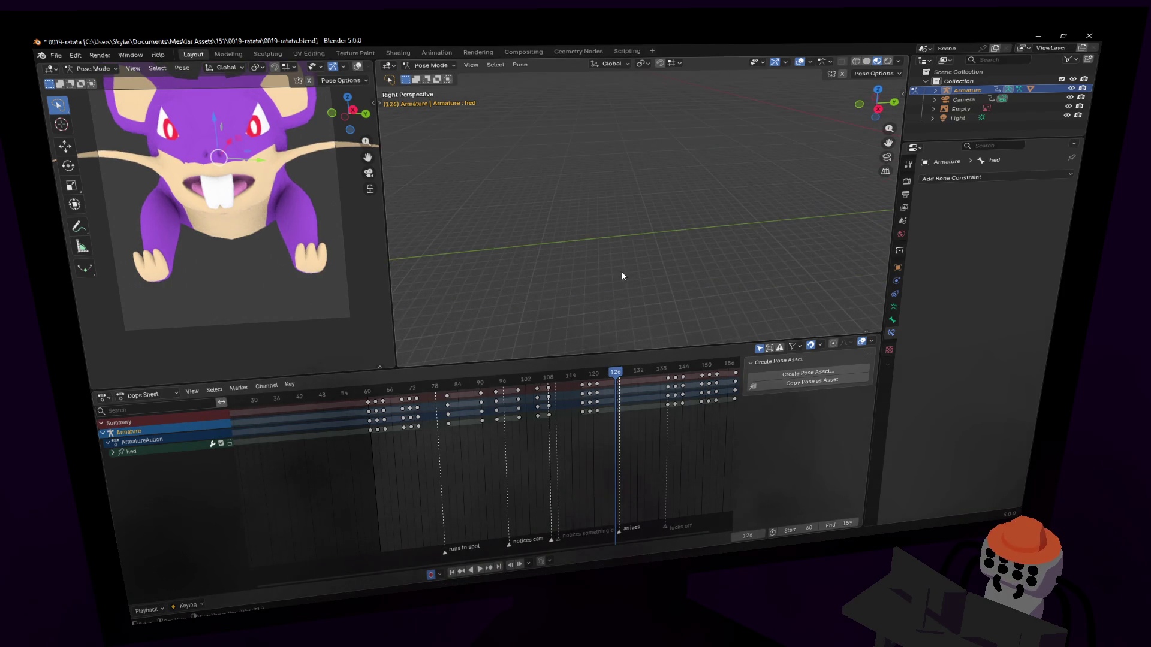
scroll(621, 271, "down", 3)
middle_click_drag(678, 251, 671, 253)
key("shift+grave")
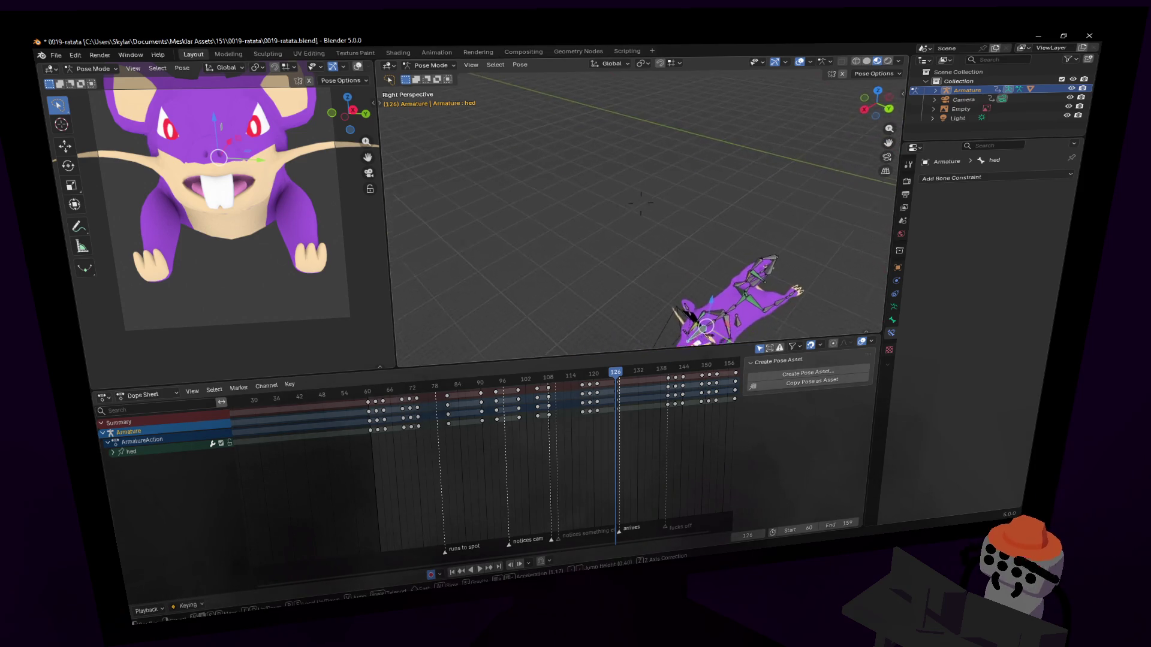
left_click(675, 283)
Select all bones, expand hand.l, select every key at frame 81, and replay from frame 74.
key("a")
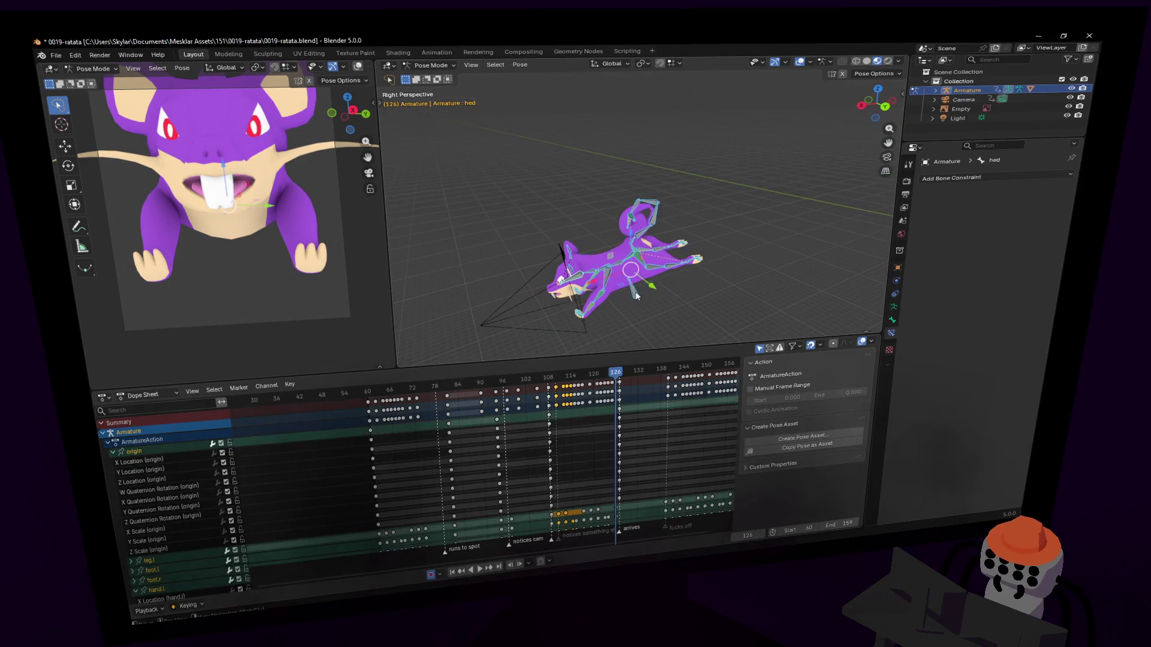
left_click(637, 290)
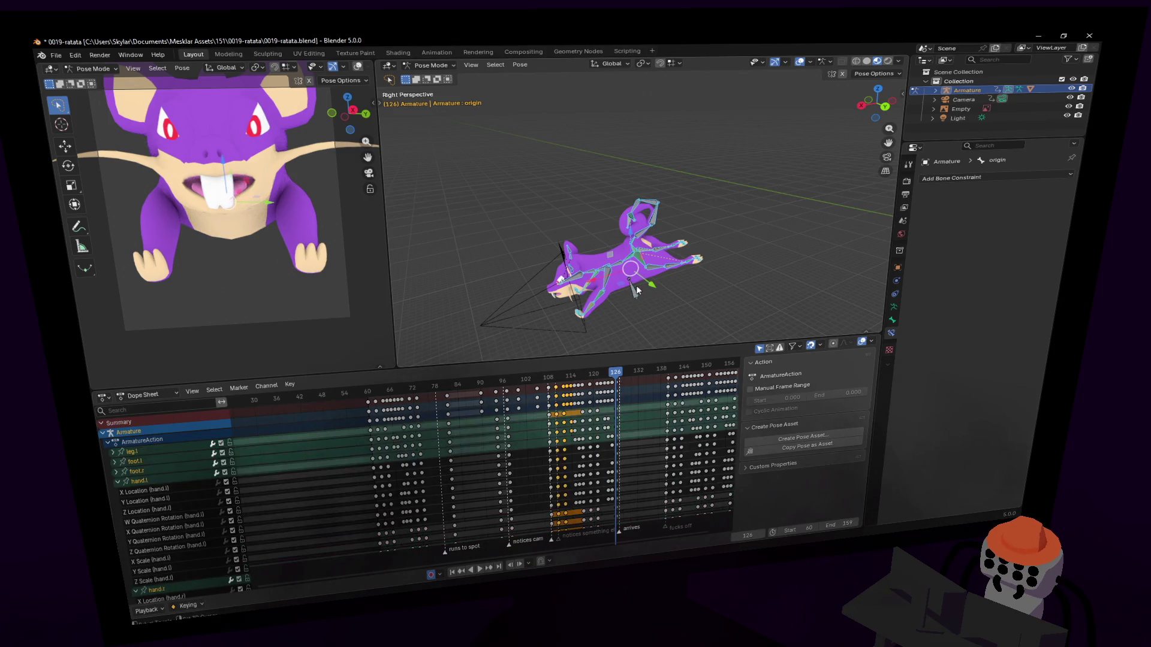
key("space")
left_click(420, 389)
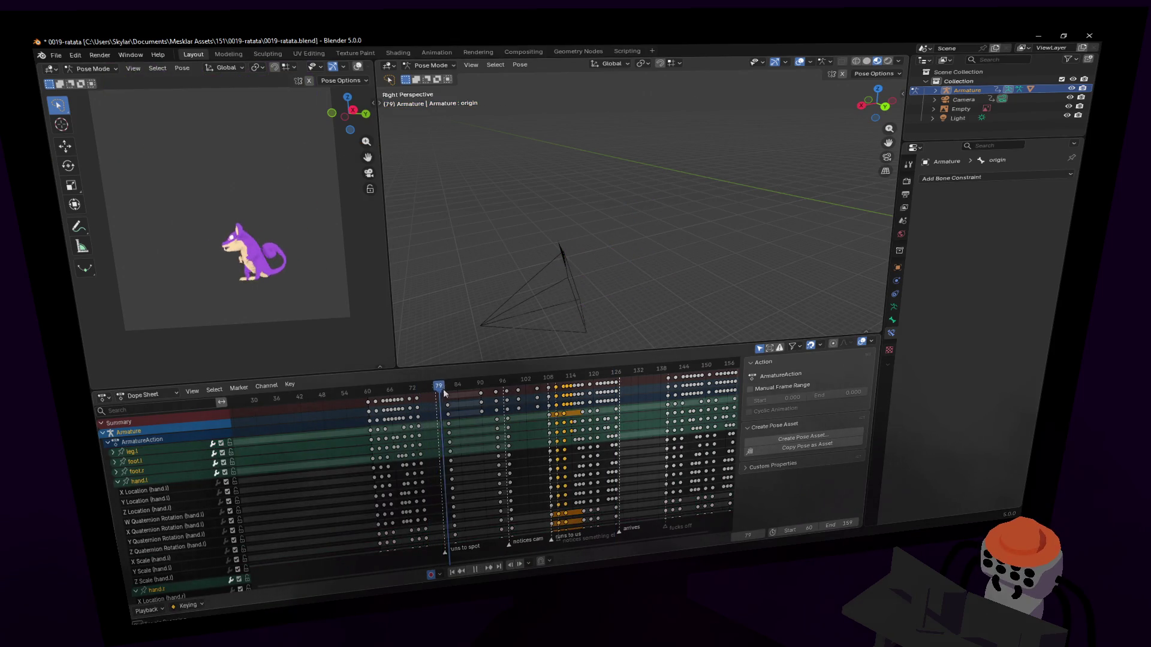
key("space")
key("i")
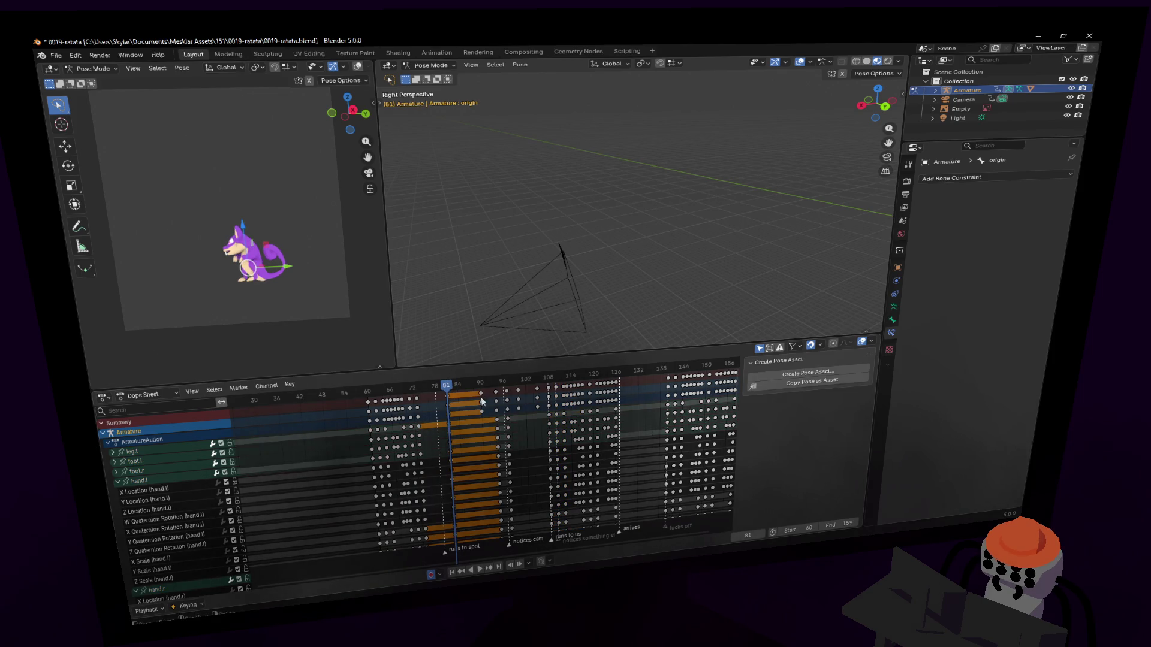
key("space")
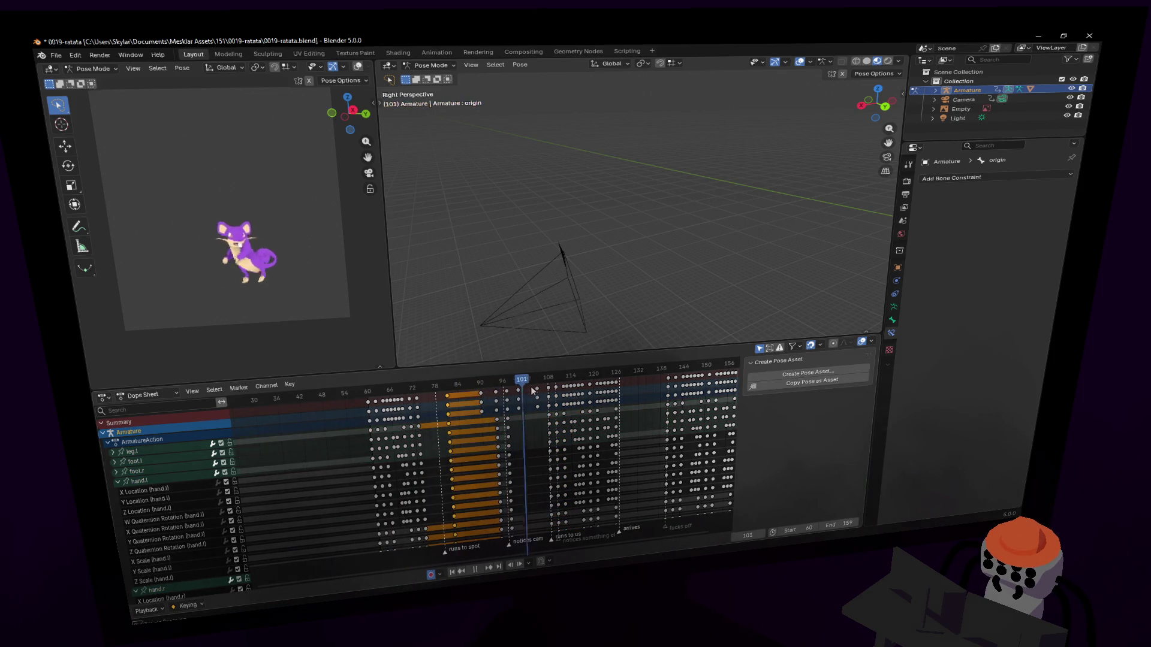
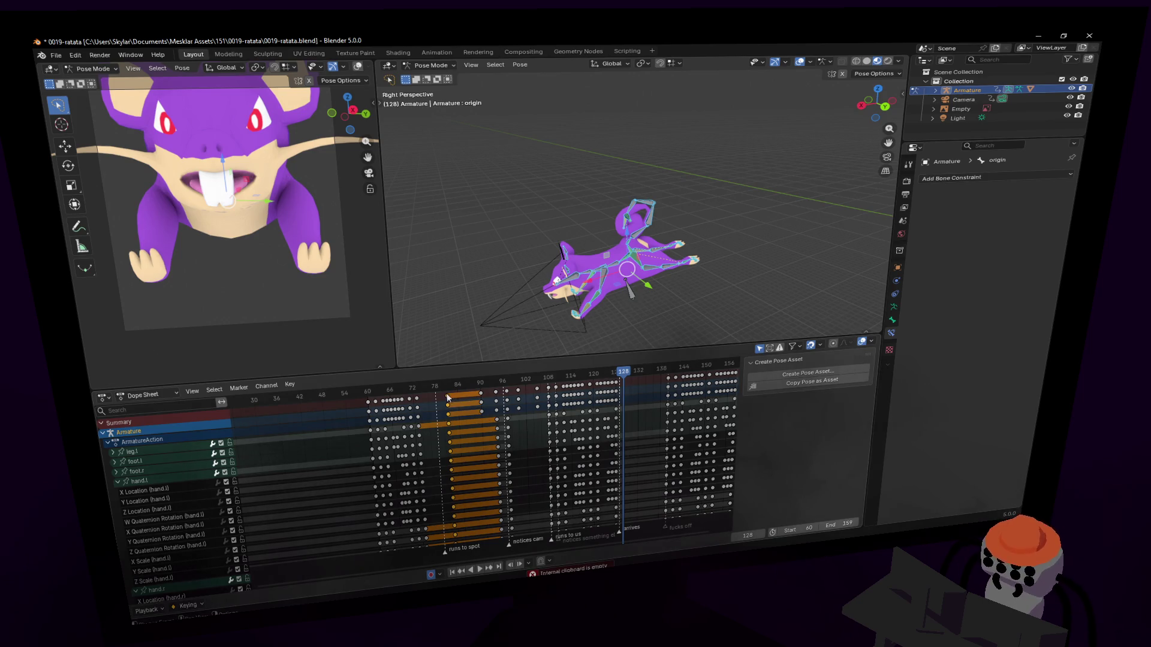
Paste the copied keys at frame 128, shift them later, and scrub to preview the motion.
key("ctrl+v")
mouse_move(626, 376)
left_mouse_down()
mouse_move(641, 377)
mouse_move(590, 384)
mouse_move(626, 396)
left_mouse_up()
key("g")
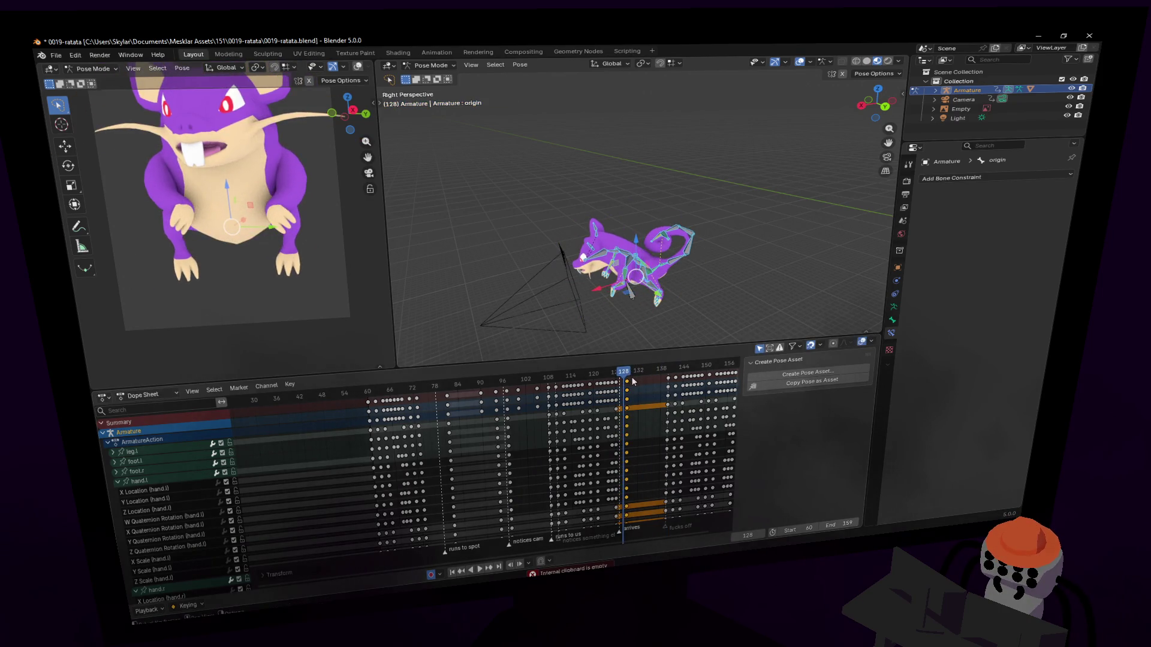
left_click(665, 384)
mouse_move(625, 377)
left_mouse_down()
mouse_move(596, 379)
mouse_move(646, 380)
mouse_move(622, 390)
mouse_move(643, 385)
mouse_move(627, 390)
mouse_move(635, 397)
left_mouse_up()
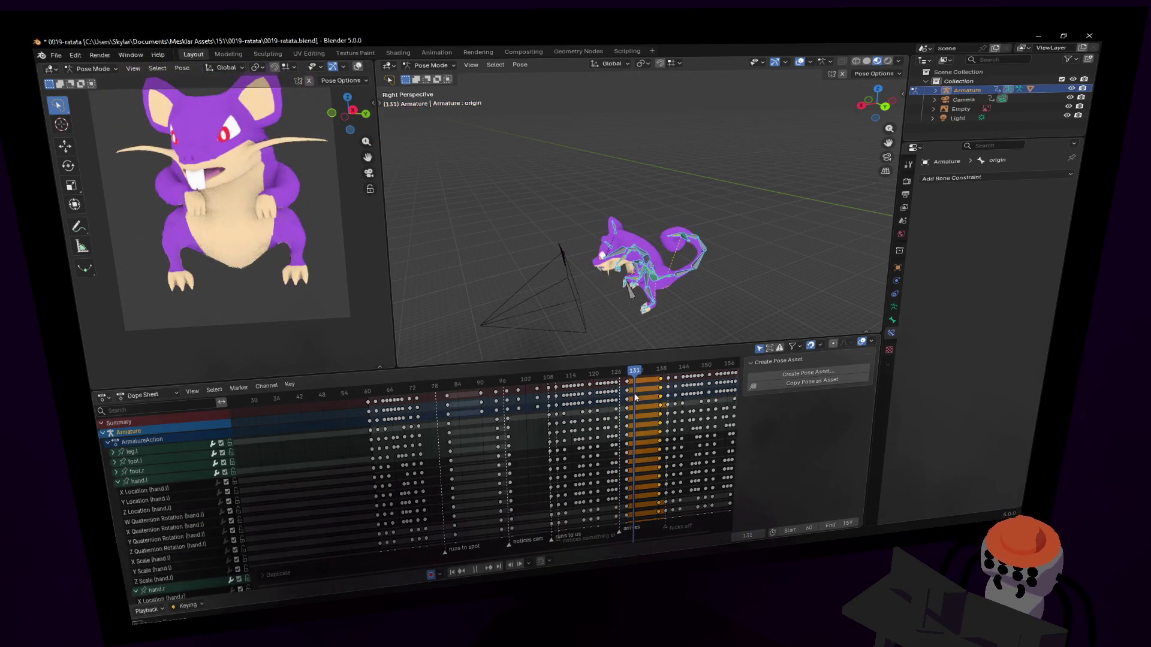
key("Escape")
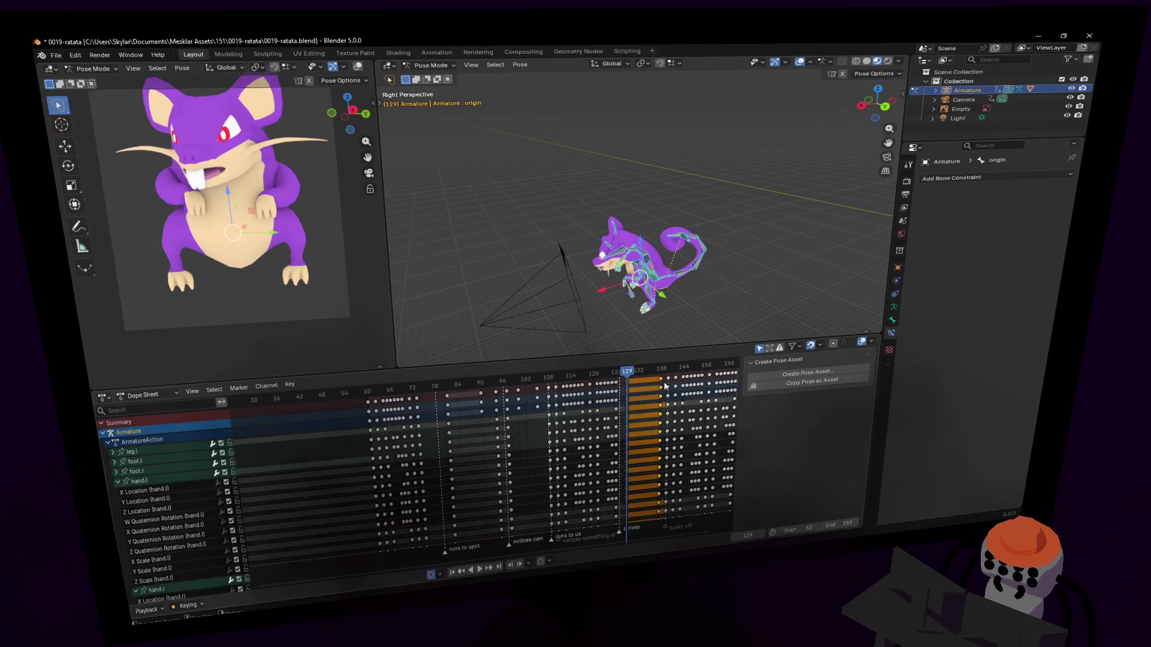
Delete the trial keys at frames 129–138 and settle on frame 126.
key("Delete")
left_click(618, 375)
key("space")
key("Escape")
key("shift+grave")
Move the left front paw (hand.l) to a new spot at frame 126.
key("w")
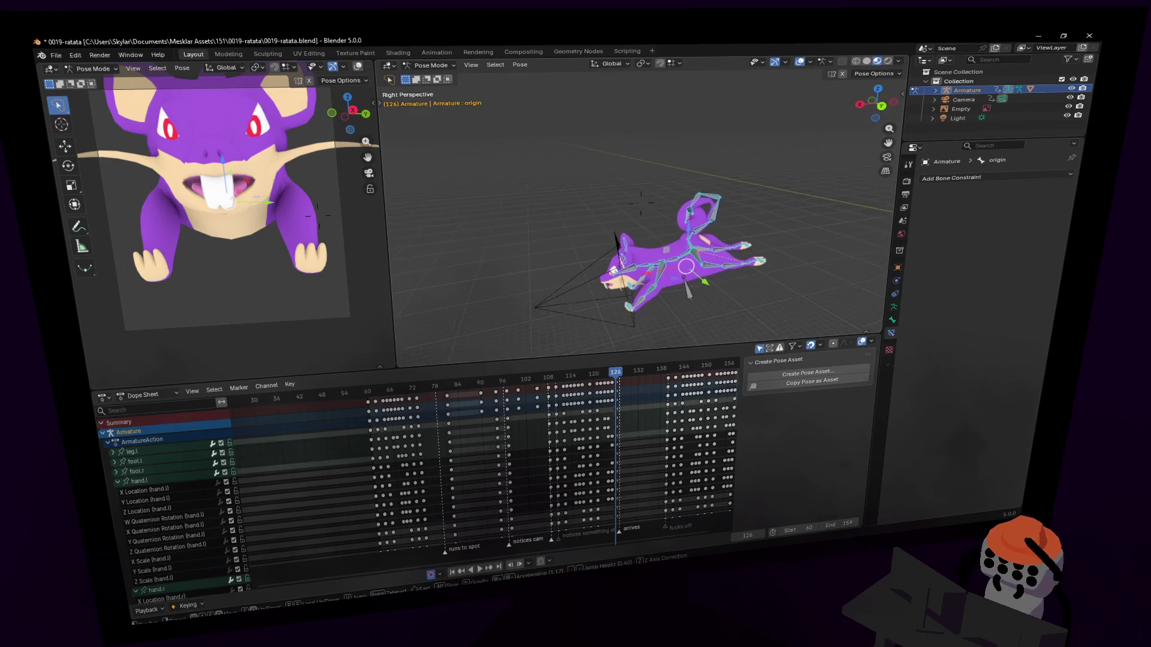
left_click(635, 289)
middle_click_drag(577, 243, 583, 247)
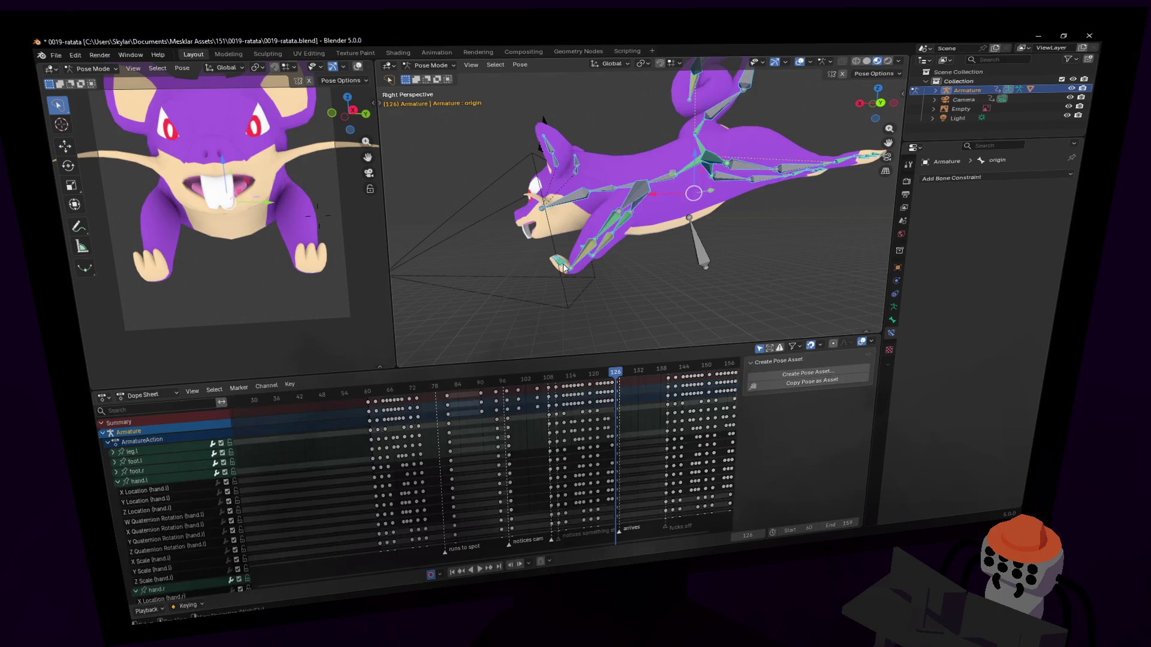
left_click(563, 268)
key("g")
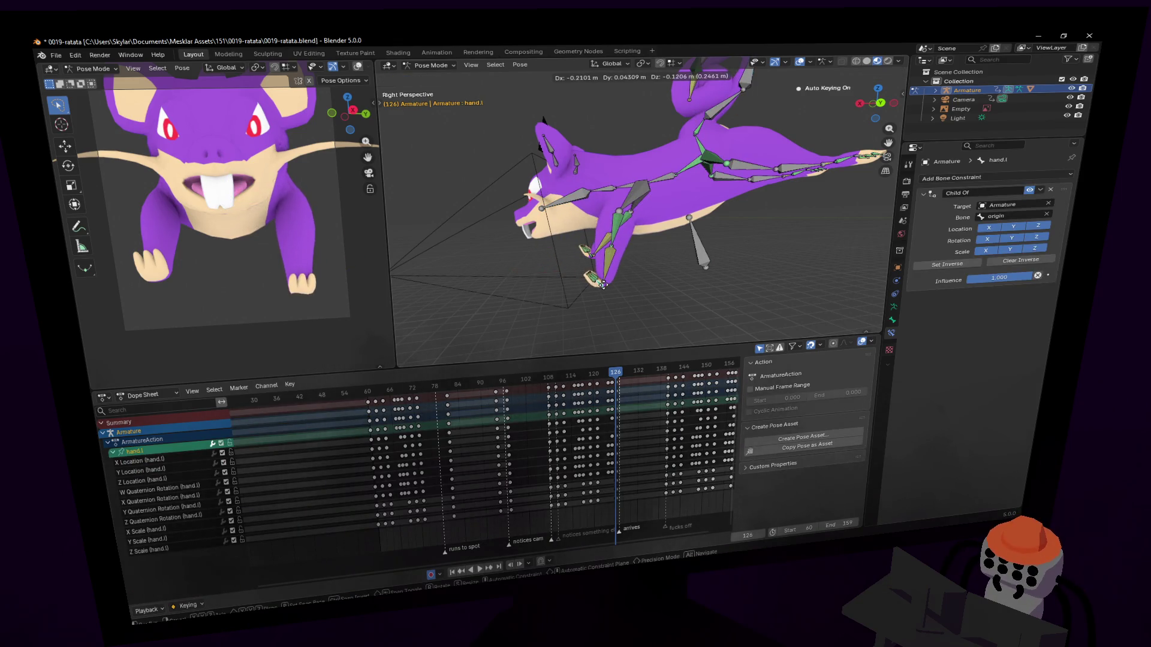
left_click(620, 282)
left_click(590, 228)
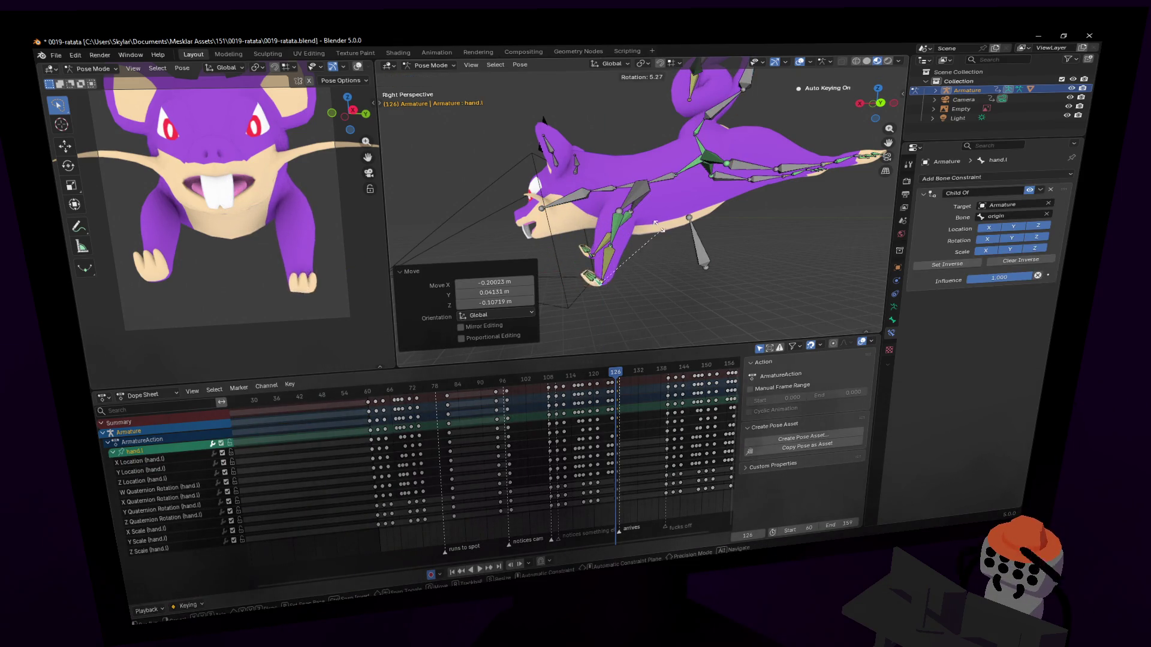
Rotate and move the right front paw (hand.r) into its new position.
left_click(589, 257)
key("r")
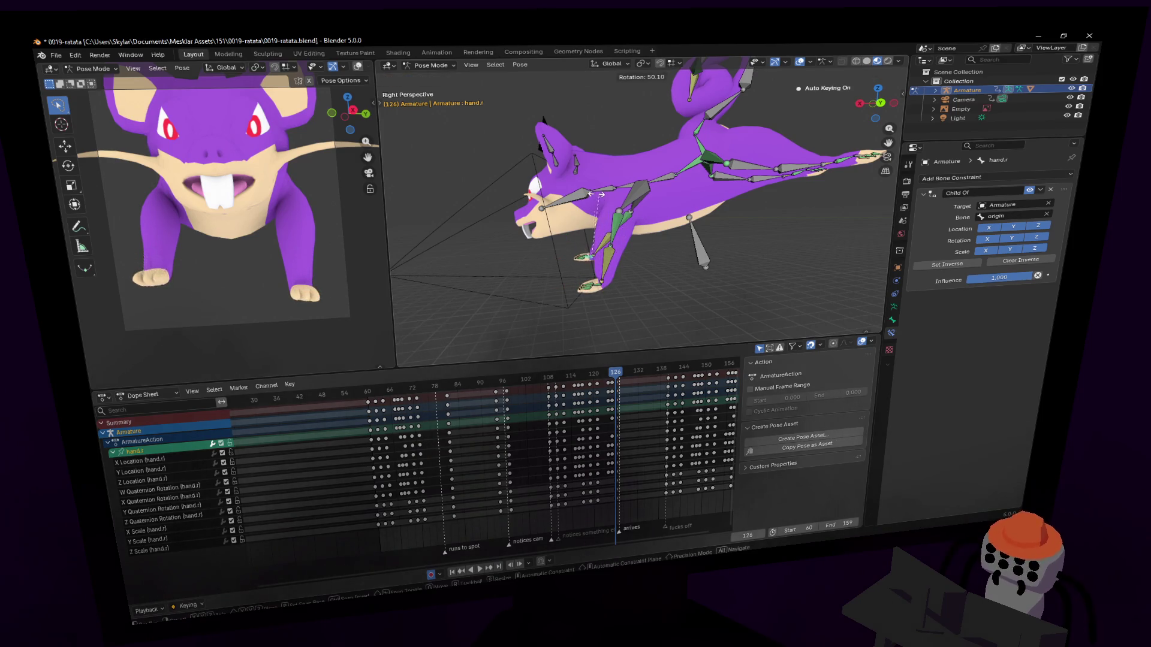
left_click(586, 255)
key("g")
left_click(615, 222)
mouse_move(615, 221)
middle_mouse_down("shift")
mouse_move(628, 233)
mouse_move(660, 180)
mouse_move(742, 121)
middle_mouse_up("shift")
Turn the origin bone 70° about Z to give the lying rat a new heading.
left_click(616, 209)
left_click(674, 270)
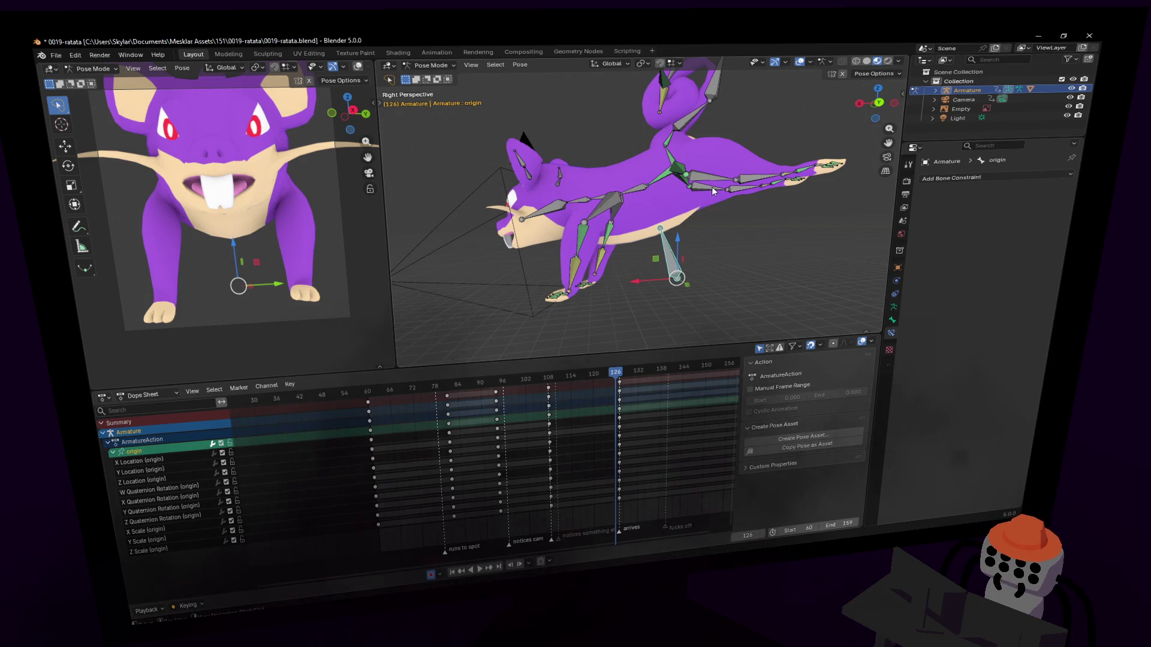
key("r")
key("z")
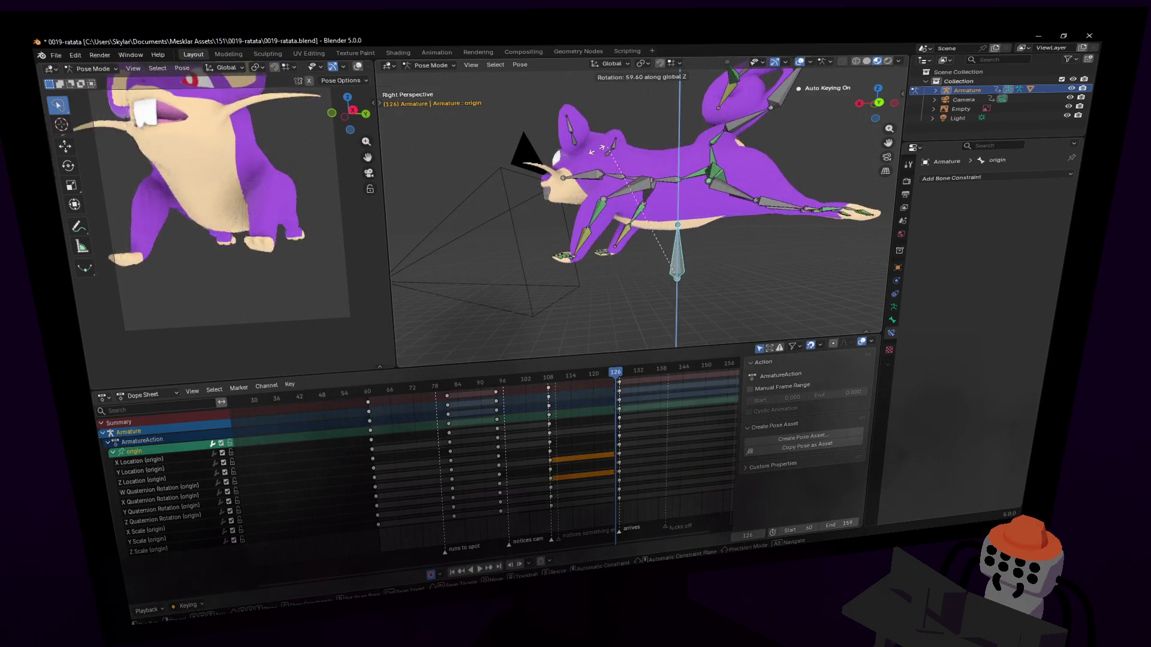
left_click(588, 161)
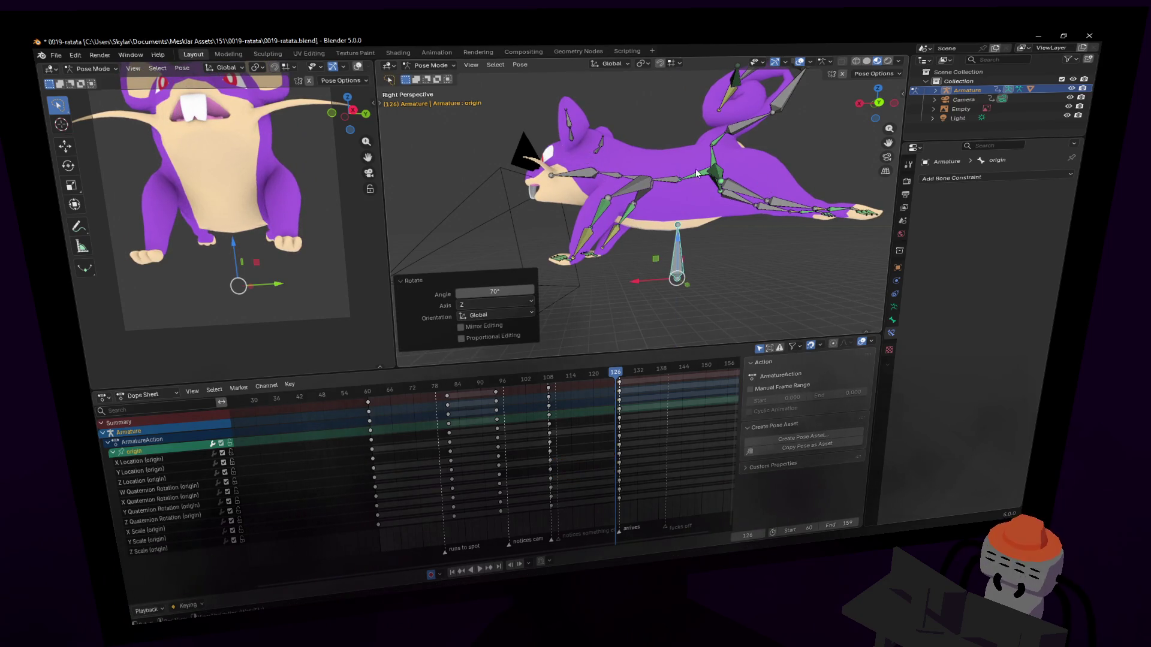
left_click(699, 175)
key("g")
right_click(721, 211)
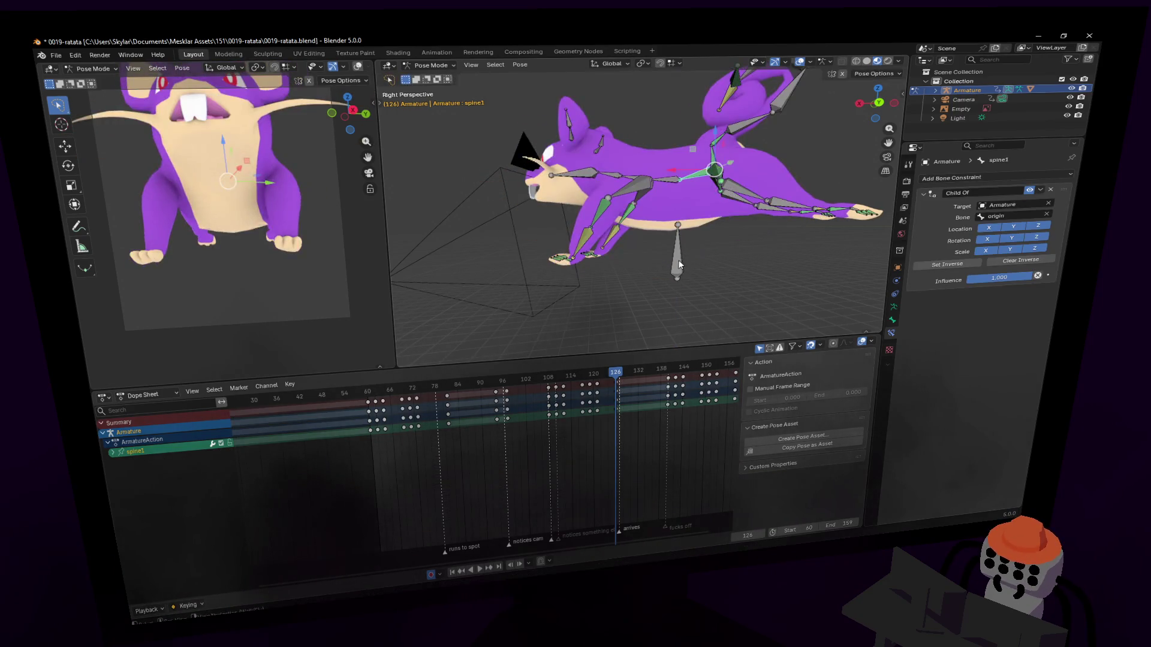
left_click(679, 259)
Slide the whole rig sideways along the X axis.
key("g")
key("x")
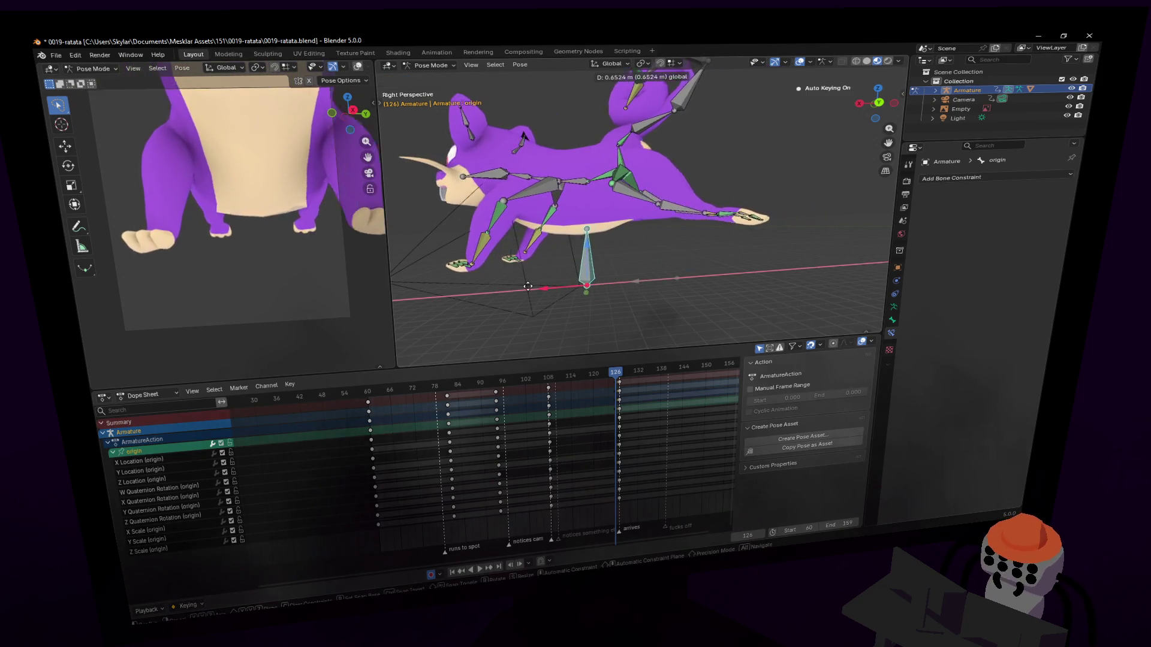
left_click(527, 270)
left_click(527, 270)
middle_click_drag(658, 188, 802, 159, "shift")
Rotate spine1 and raise the rat's body along global Z.
left_click(725, 149)
key("r")
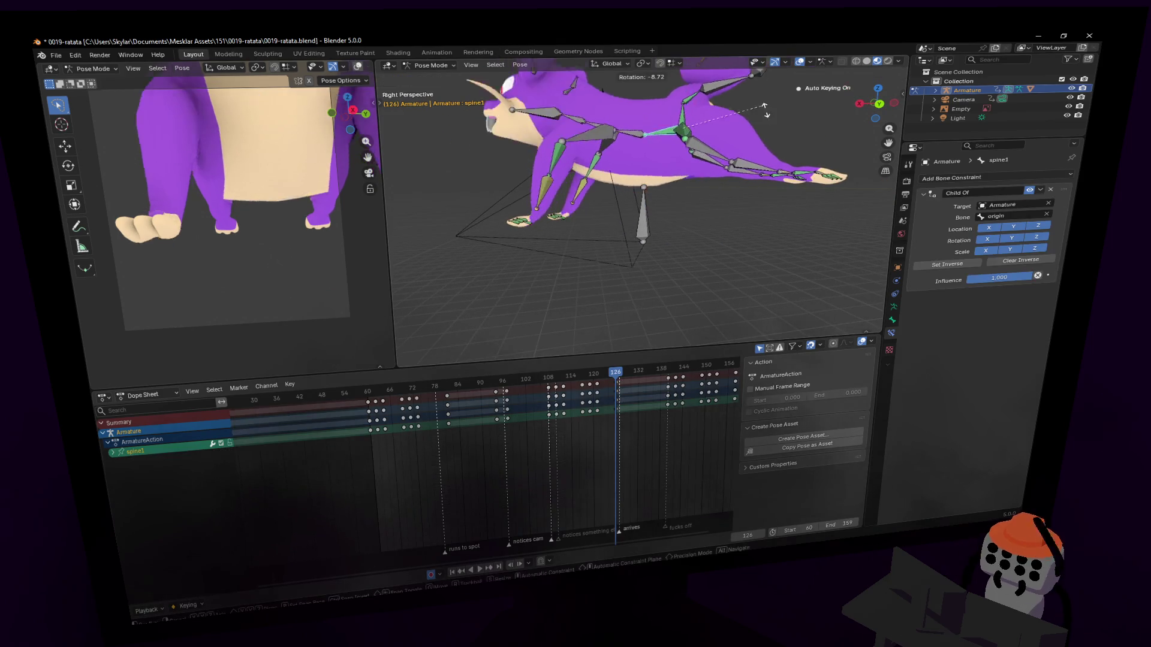
left_click(760, 140)
key("g")
key("z")
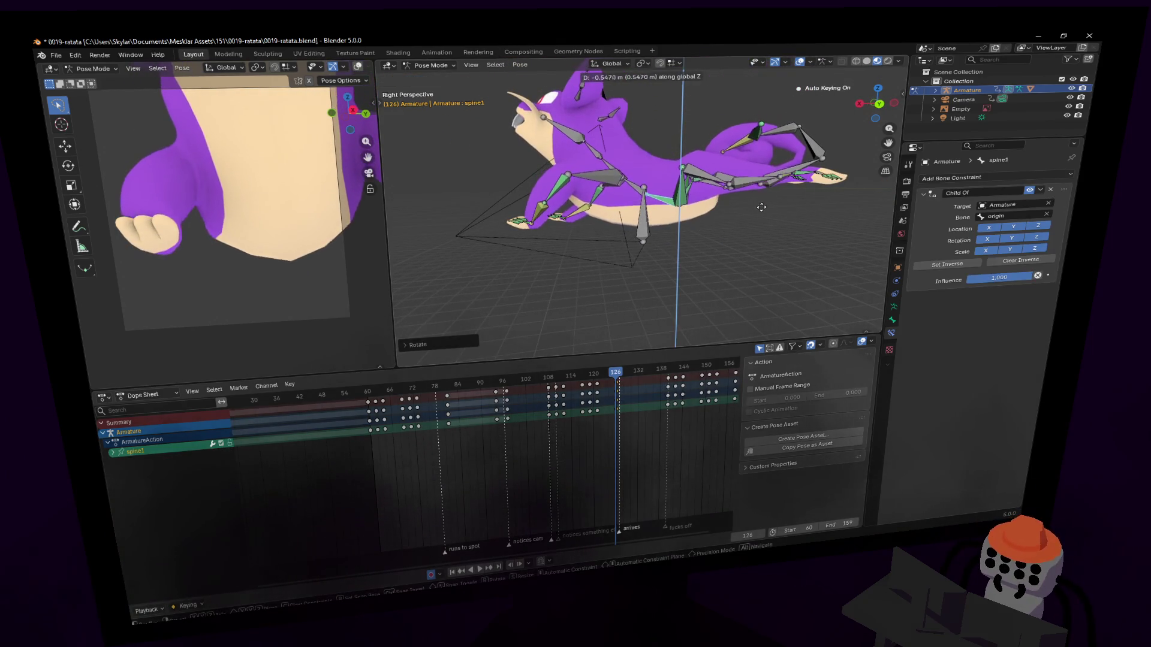
left_click(609, 150)
Lower the right front paw and rotate the neck to turn the head.
left_click(607, 151)
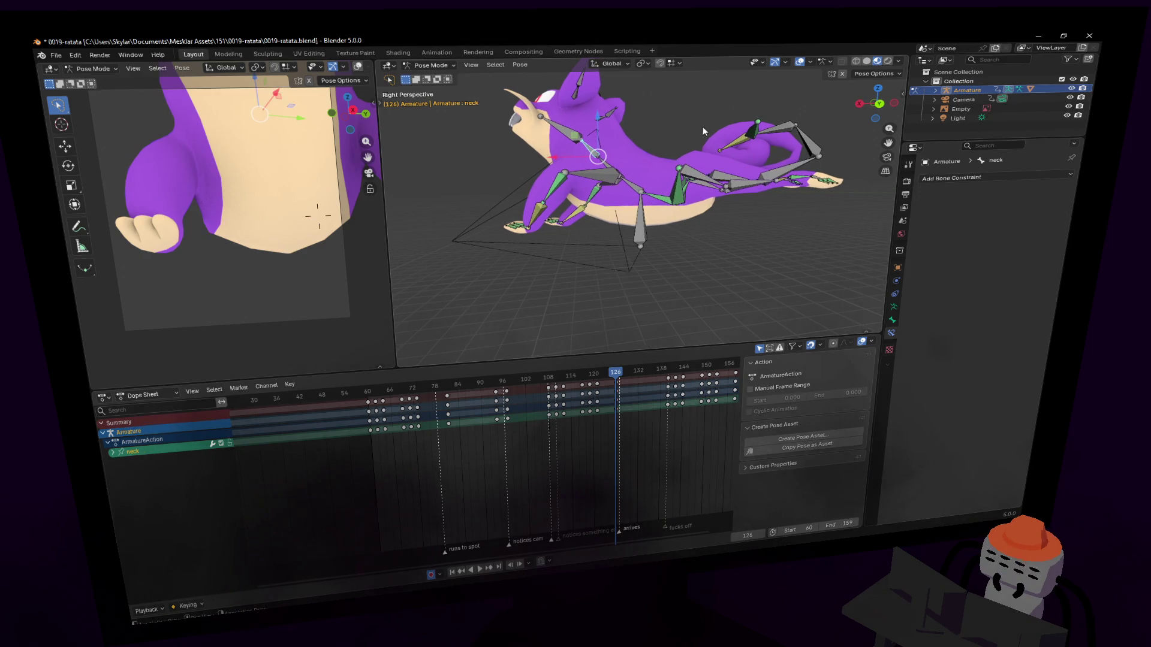
left_click(524, 231)
mouse_move(524, 232)
left_mouse_down()
mouse_move(530, 259)
mouse_move(551, 198)
mouse_move(573, 176)
left_mouse_up()
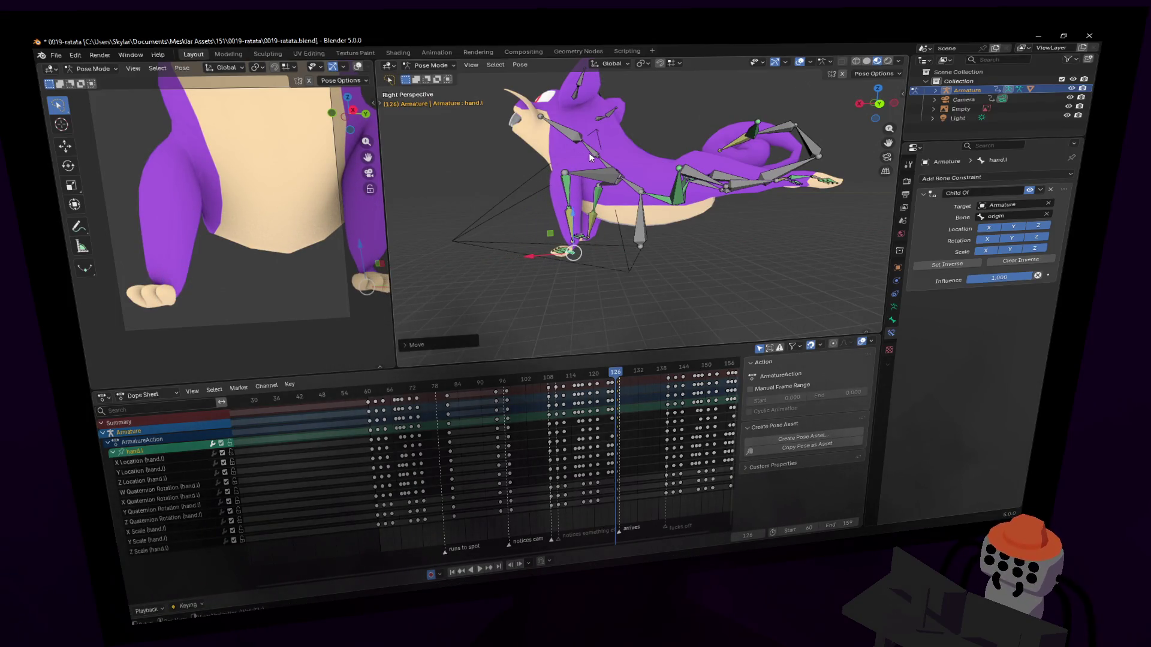
left_click(589, 157)
key("r")
left_click(567, 108)
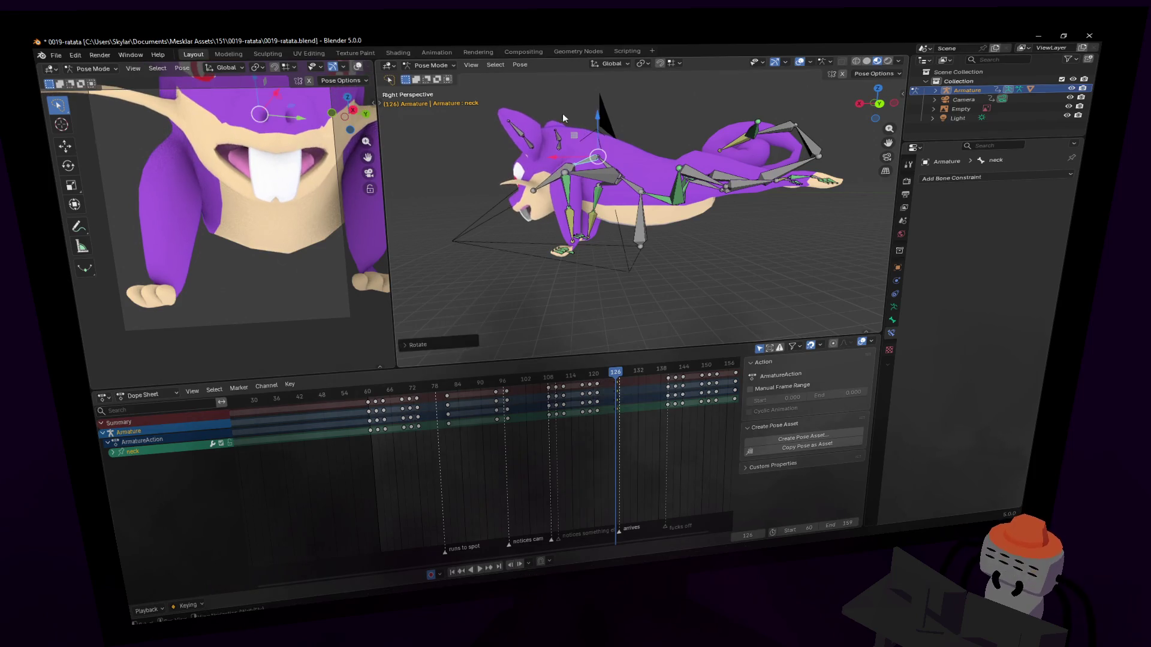
Rotate the head bone slightly, then tilt it -1.05° around global Z.
key("shift+grave")
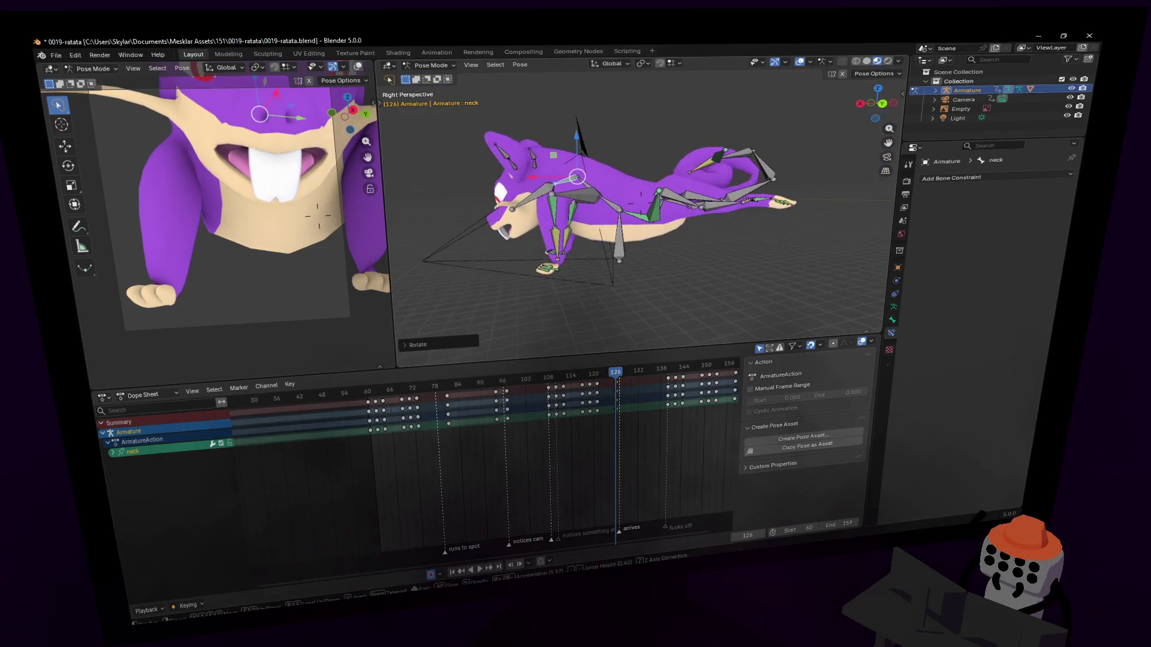
left_click(569, 227)
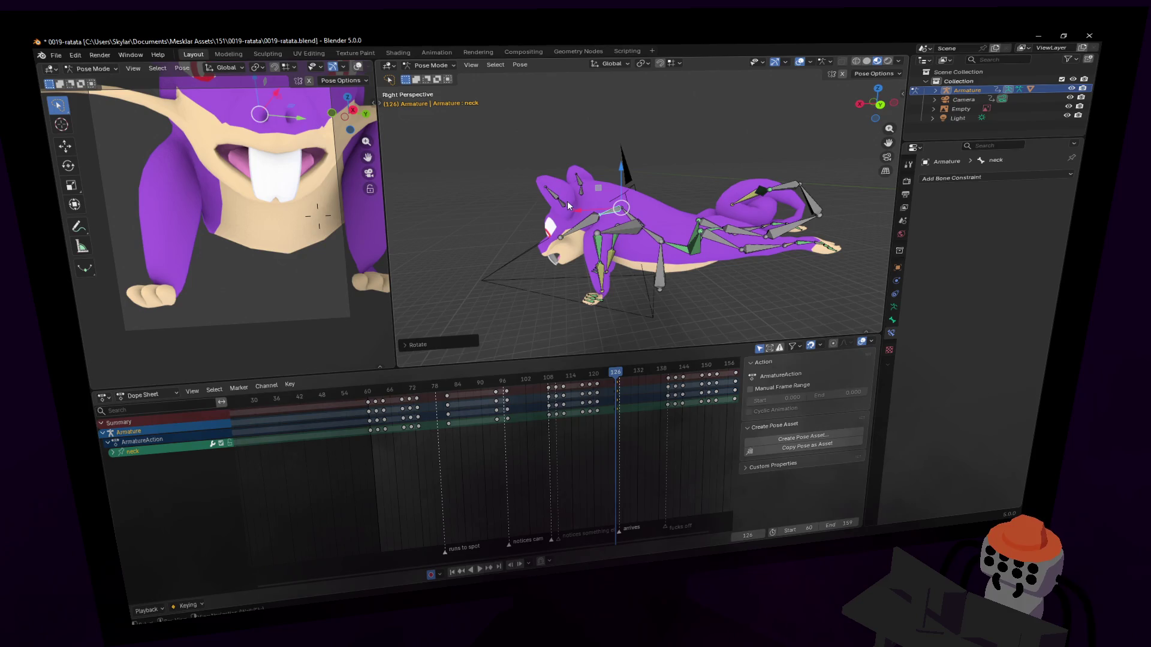
mouse_move(616, 211)
middle_mouse_down()
mouse_move(625, 217)
mouse_move(478, 204)
middle_mouse_up()
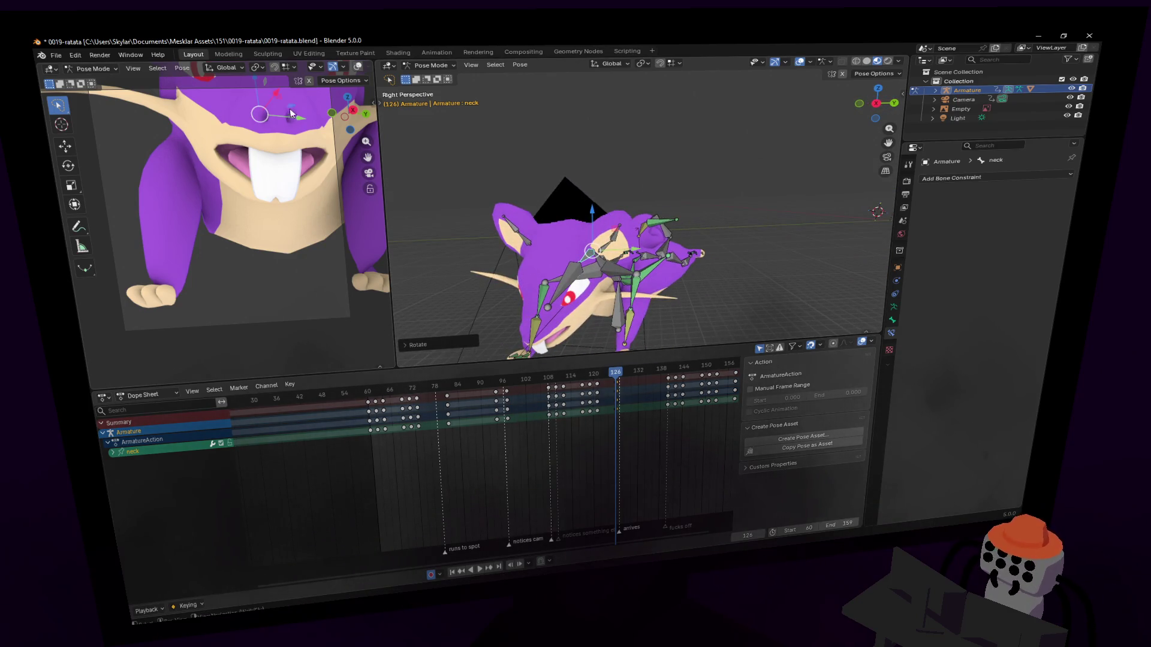
left_click(580, 275)
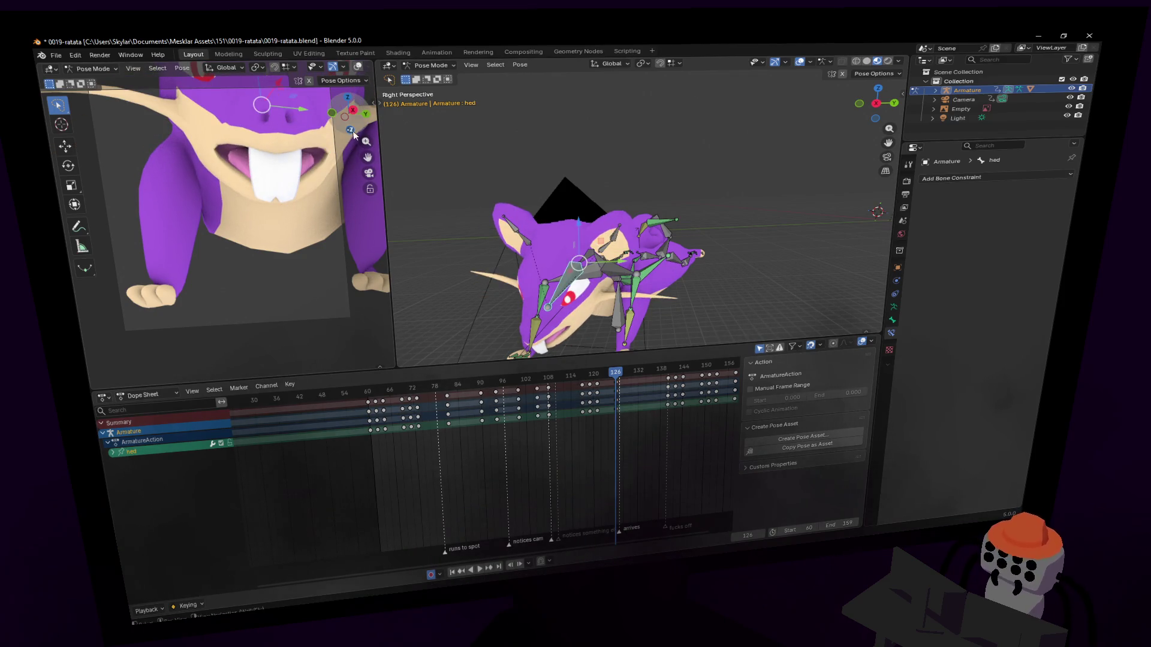
key("r")
left_click(337, 116)
key("r")
key("z")
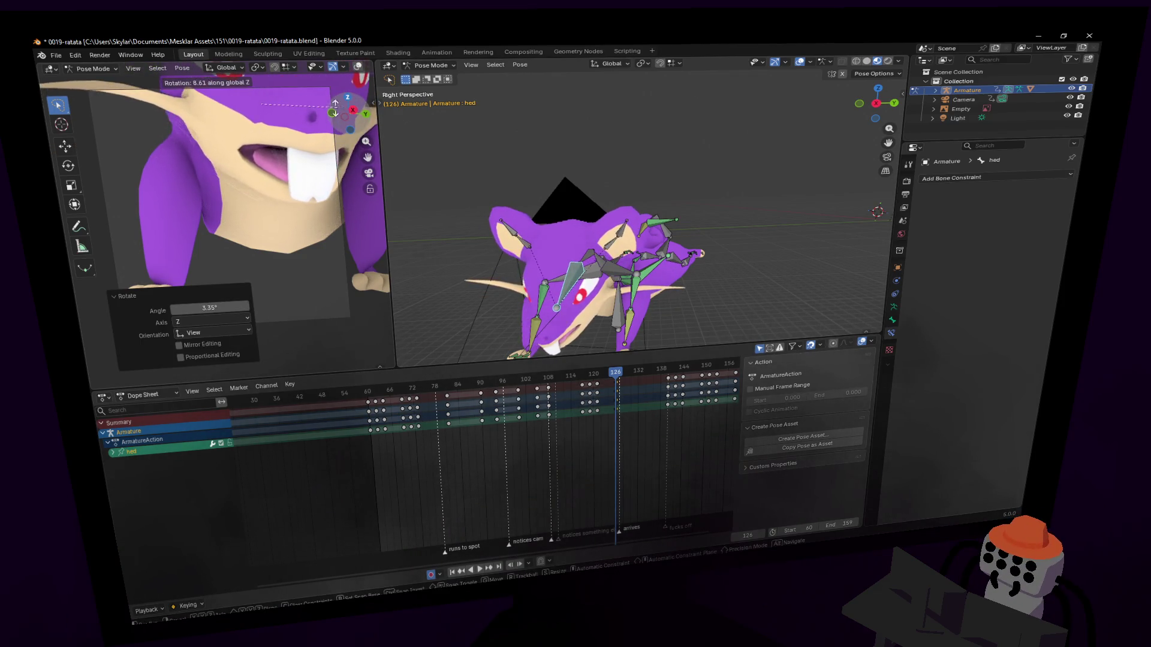
left_click(312, 89)
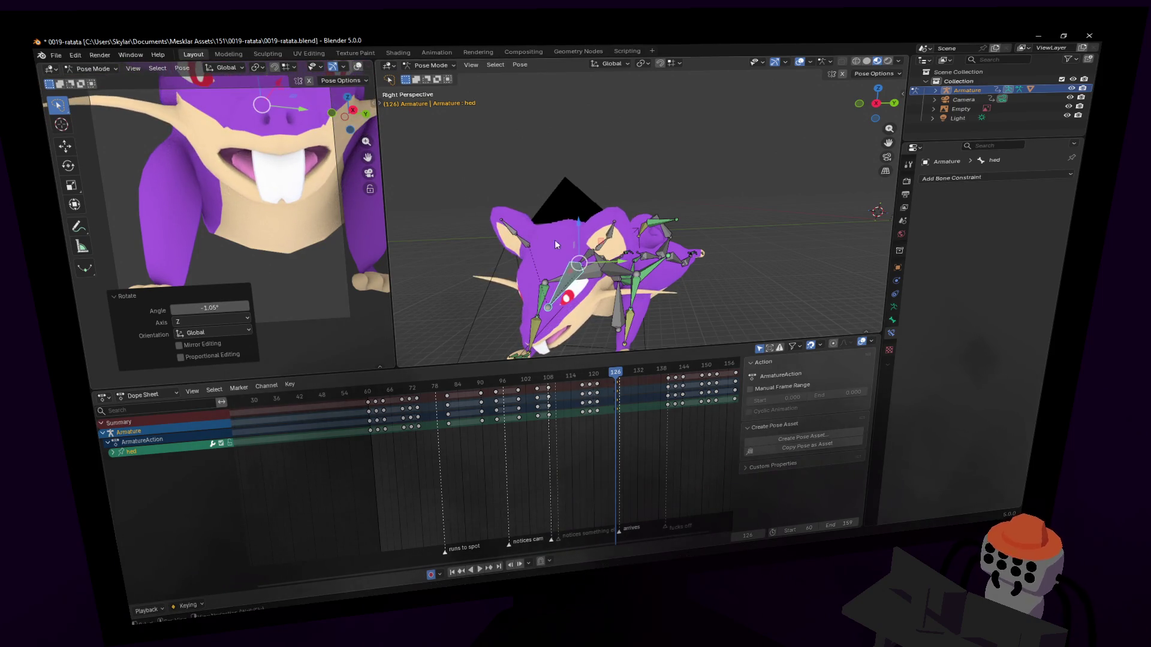
Undo the head change, re-rotate the neck, and try then undo a spine3 upper-body dip.
key("shift+grave")
key("Return")
left_click(551, 211)
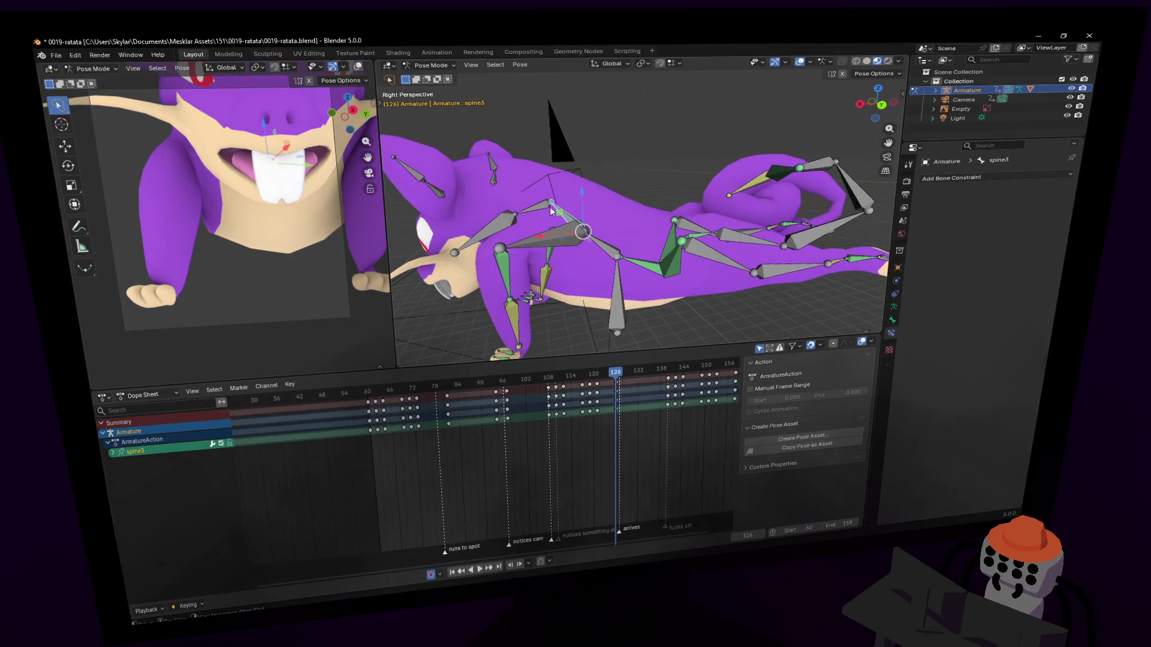
key("ctrl+z")
key("ctrl+z")
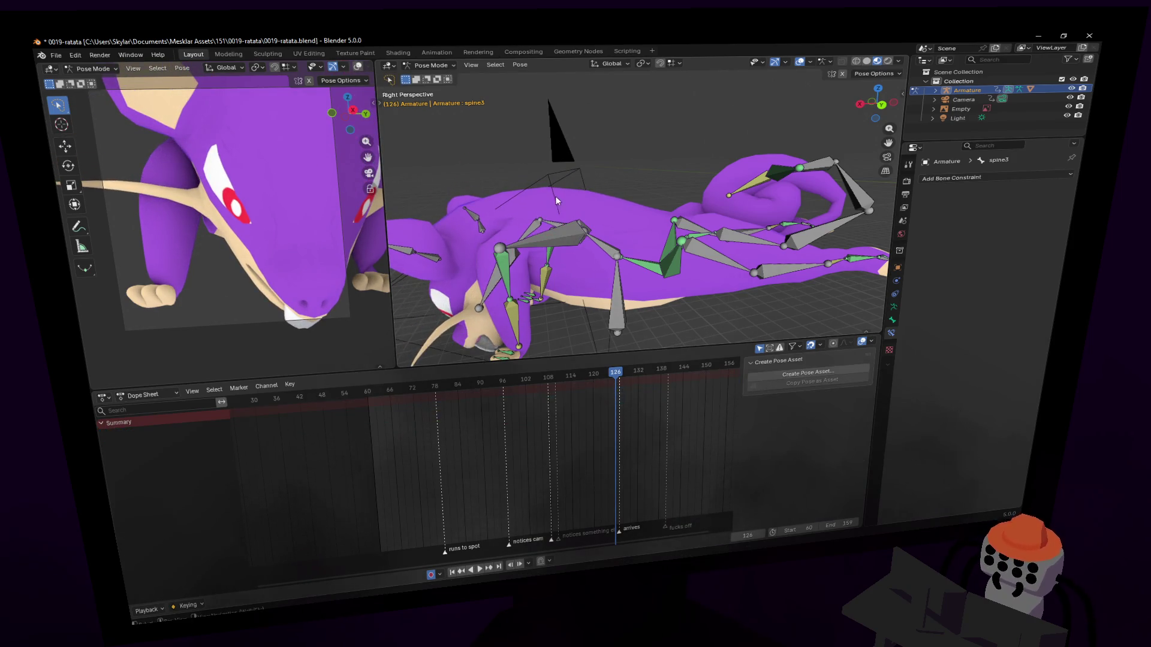
left_click(534, 229)
key("r")
left_click(604, 190)
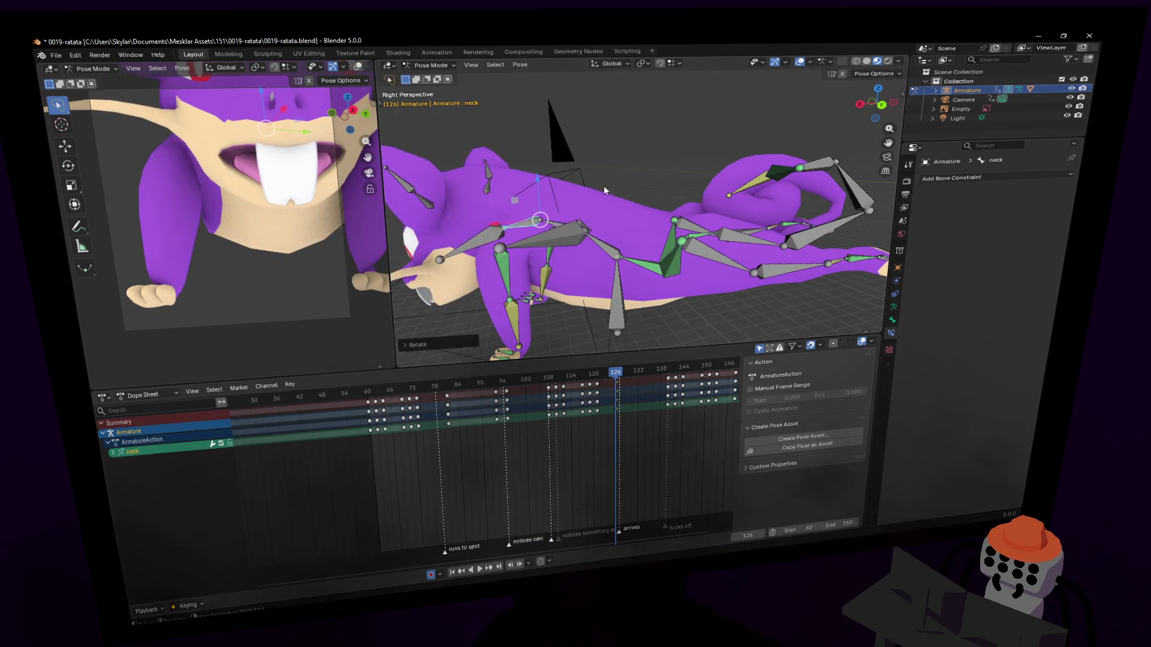
key("r")
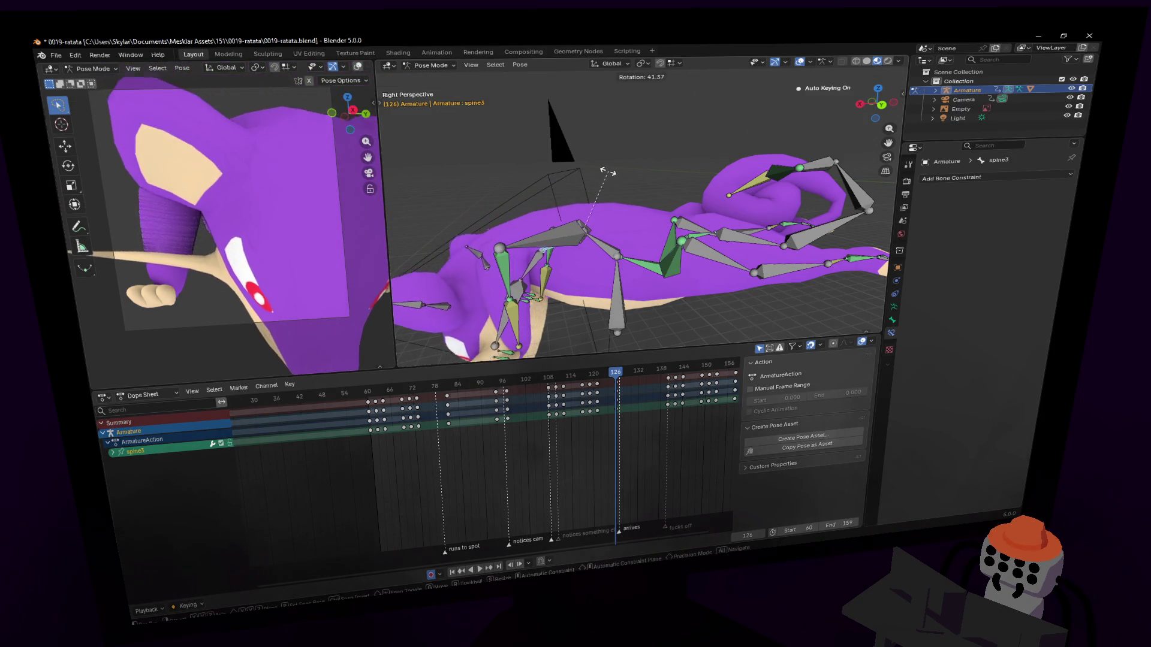
left_click(533, 266)
key("ctrl+z")
key("ctrl+z")
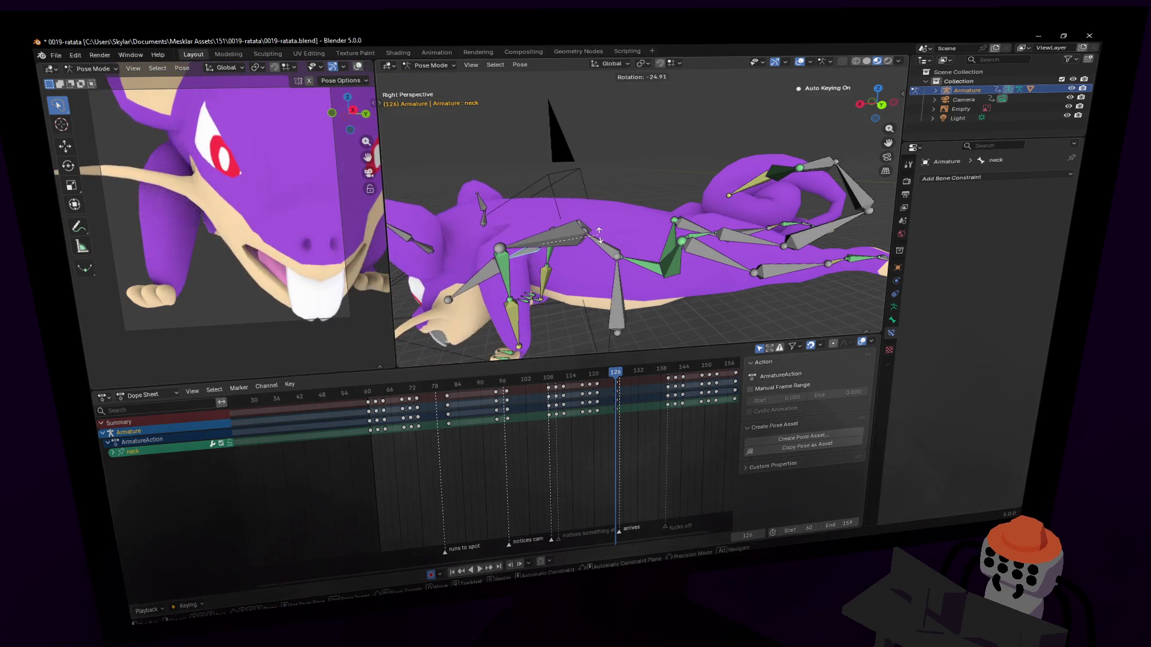
Rotate the hed bone around global Z so the head faces its new direction.
left_click(490, 268)
key("r")
left_click(531, 256)
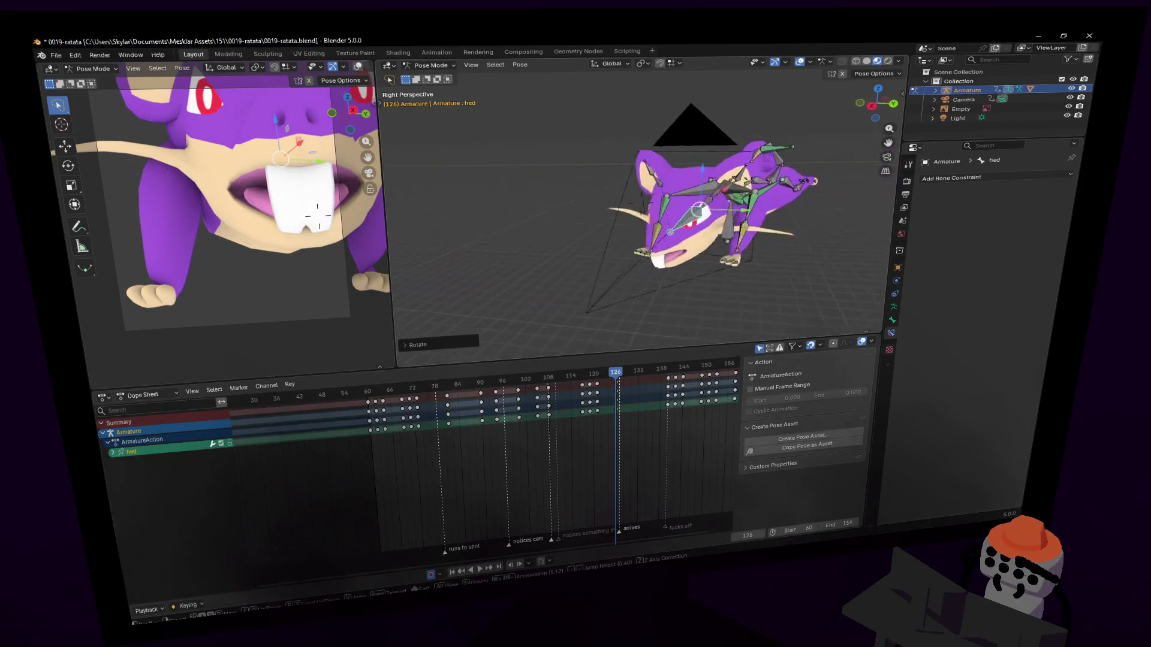
key("Return")
key("r")
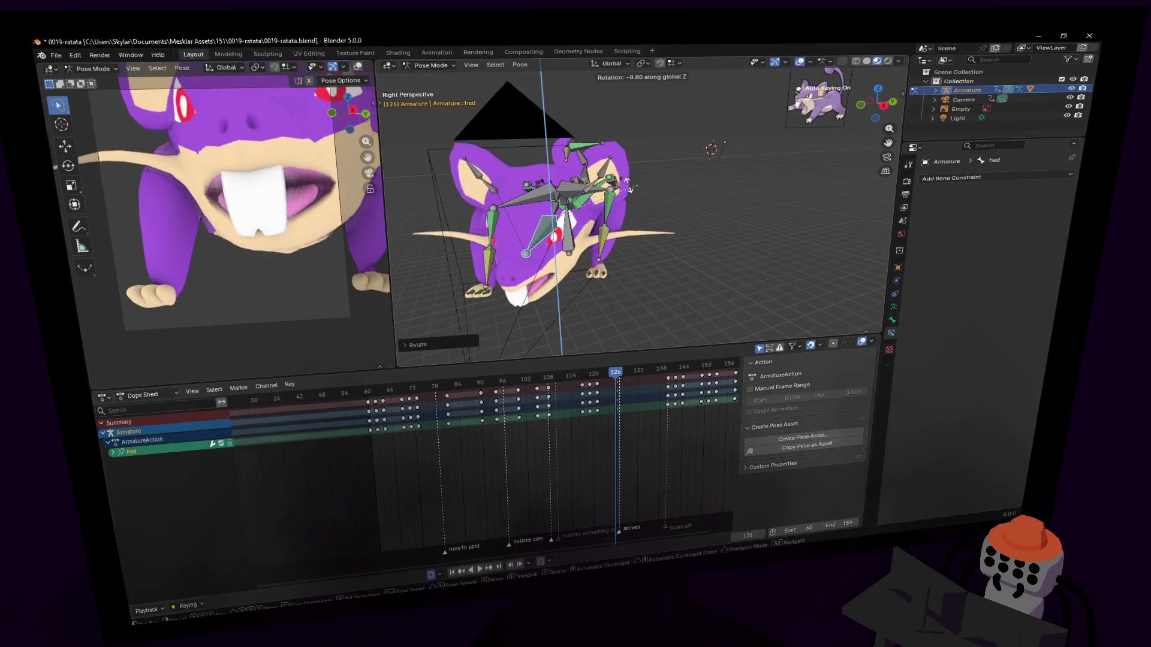
key("z")
key("Return")
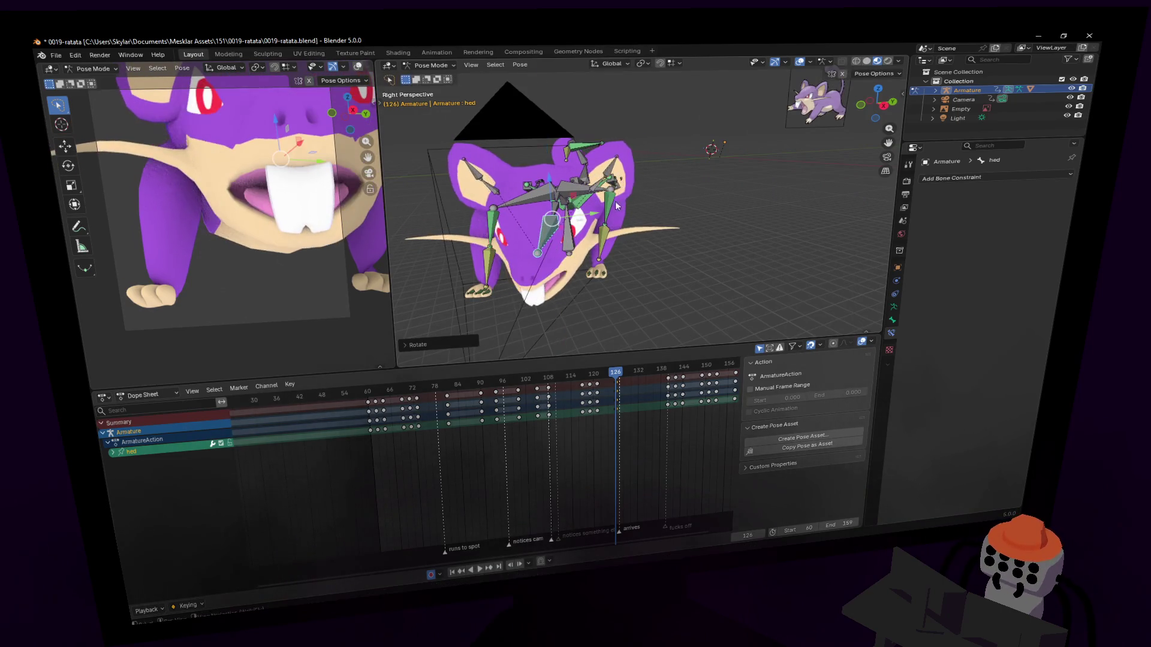
key("shift+grave")
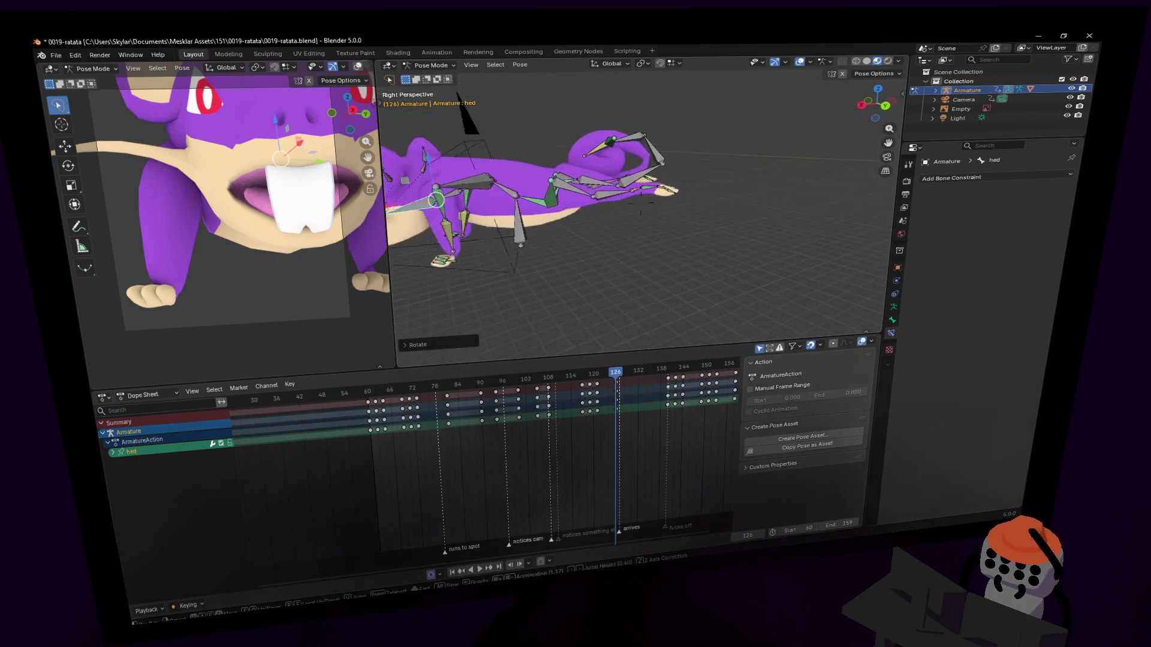
left_click(615, 221)
left_click(664, 196)
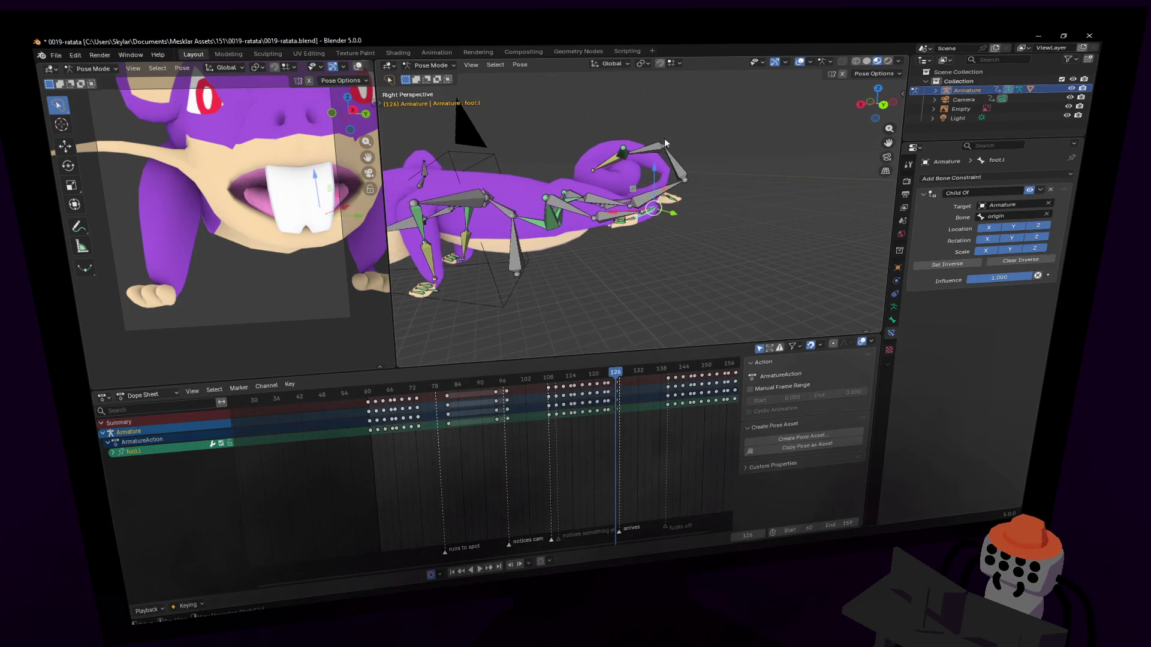
Lower the left foot and reposition it on the ground plane.
key("g")
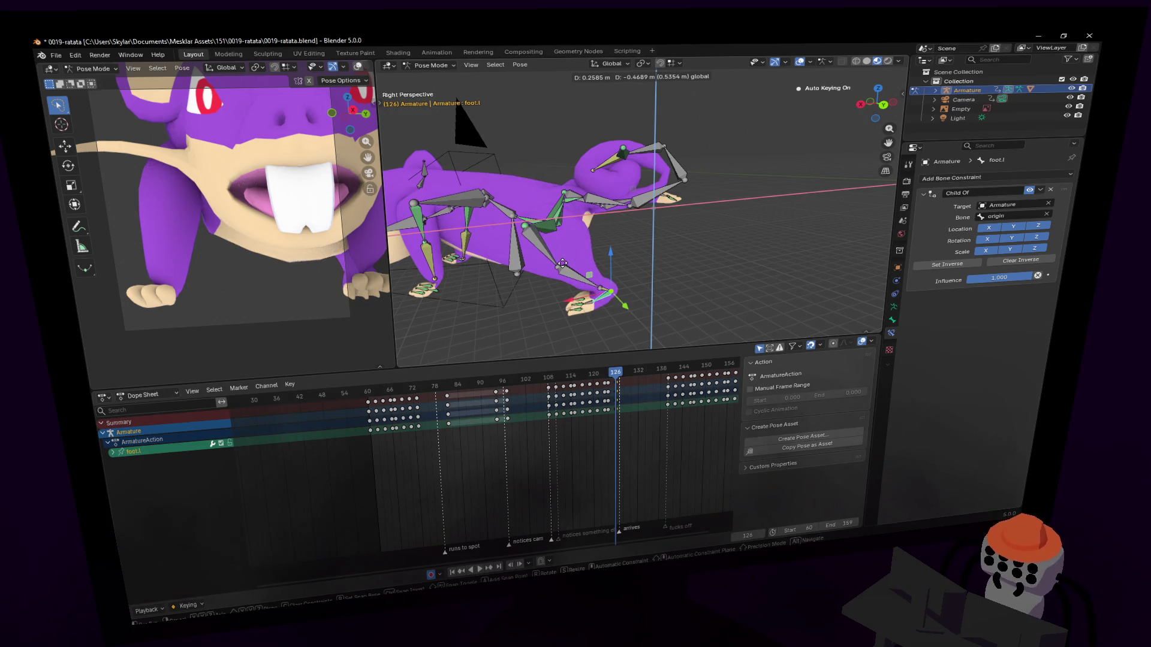
left_click(589, 303)
scroll(614, 300, "up", 5)
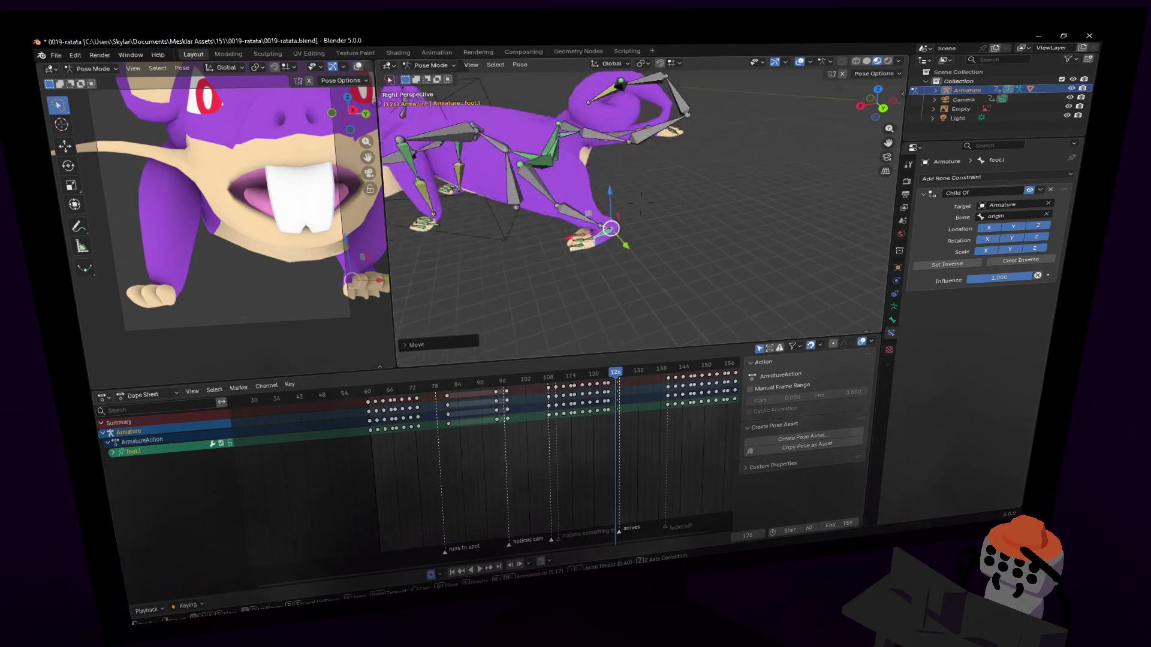
key("g")
key("shift+z")
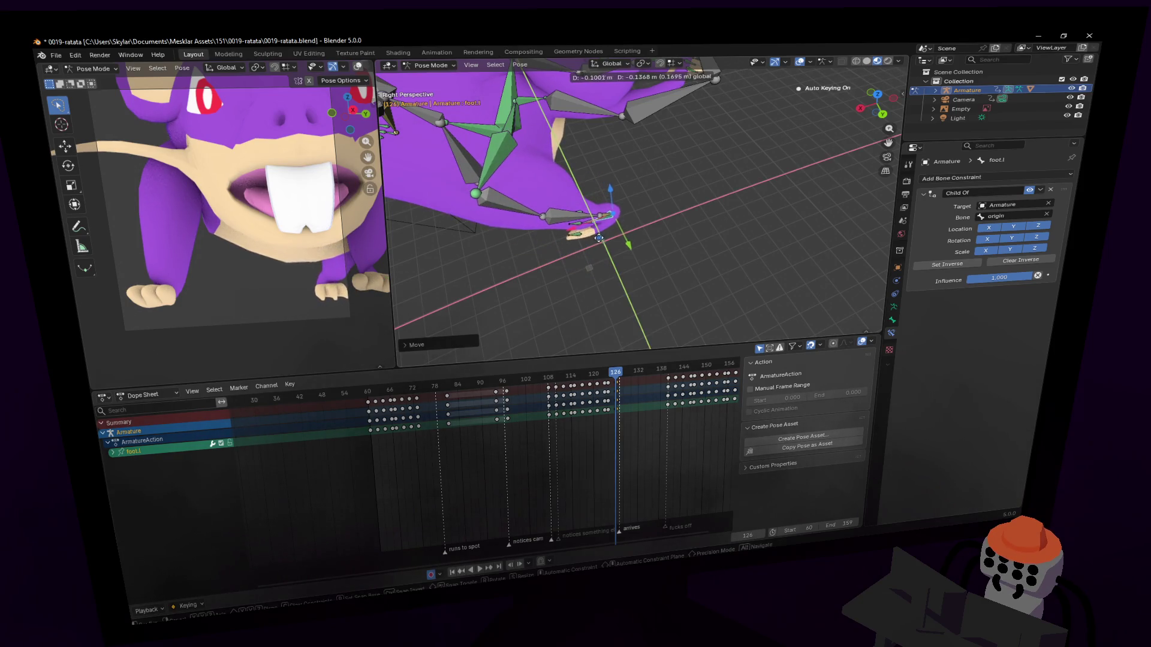
left_click(599, 238)
scroll(606, 198, "down", 5)
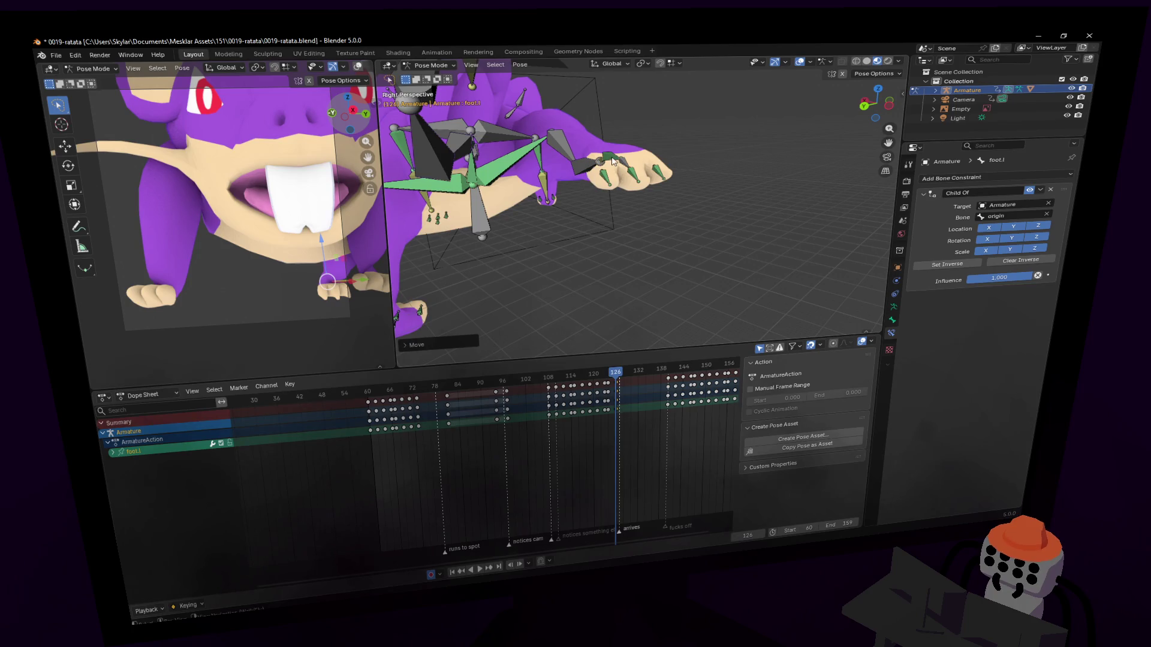
Lower the right foot, shift it left, rotate it, and move it along Y.
middle_click_drag(621, 179, 553, 138)
left_click_drag(437, 118, 456, 323)
scroll(599, 287, "up", 5)
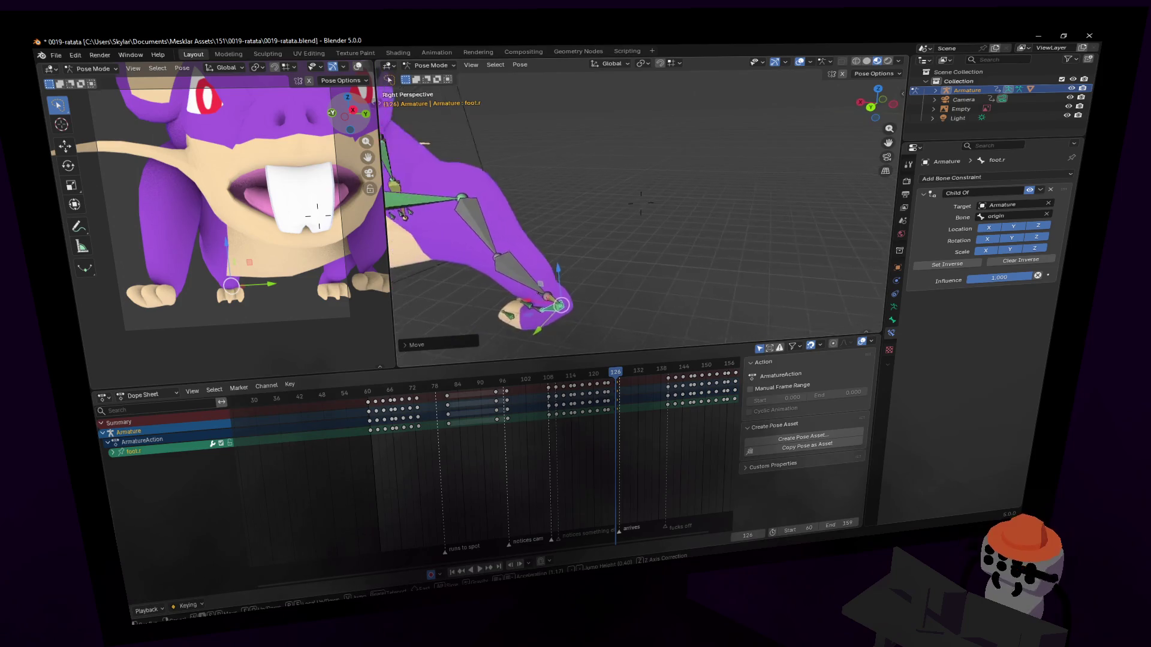
left_click_drag(684, 247, 586, 258)
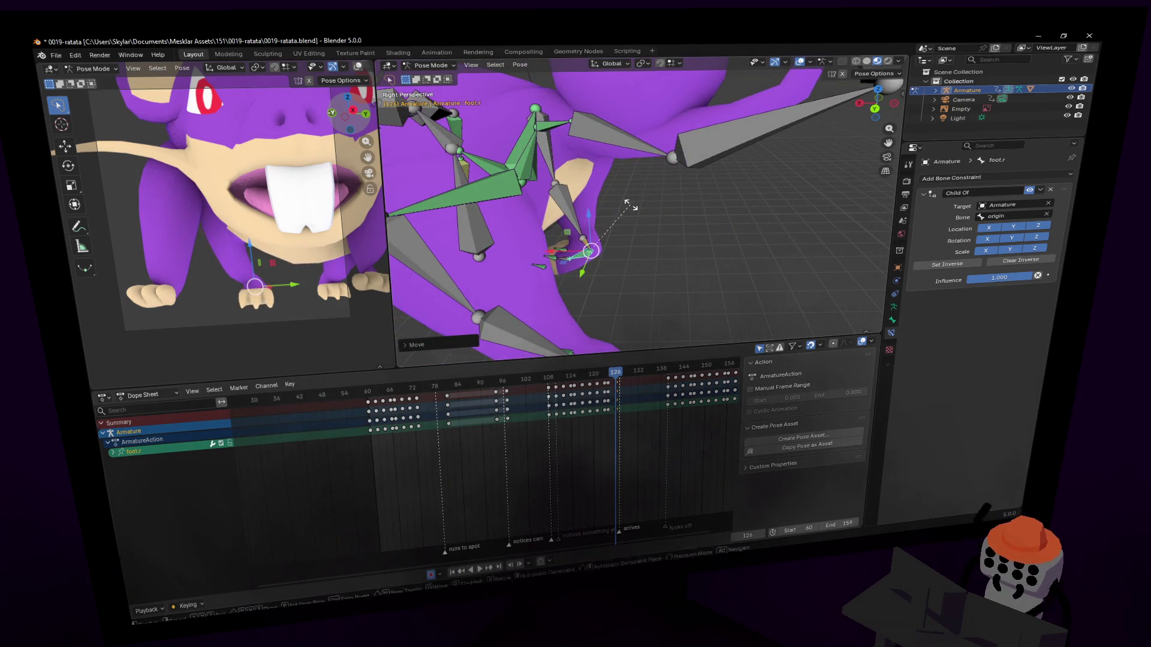
key("r")
left_click(594, 251)
key("g")
key("y")
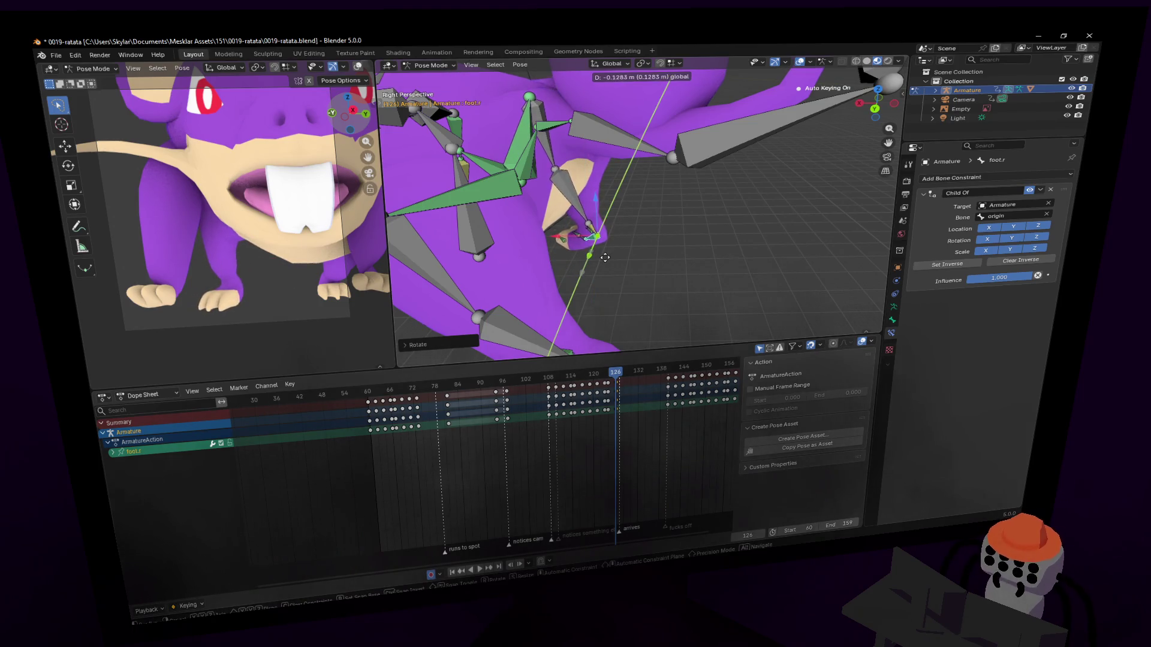
left_click(605, 258)
scroll(605, 258, "down", 3)
mouse_move(605, 258)
middle_mouse_down()
mouse_move(707, 255)
mouse_move(608, 251)
mouse_move(682, 262)
middle_mouse_up()
Rotate the left hand around global Z and rotate the right hand.
scroll(671, 258, "up", 10)
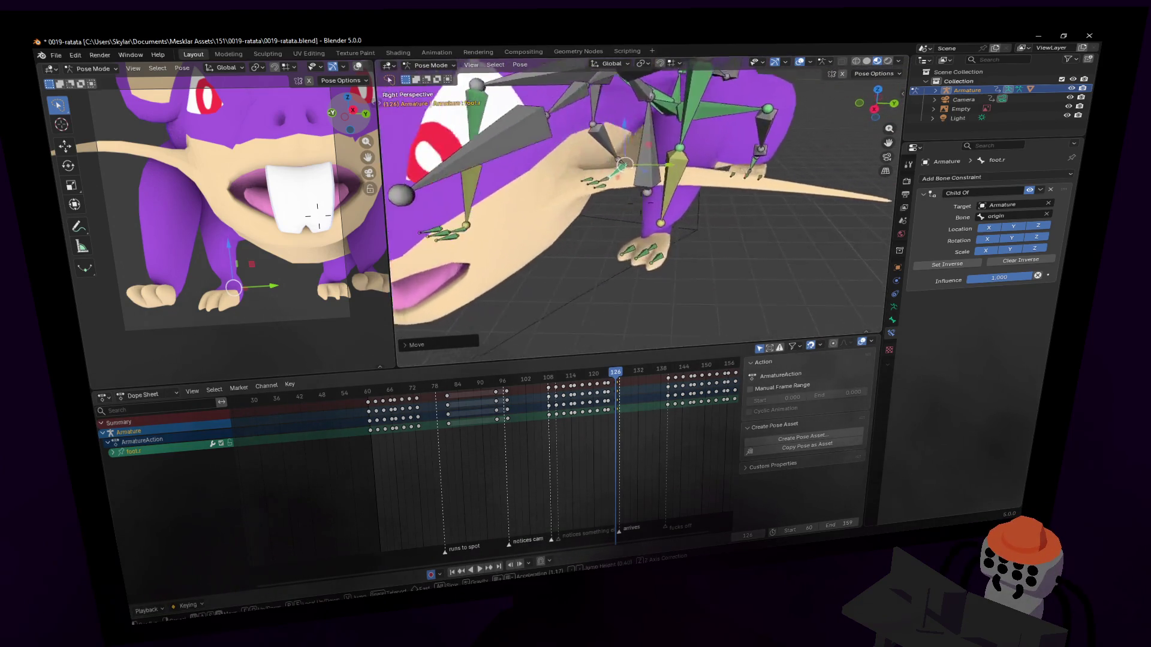
left_click(632, 247)
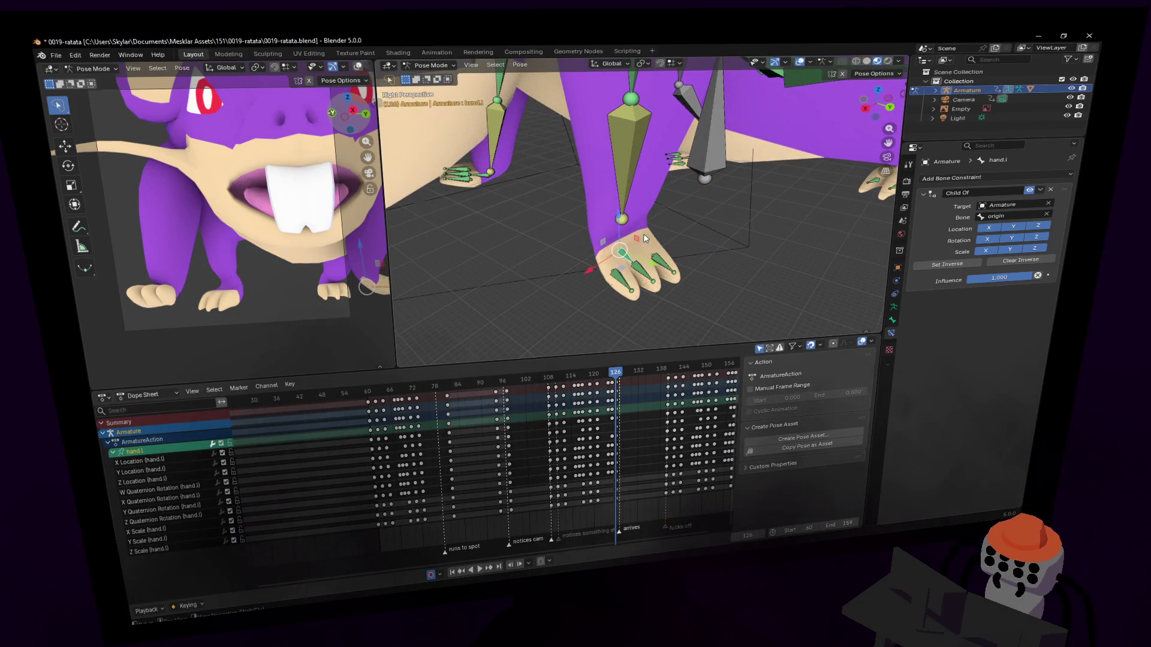
key("r")
key("z")
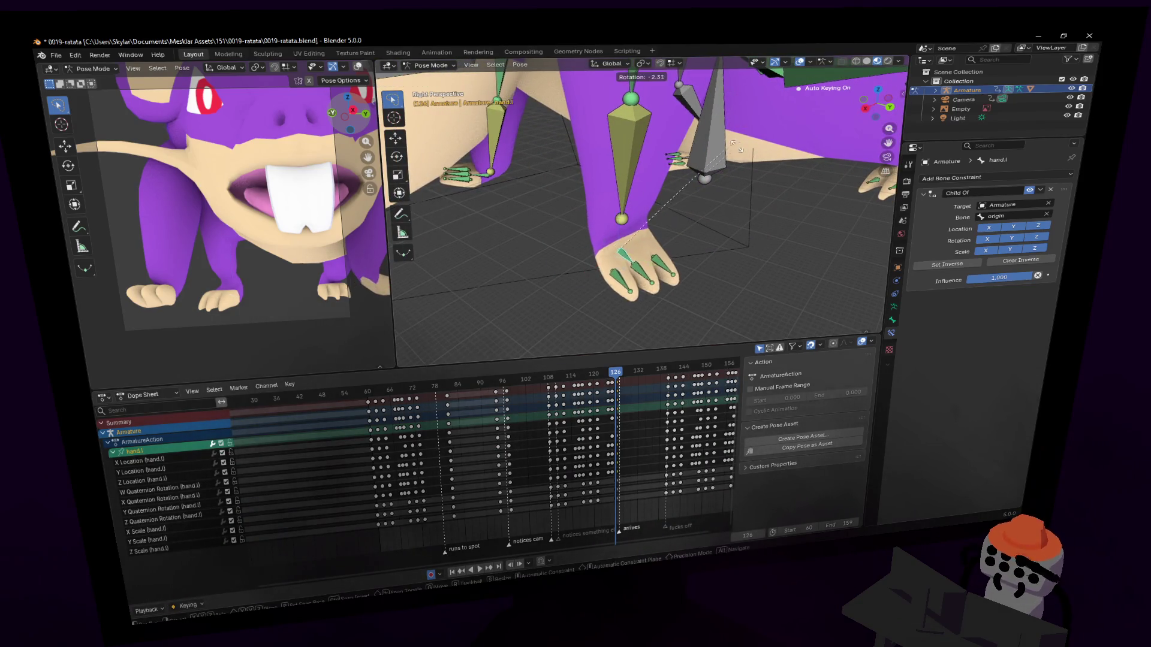
left_click(712, 294)
middle_click_drag(712, 294, 600, 254)
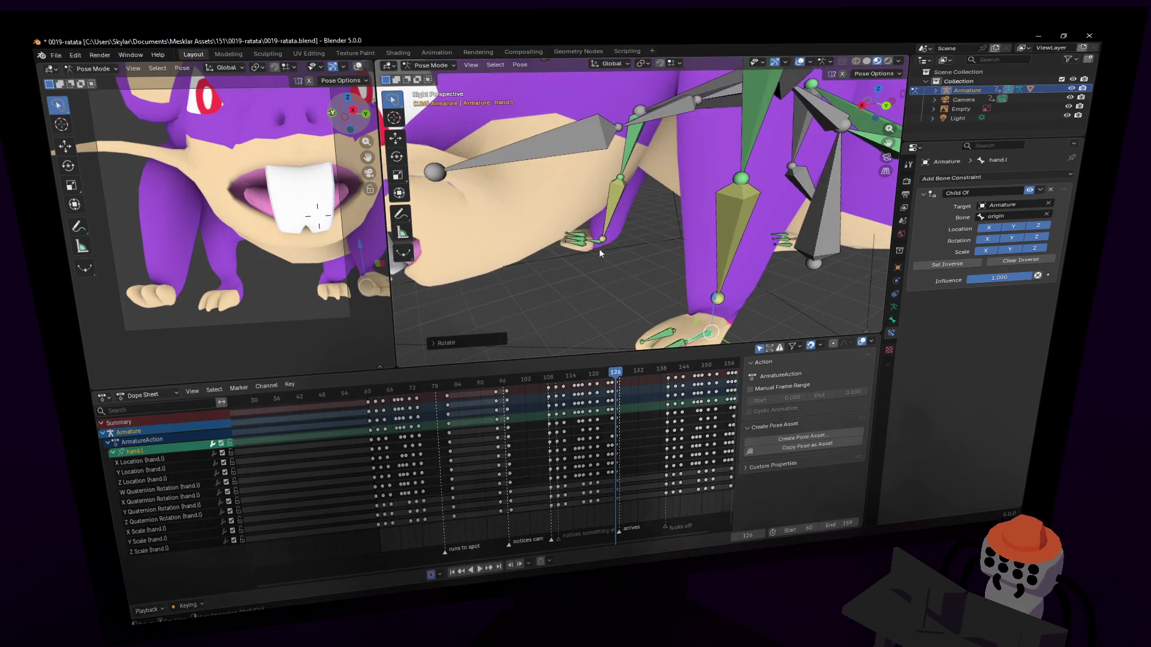
key("r")
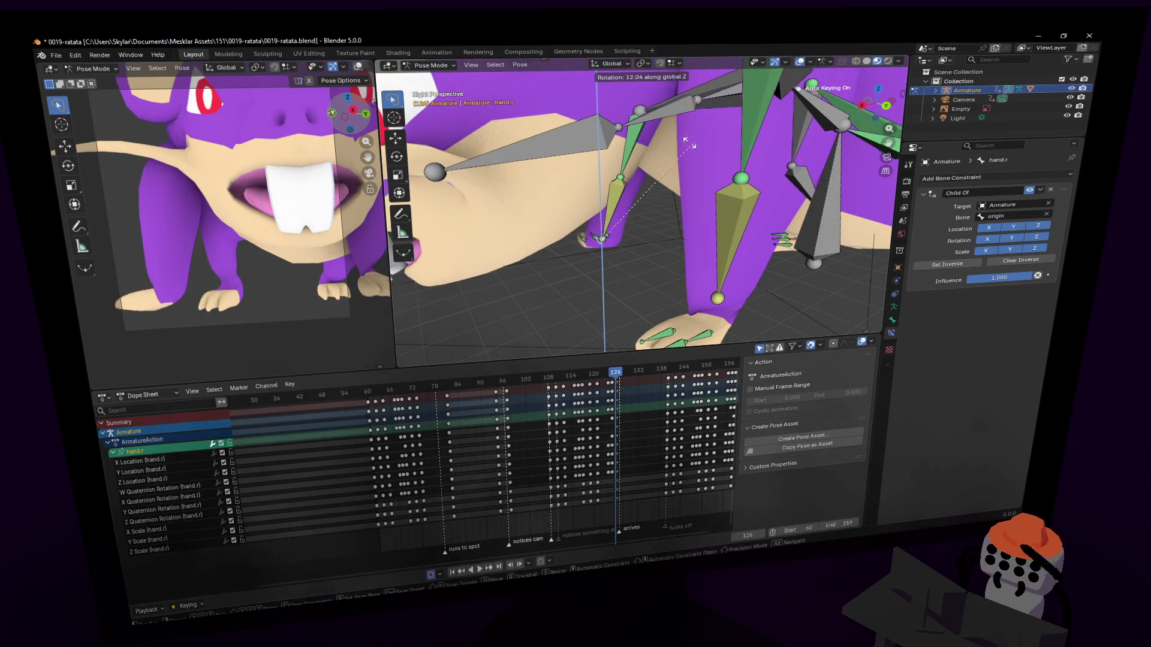
left_click(533, 170)
key("Home")
Move spine1 lower into the crouch and scrub back to frame 121 to preview.
left_click(638, 229)
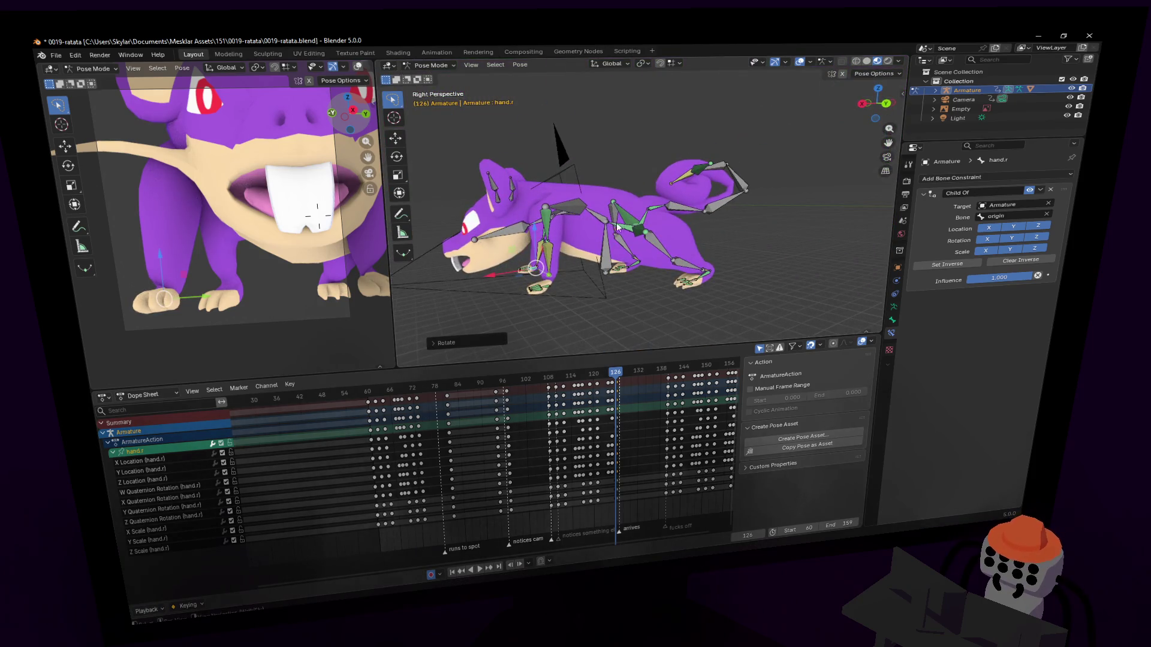
key("shift+grave")
left_click(743, 212)
key("g")
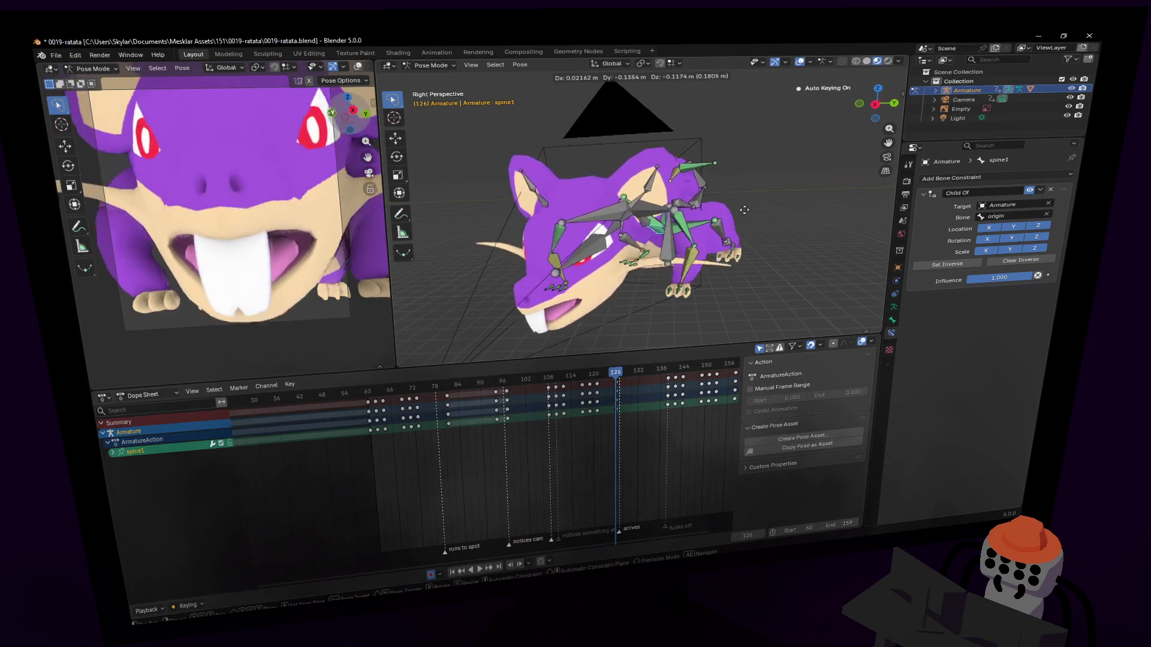
left_click(744, 211)
key("shift+grave")
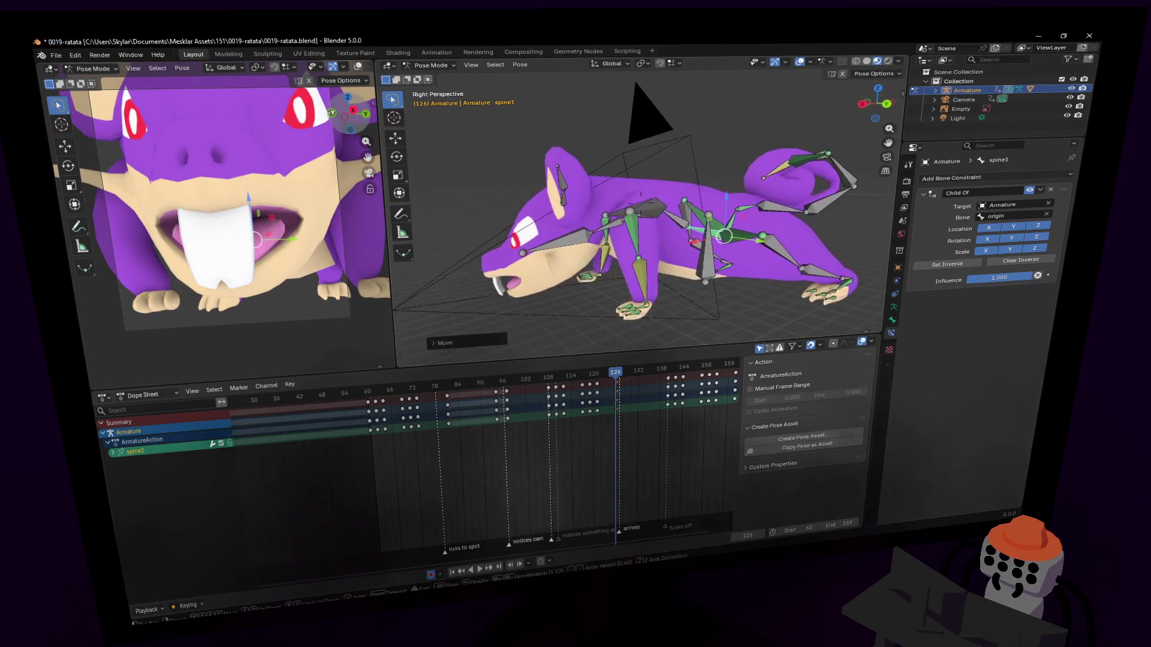
left_click(603, 375)
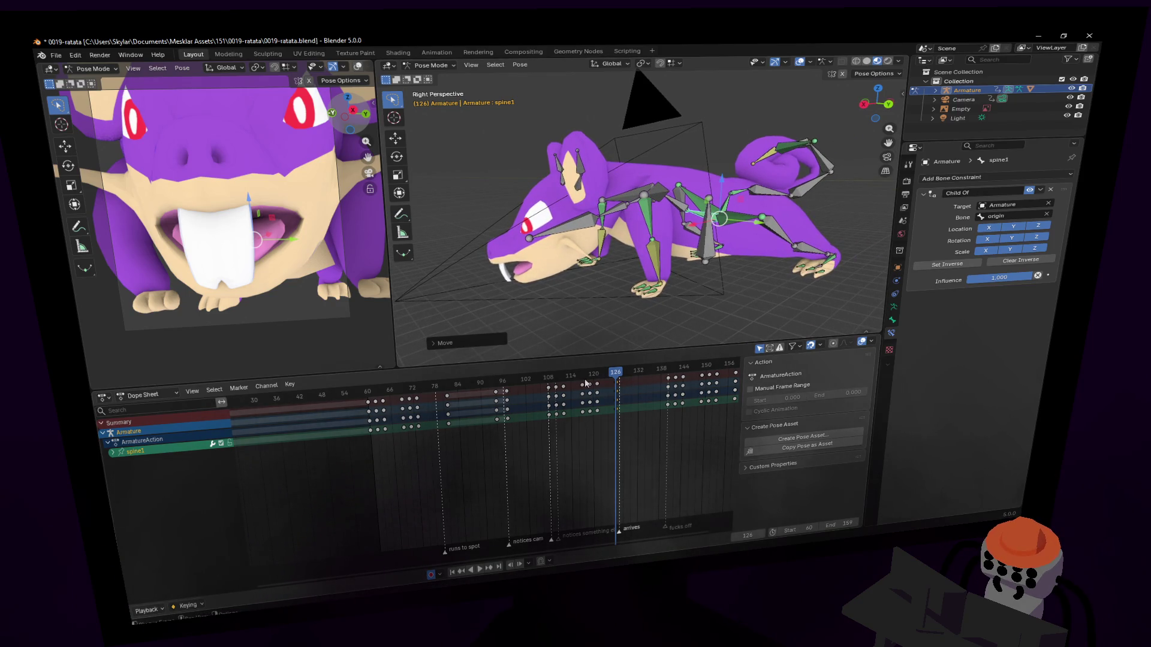
mouse_move(568, 377)
left_mouse_down()
mouse_move(611, 384)
mouse_move(628, 401)
mouse_move(616, 403)
left_mouse_up()
Duplicate the frame 127 pose keys 13 frames later to frame 140 and preview the timing.
key("a")
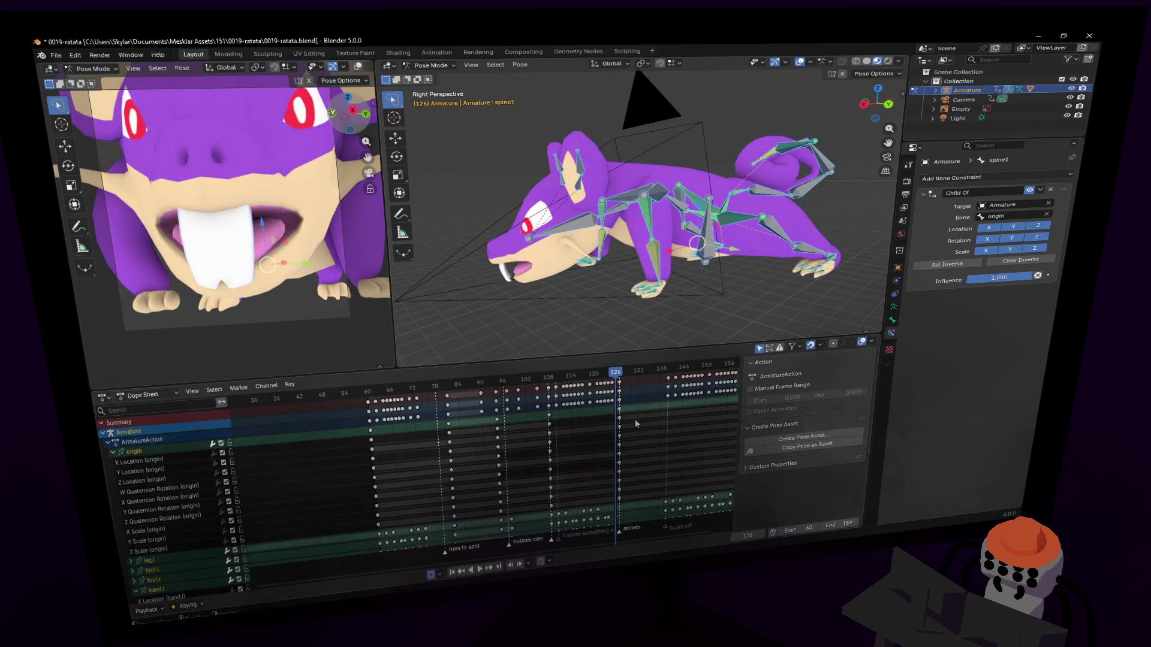
key("a")
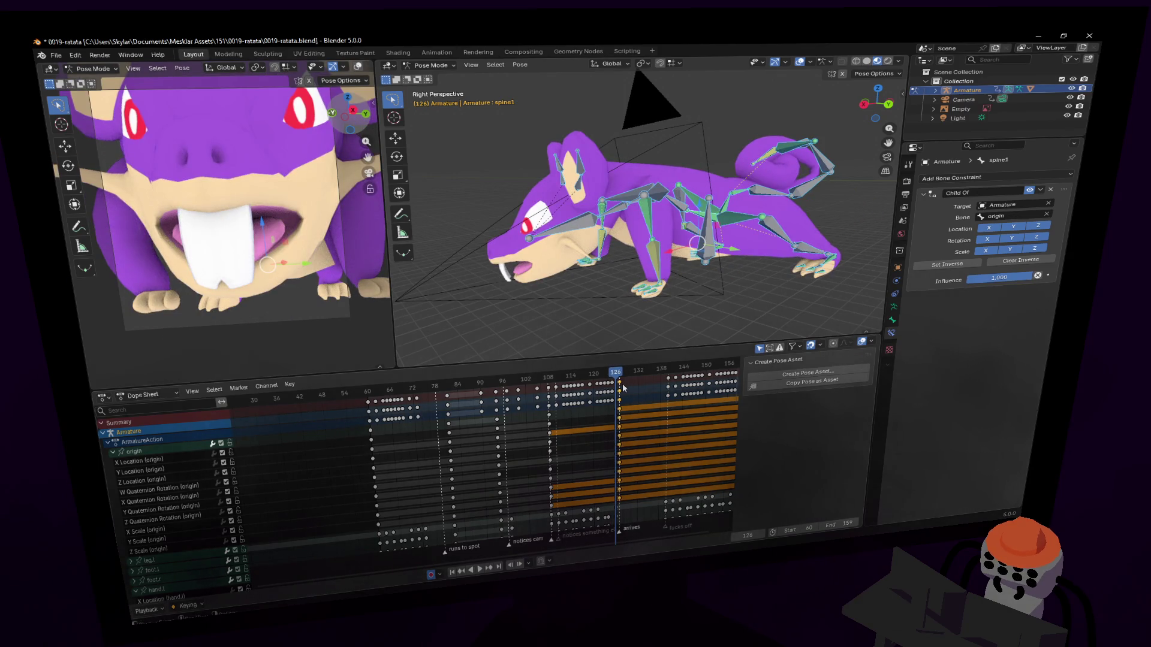
key("Delete")
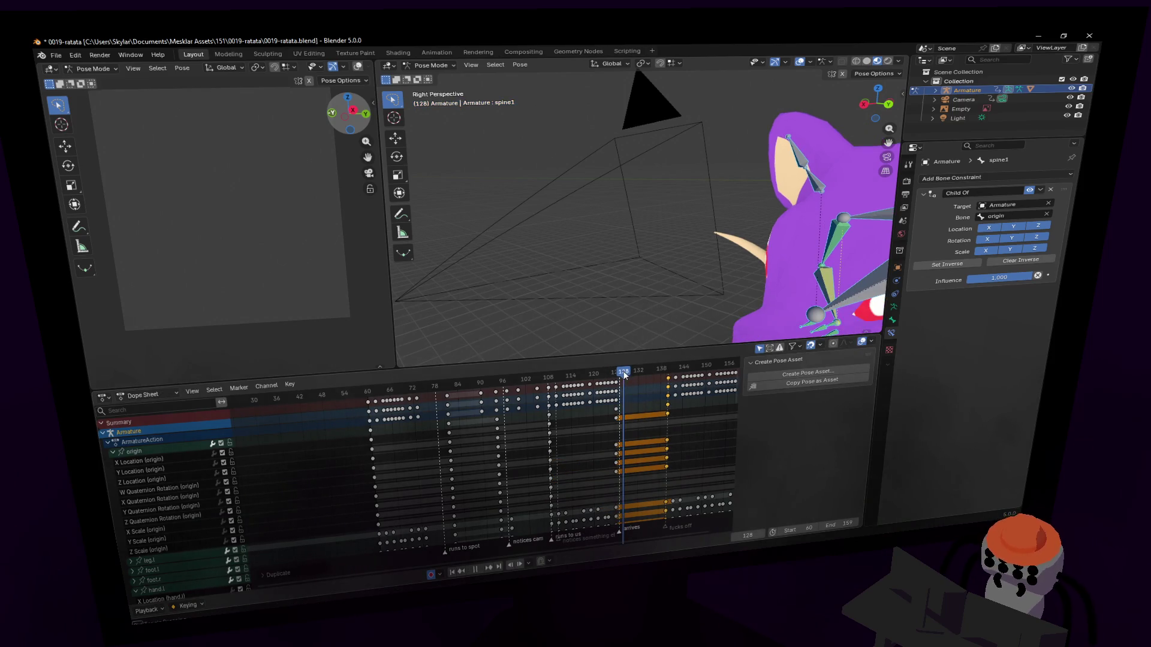
left_click(671, 398)
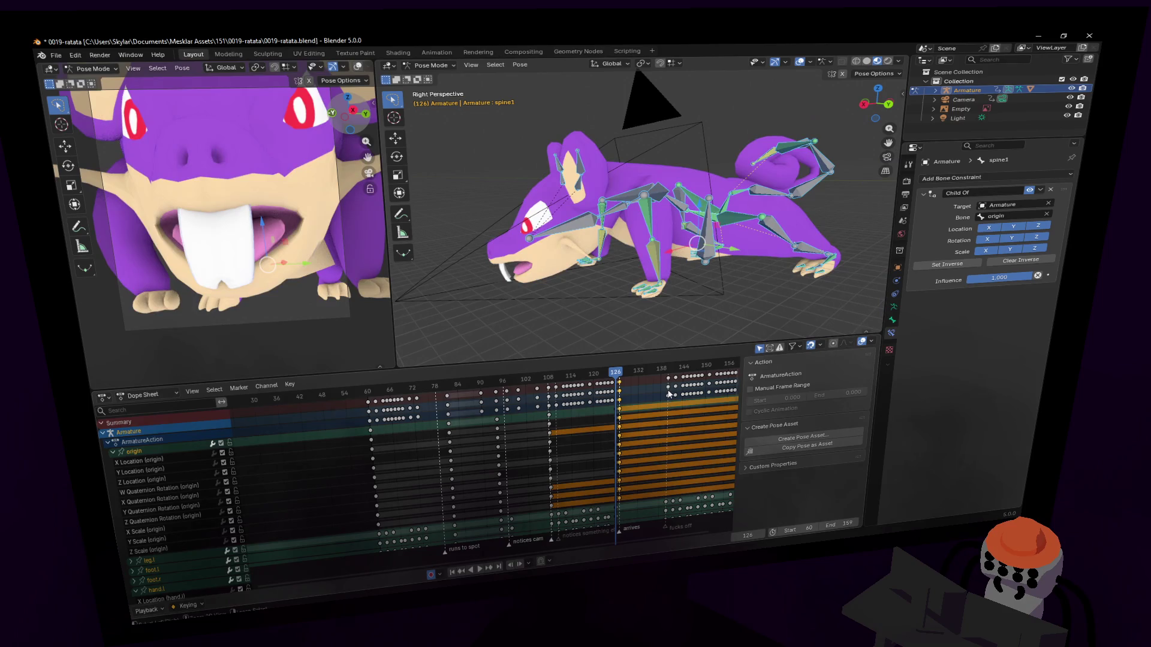
left_click(620, 379)
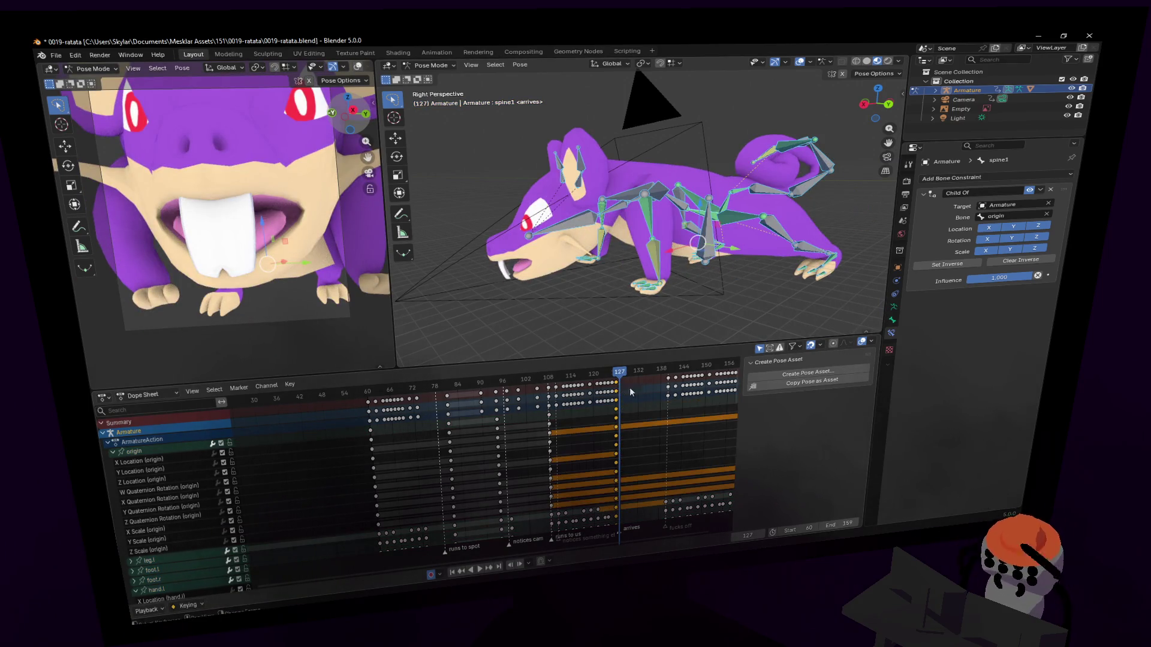
key("g")
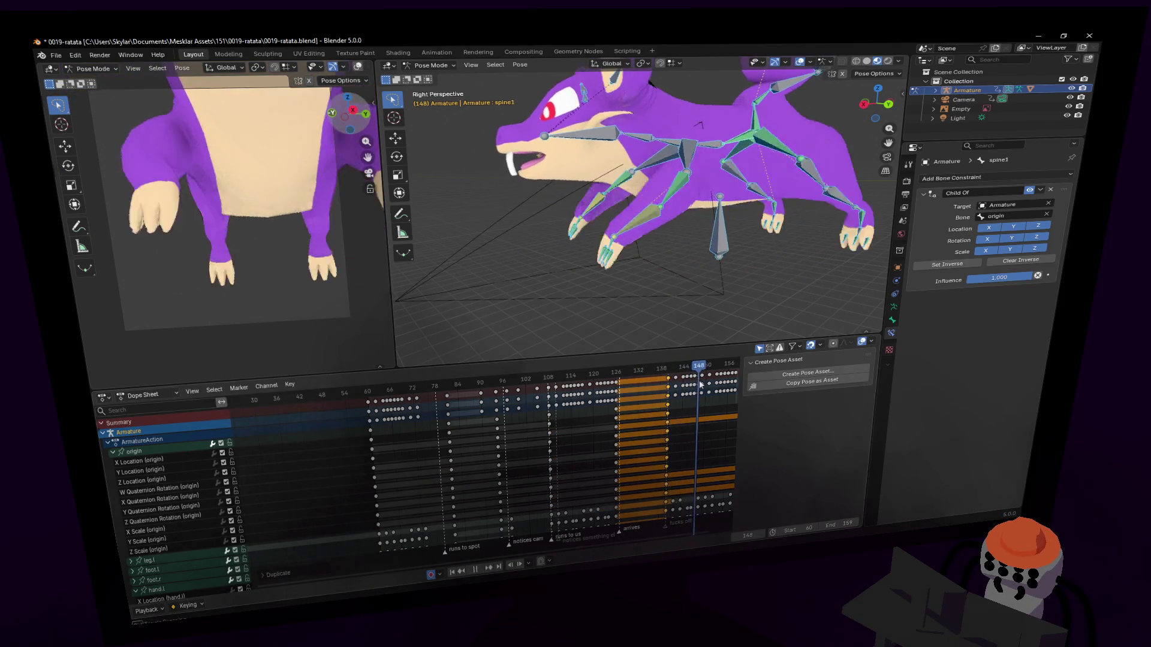
mouse_move(681, 392)
left_mouse_down()
mouse_move(640, 389)
mouse_move(653, 392)
left_mouse_up()
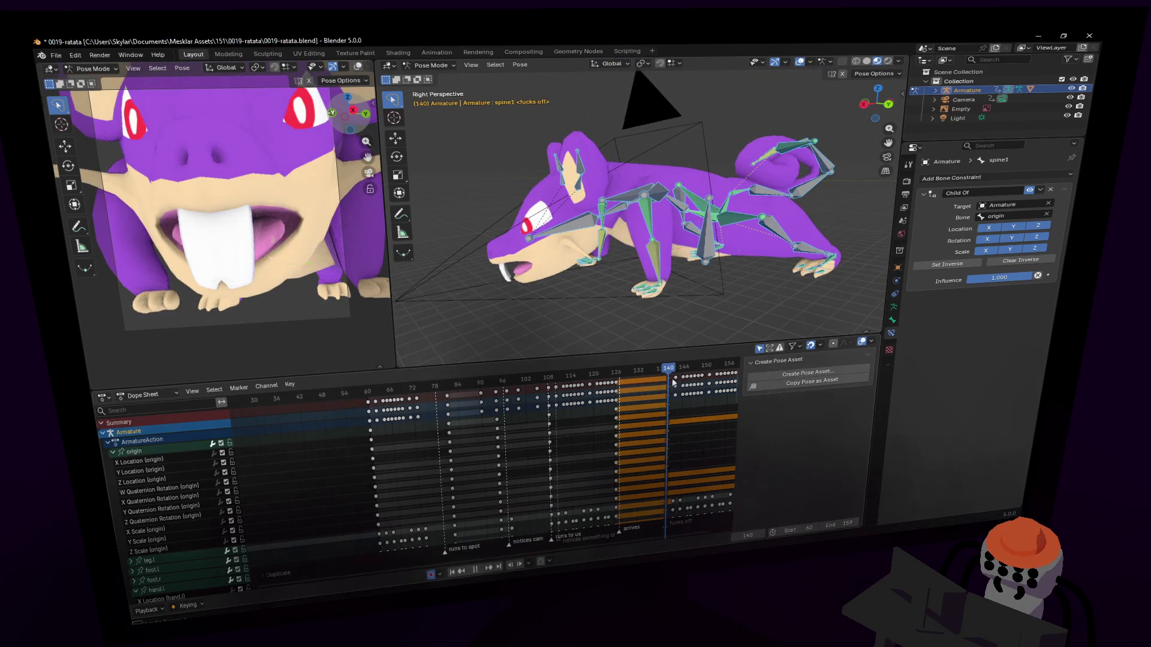
key("space")
left_click(667, 236)
Shift the rig slightly, then turn the head bone with an extra small Z-axis rotation.
key("g")
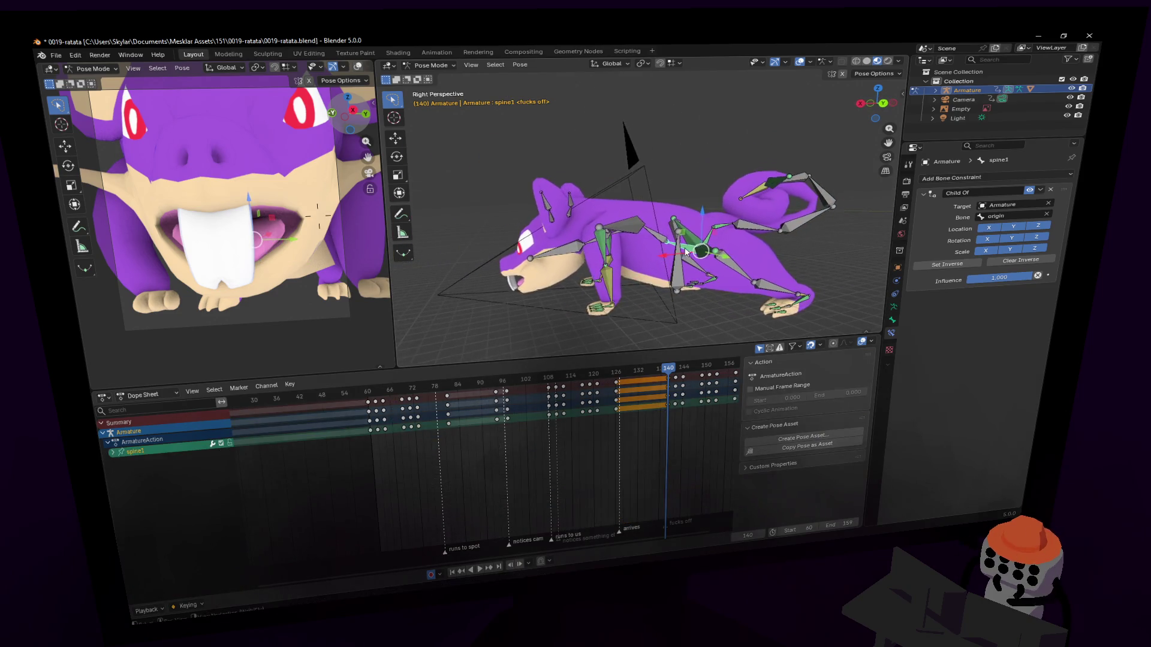
left_click(727, 222)
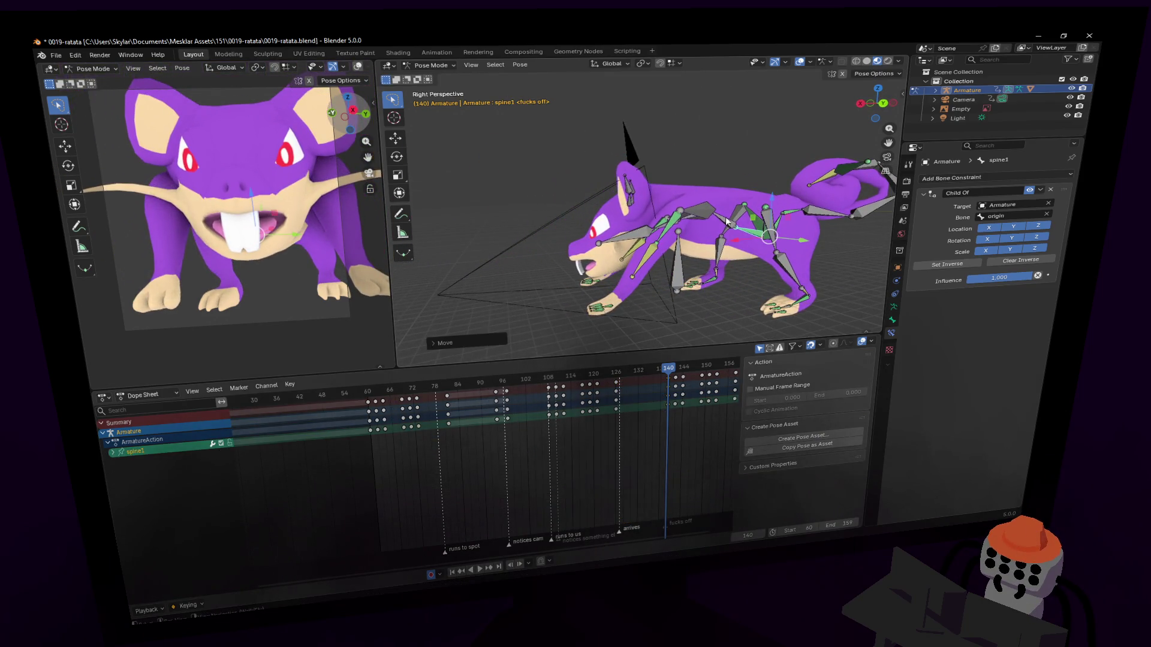
left_click(638, 229)
key("r")
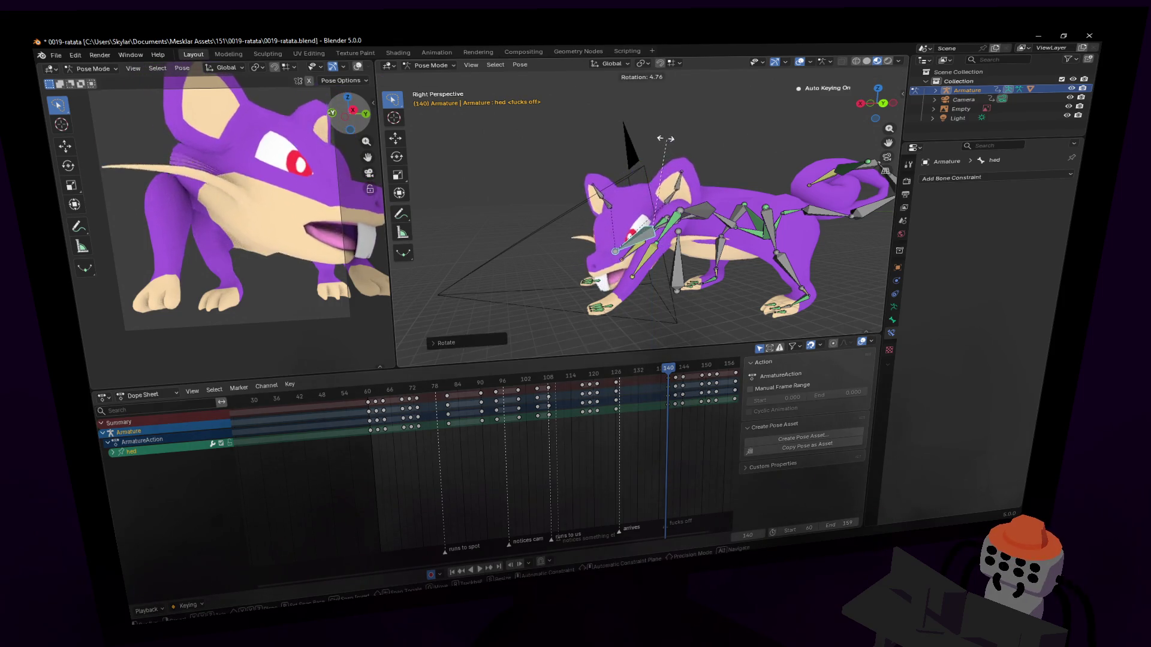
left_click(263, 116)
key("r")
key("z")
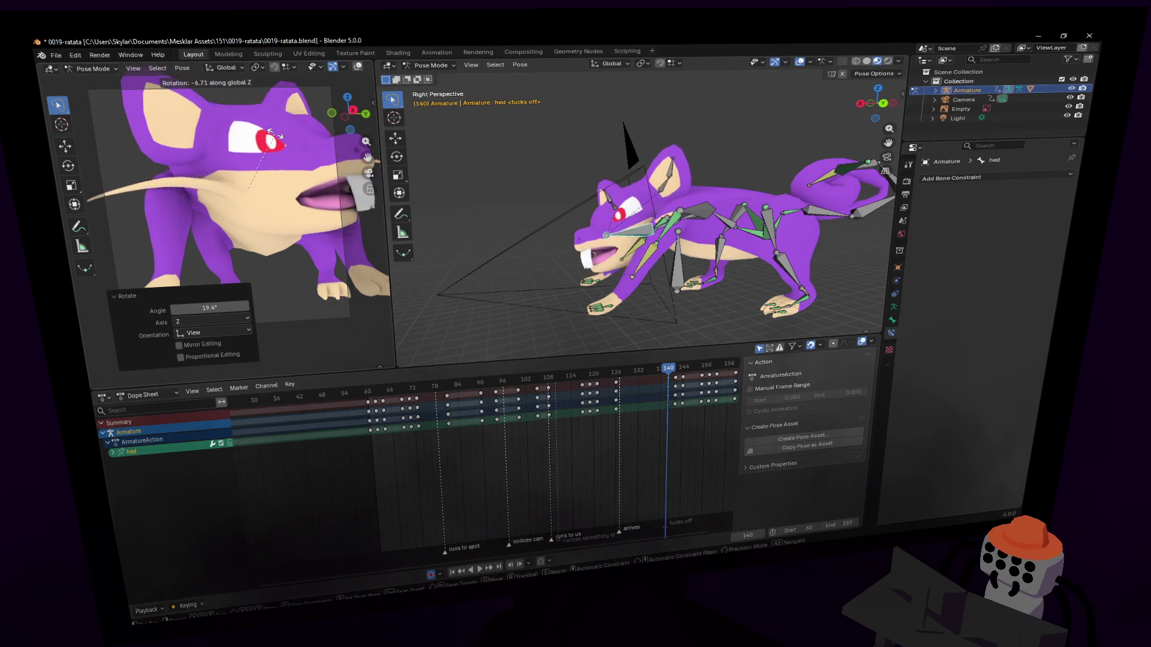
left_click(289, 137)
Select both hand bones and raise the right hand vertically.
scroll(659, 252, "up", 5)
middle_click_drag(659, 252, 686, 285)
left_click(686, 284)
middle_click_drag(561, 227, 588, 235)
left_click(587, 235, "shift")
key("g")
key("shift+z")
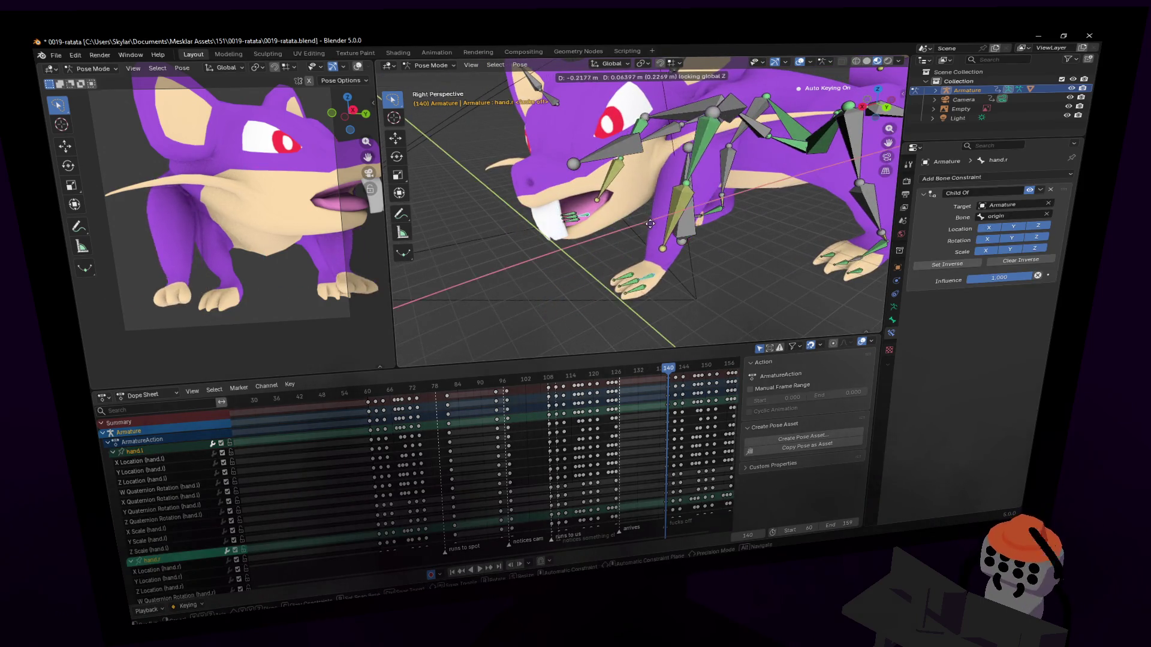
left_click(686, 213)
Rotate spine3 to lift the upper body and the neck to tilt the head downward.
mouse_move(685, 214)
middle_mouse_down()
mouse_move(668, 191)
mouse_move(640, 195)
mouse_move(583, 298)
middle_mouse_up()
key("shift+grave")
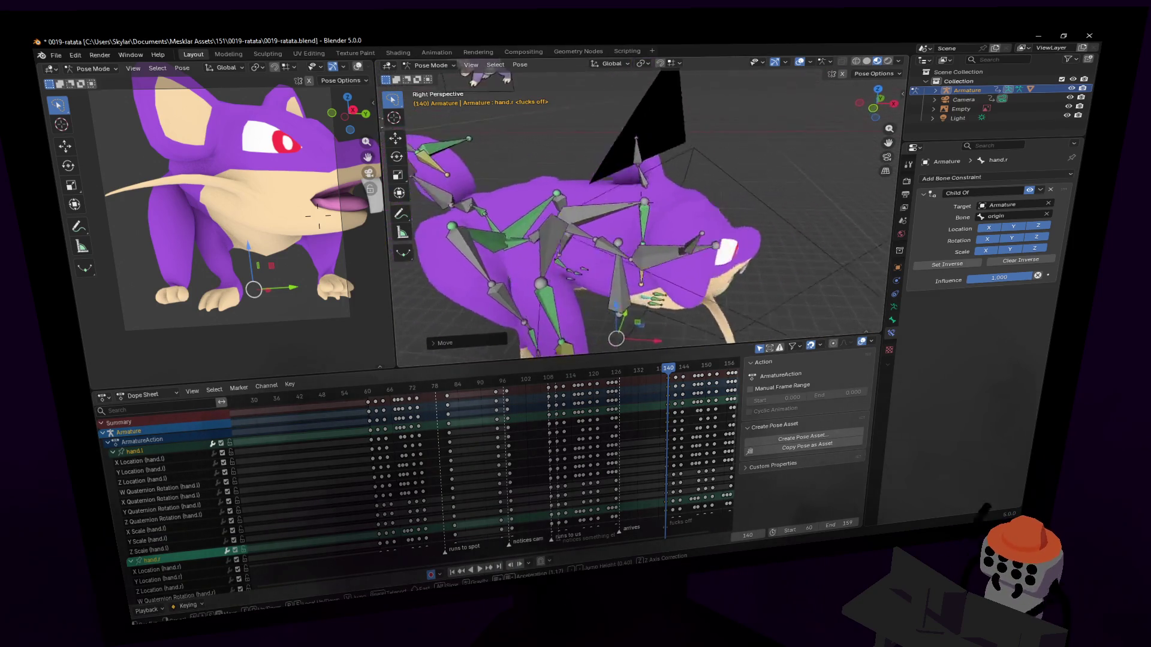
key("w")
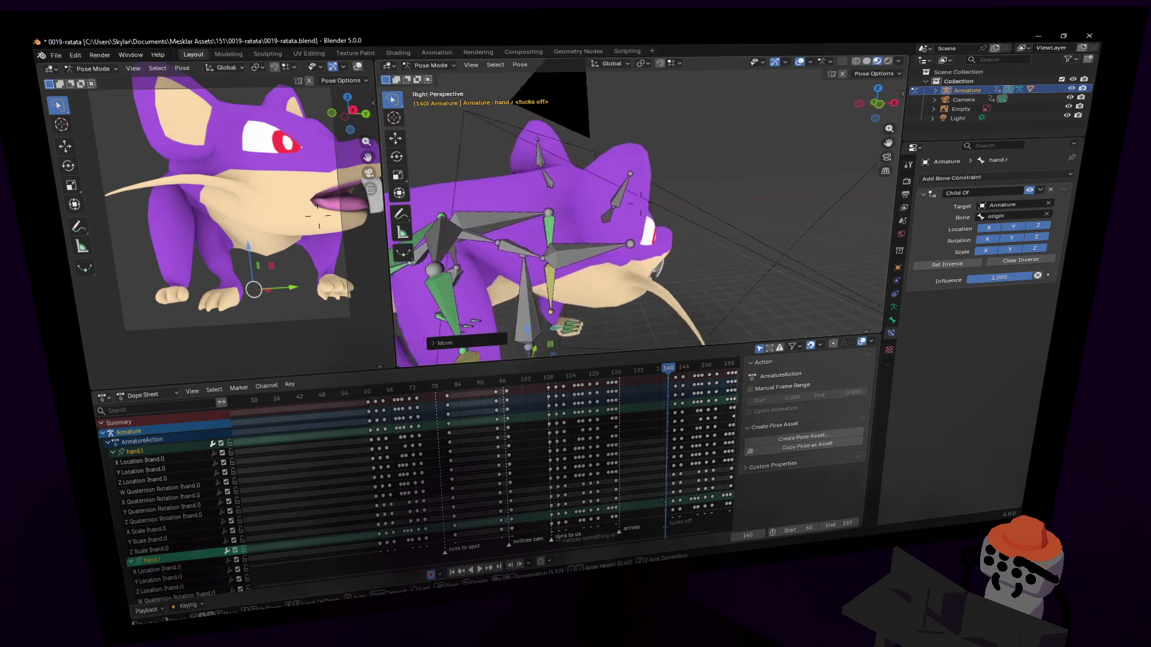
left_click(571, 276)
left_click(555, 238)
key("r")
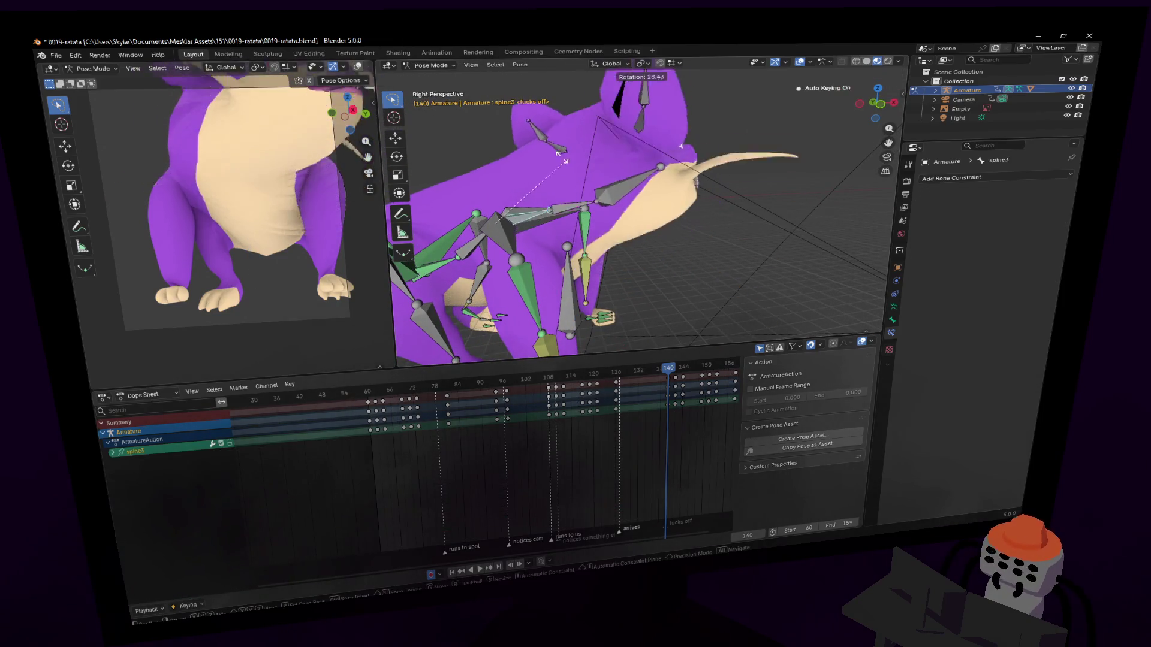
left_click(552, 132)
left_click(563, 187)
key("r")
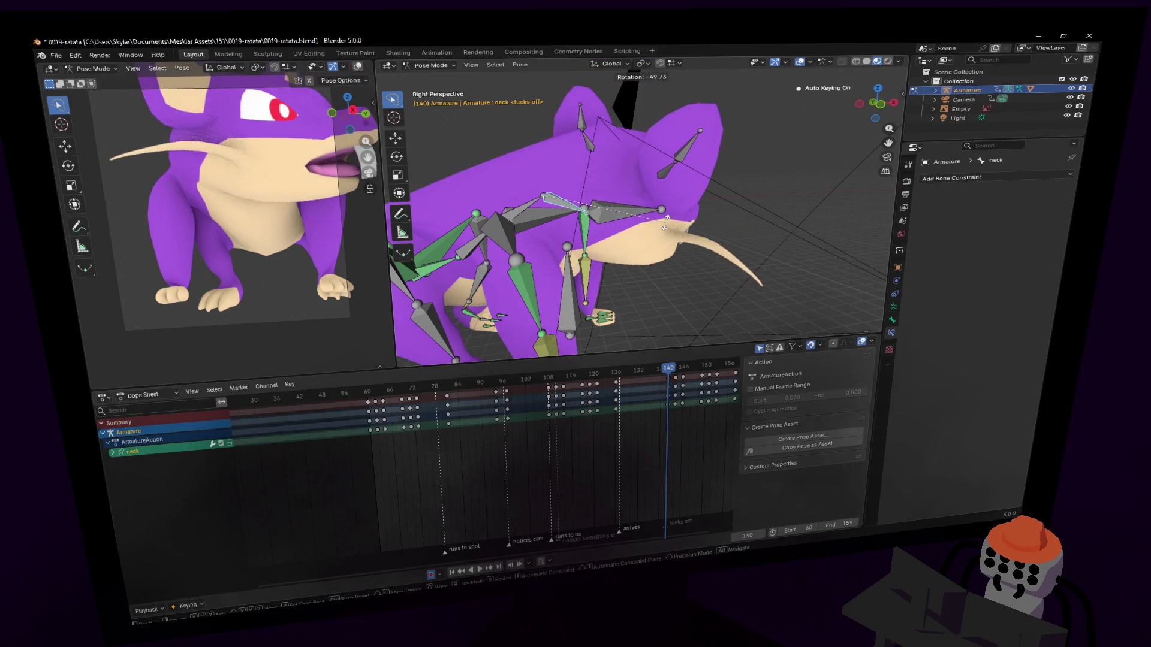
left_click(660, 223)
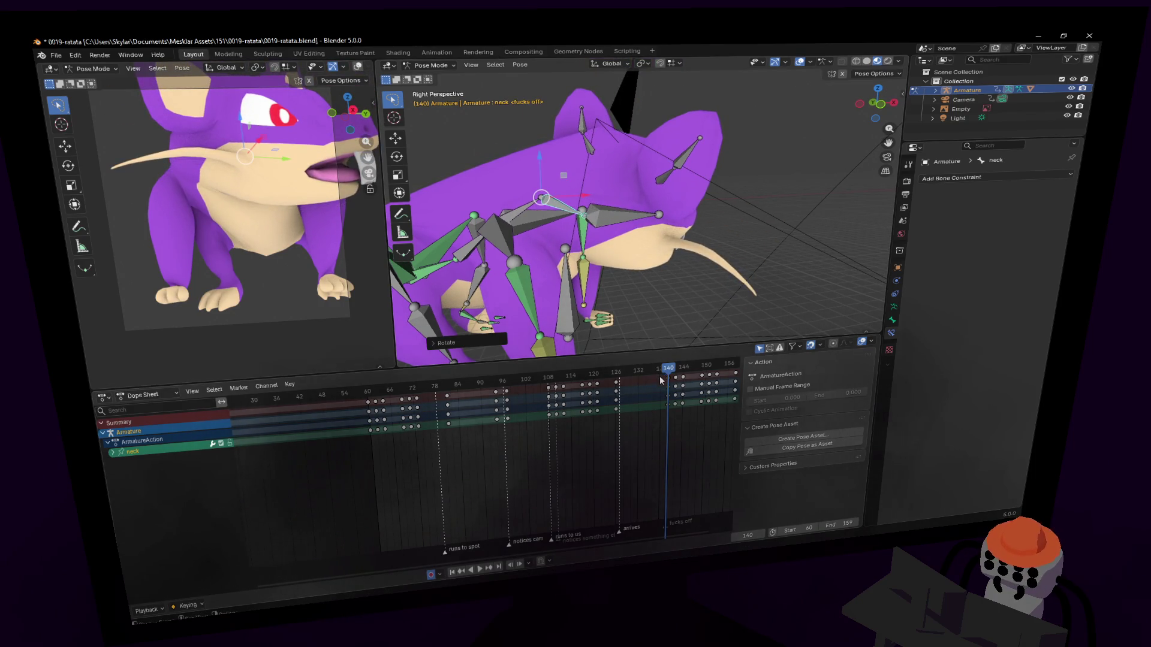
Play back the new pose, then set the current frame to 126.
key("space")
left_click(625, 375)
left_click_drag(626, 375, 616, 372)
key("space")
Key the whole lying pose at frame 126 and shift those keys to a new timing.
key("a")
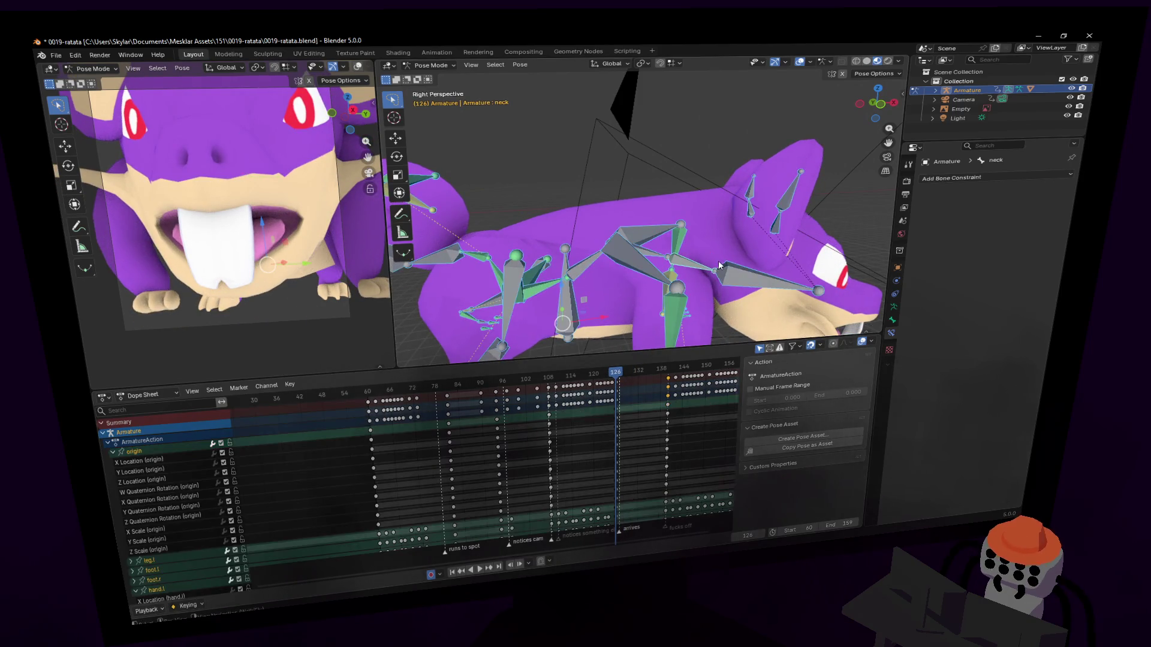
key("ctrl+v")
key("i")
key("g")
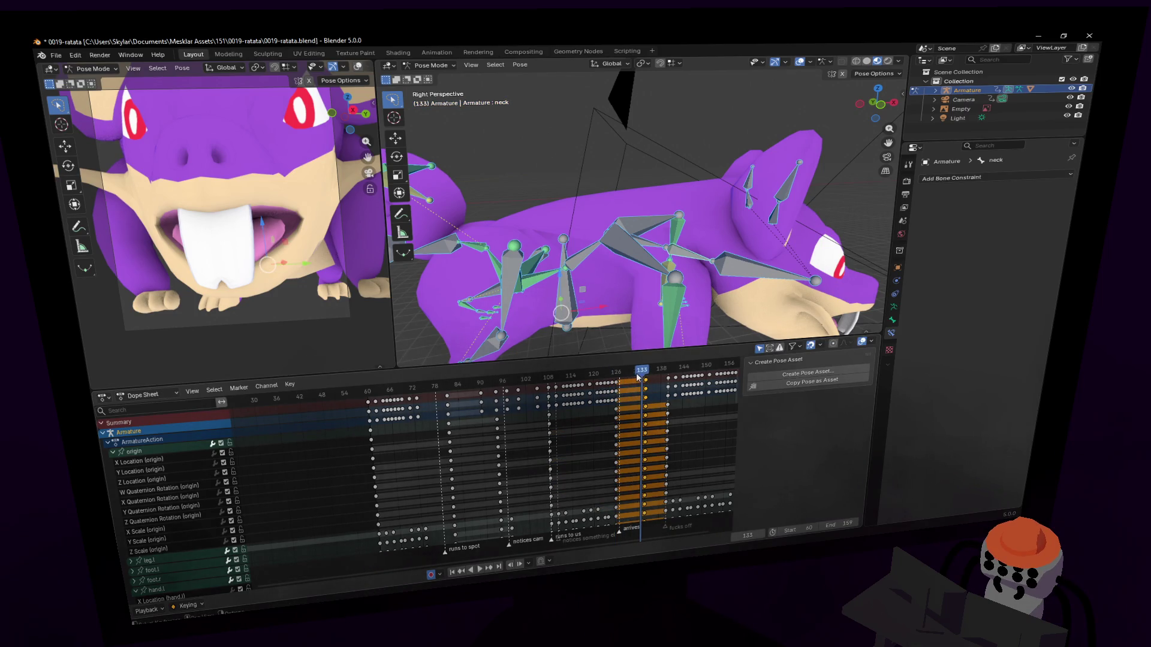
key("space")
key("space")
key("g")
left_click_drag(662, 371, 665, 376)
key("g")
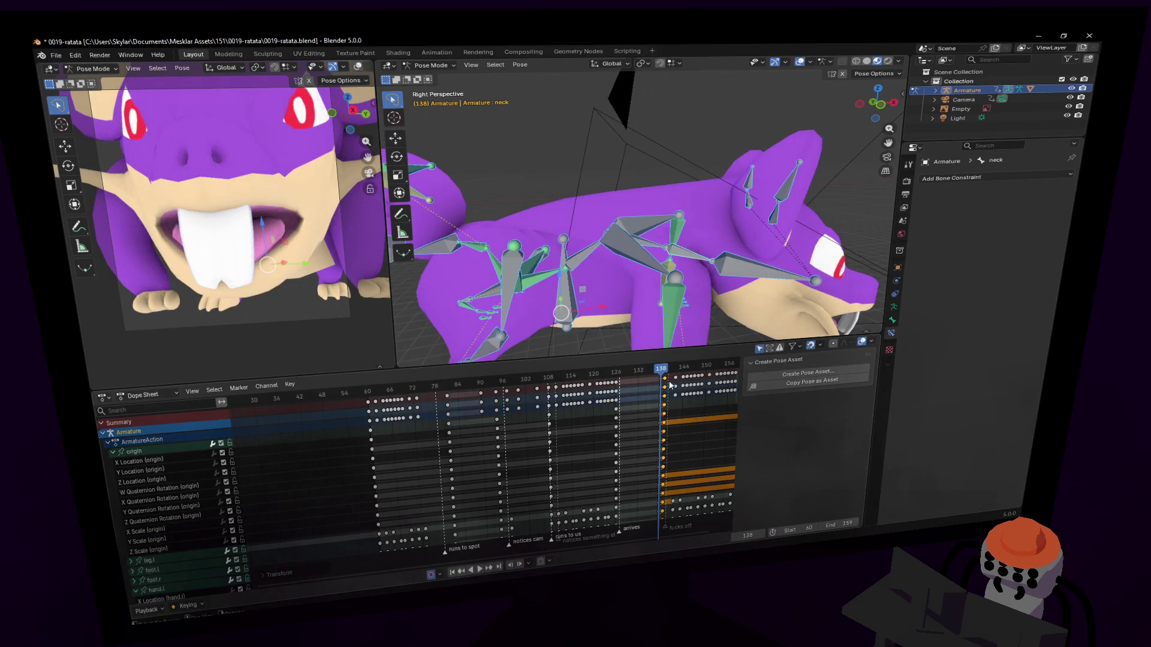
left_click(673, 380)
Play the animation from frame 145 and review the motion up to frame 173.
middle_click_drag(673, 380, 495, 384)
key("space")
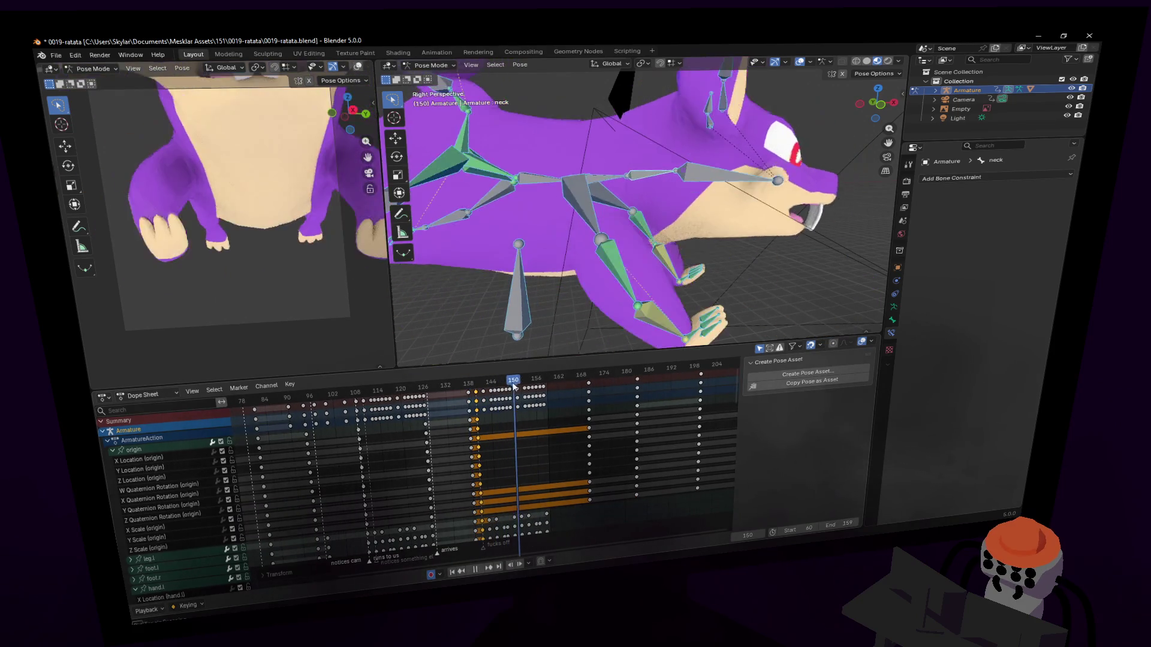
mouse_move(566, 392)
left_mouse_down()
mouse_move(576, 389)
mouse_move(539, 389)
mouse_move(707, 379)
mouse_move(441, 391)
mouse_move(544, 398)
left_mouse_up()
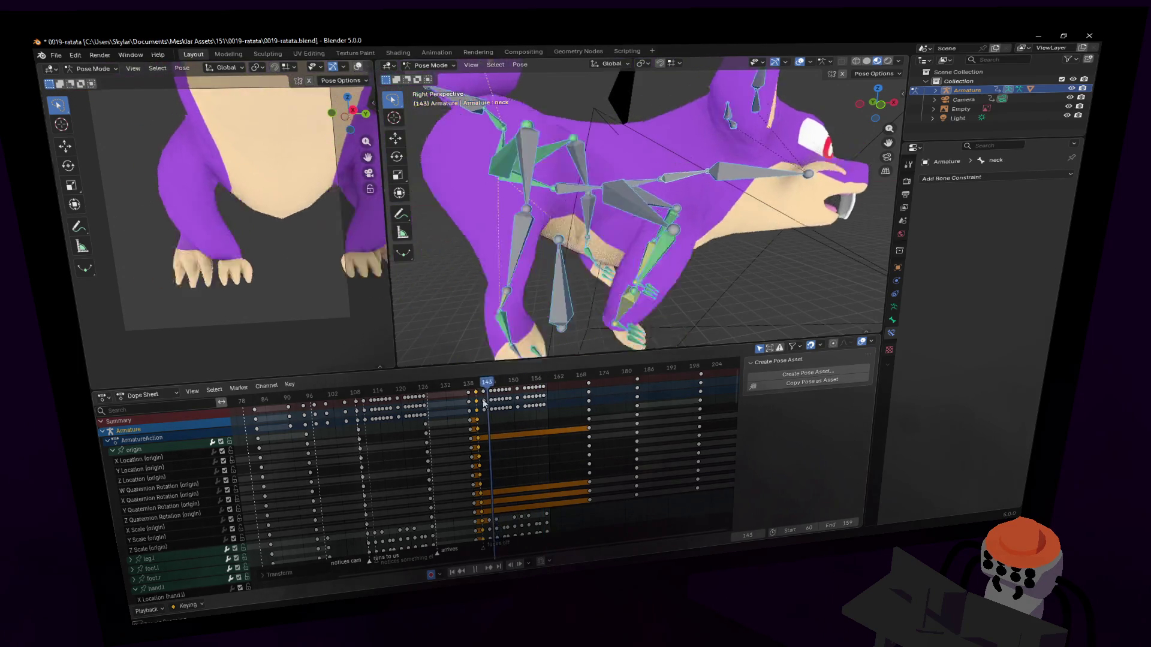
key("Escape")
Delete the origin bone's keyframes from about frame 138 to 156 and replay.
scroll(626, 252, "down", 3)
middle_click_drag(600, 252, 575, 252)
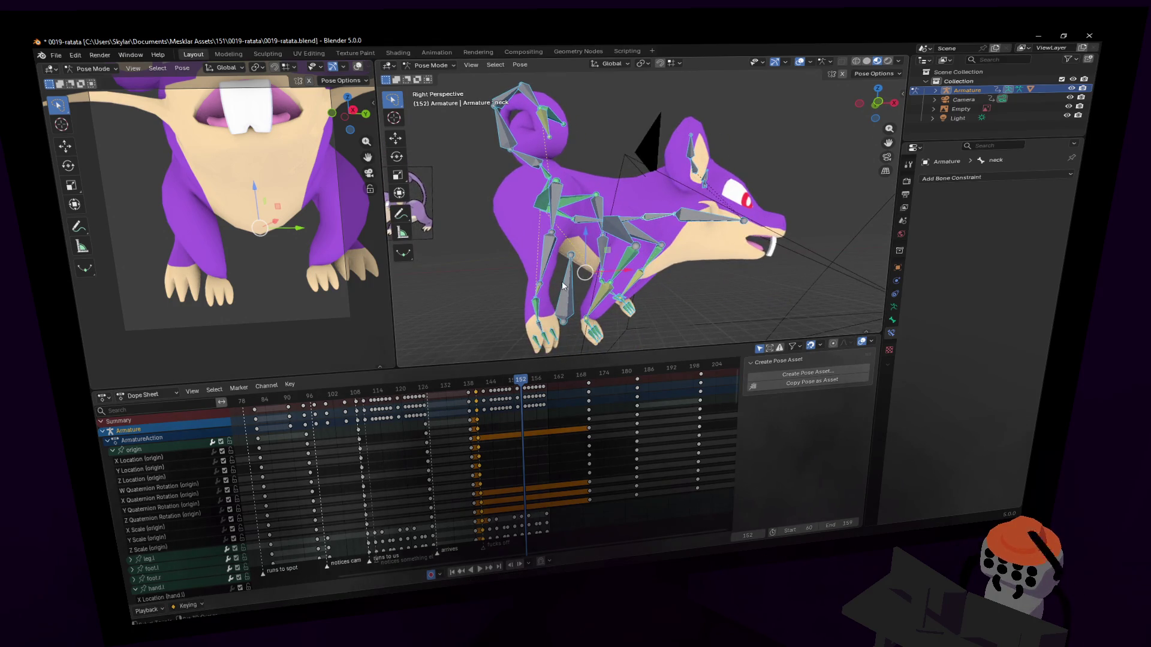
left_click(553, 424)
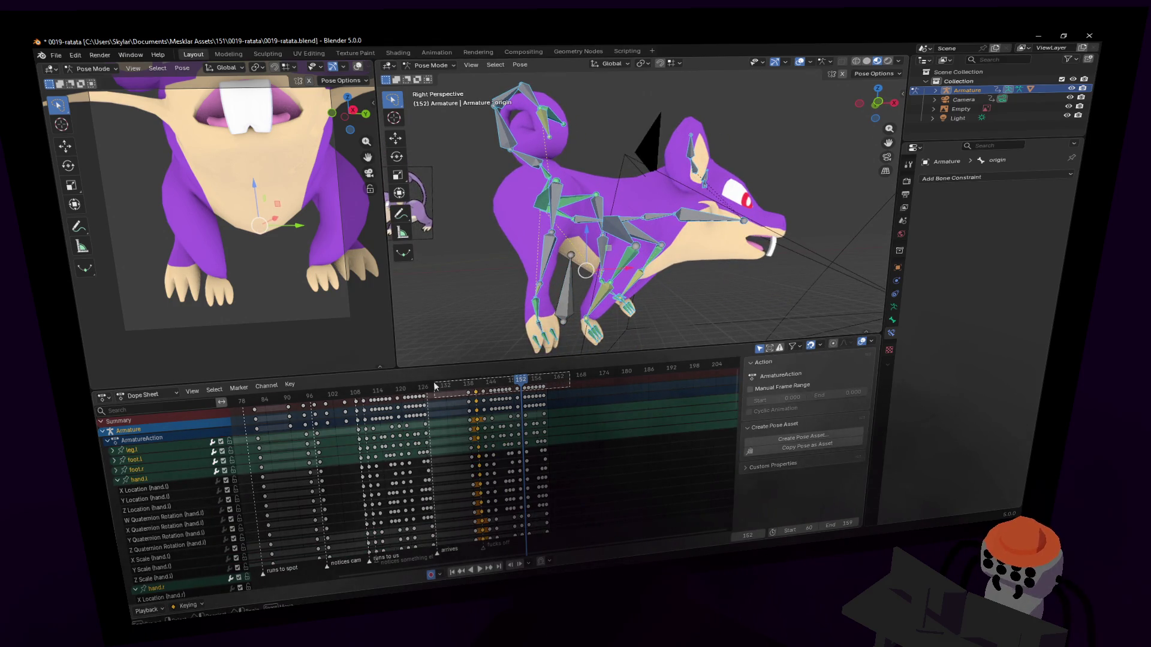
left_click_drag(451, 390, 469, 384)
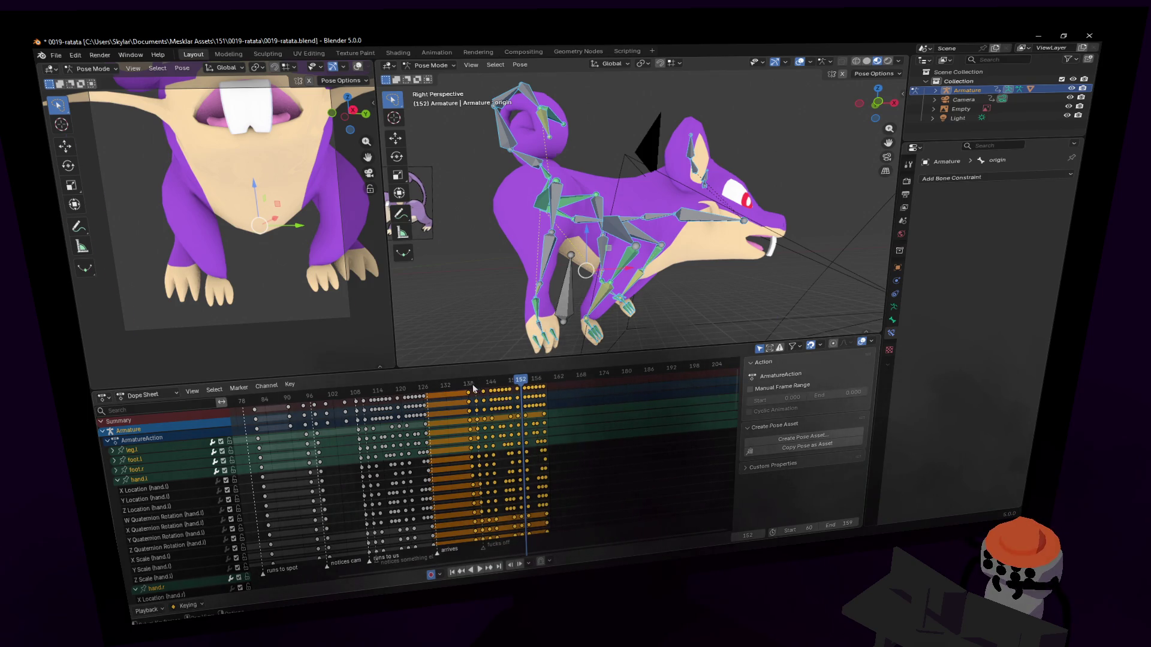
key("Delete")
key("space")
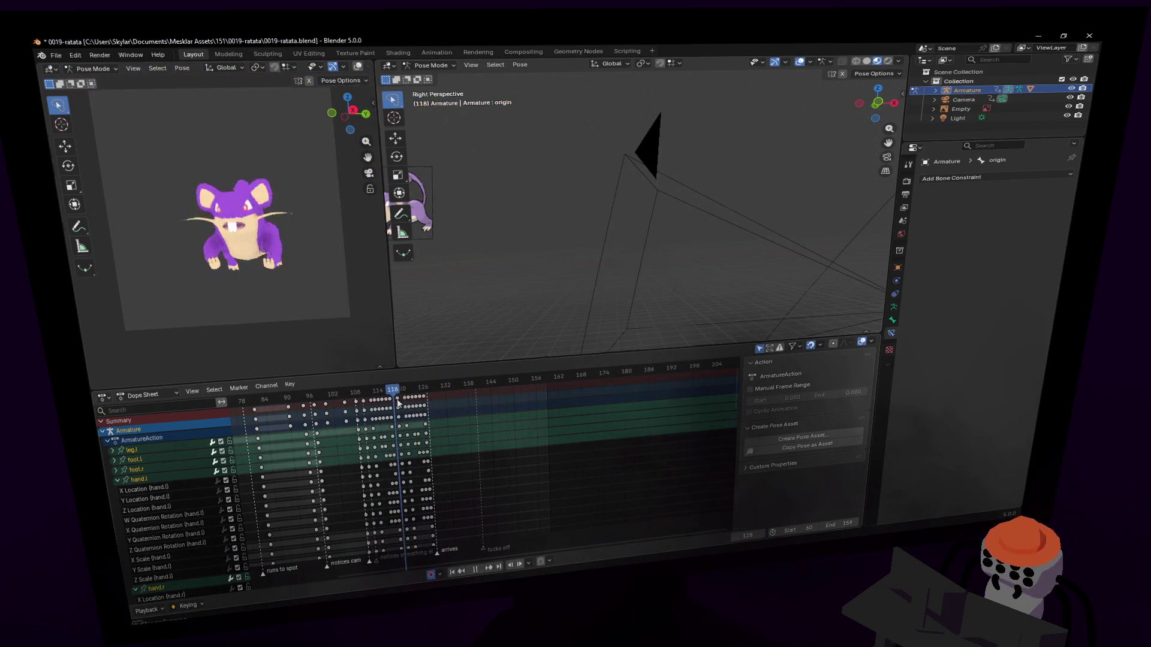
mouse_move(507, 391)
left_mouse_down()
mouse_move(384, 393)
mouse_move(587, 406)
mouse_move(731, 390)
mouse_move(589, 404)
mouse_move(607, 402)
mouse_move(570, 379)
mouse_move(652, 374)
mouse_move(383, 391)
mouse_move(433, 401)
mouse_move(543, 386)
mouse_move(424, 398)
left_mouse_up()
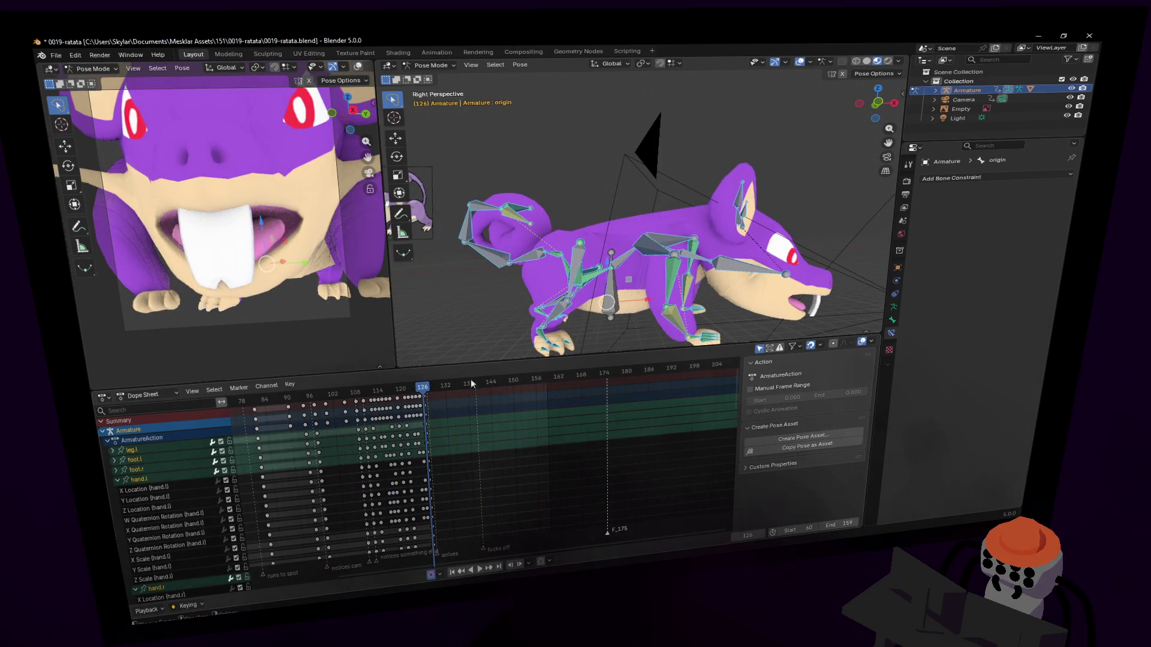
Duplicate the origin bone's frame-126 keys to a later frame and preview the timing.
left_click(513, 321)
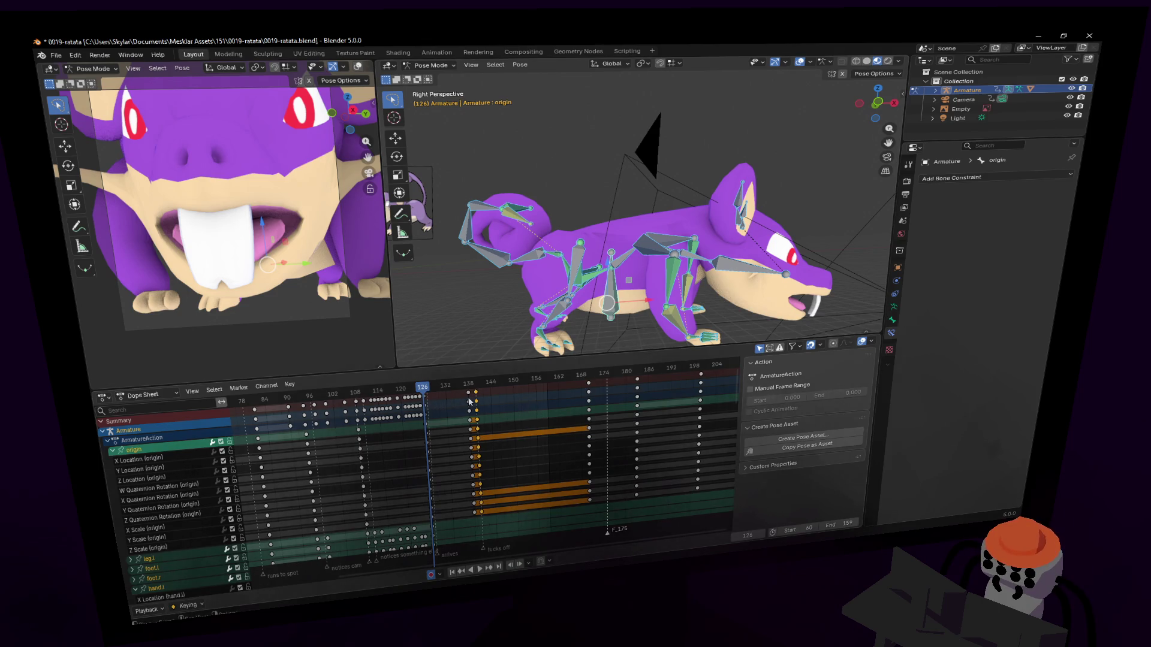
key("i")
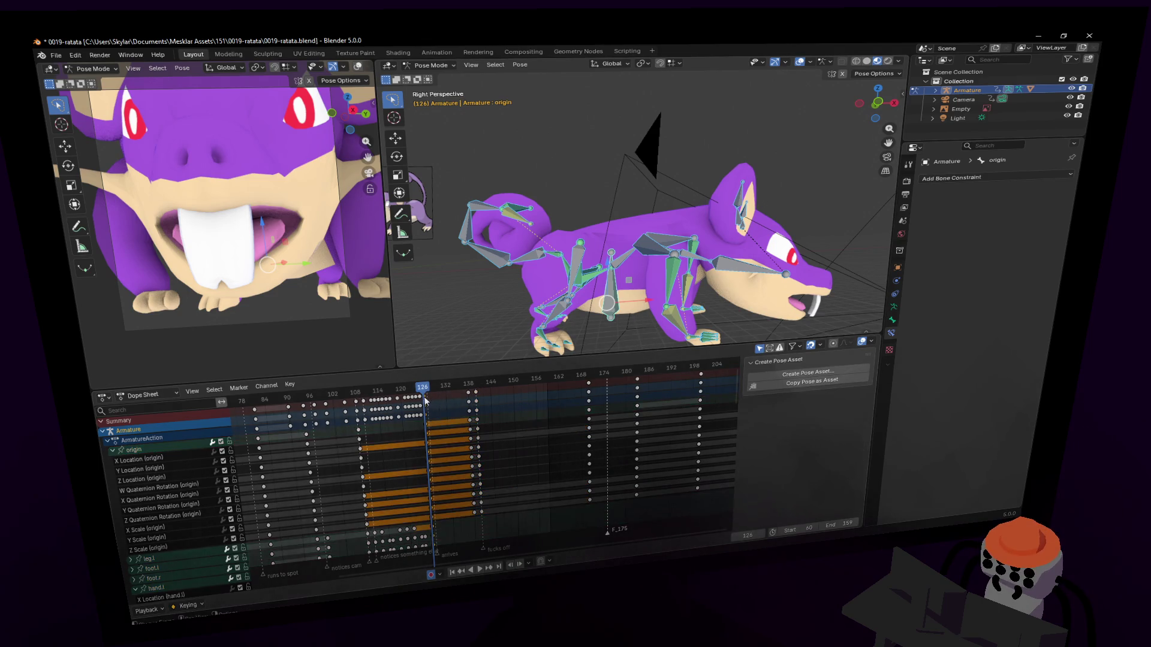
left_click_drag(427, 399, 587, 385)
left_click(586, 393)
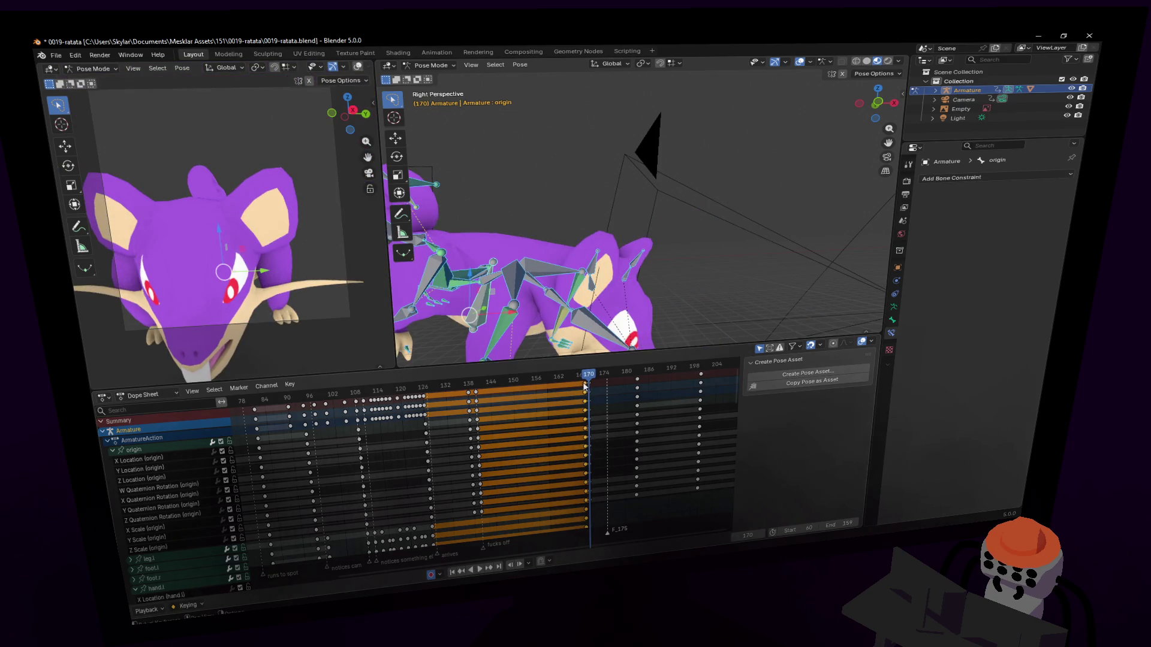
left_click(542, 394)
key("space")
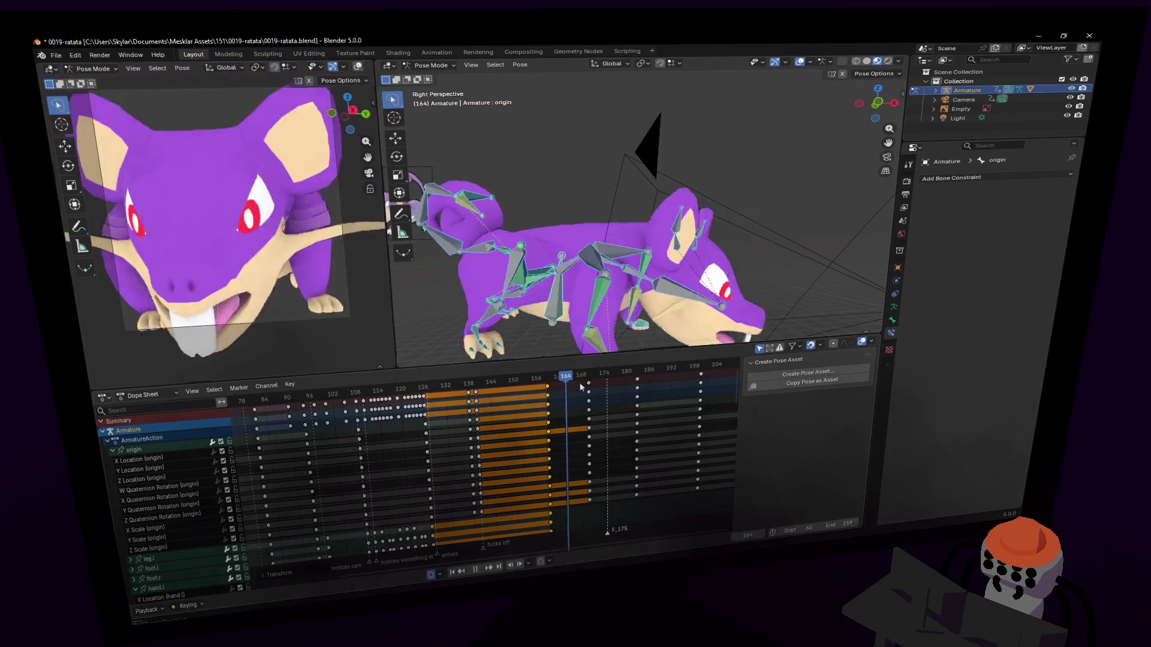
mouse_move(574, 388)
left_mouse_down()
mouse_move(542, 388)
mouse_move(589, 376)
left_mouse_up()
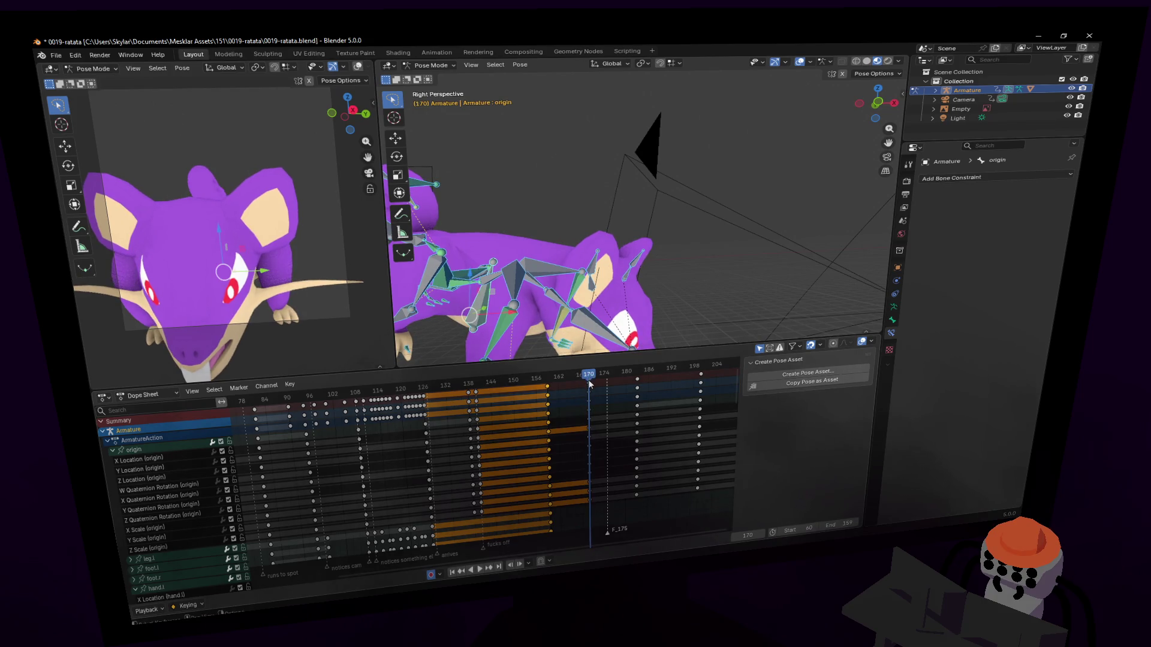
Duplicate the keys near frame 156 to frame 170 and select the spine1 bone.
left_click(594, 395)
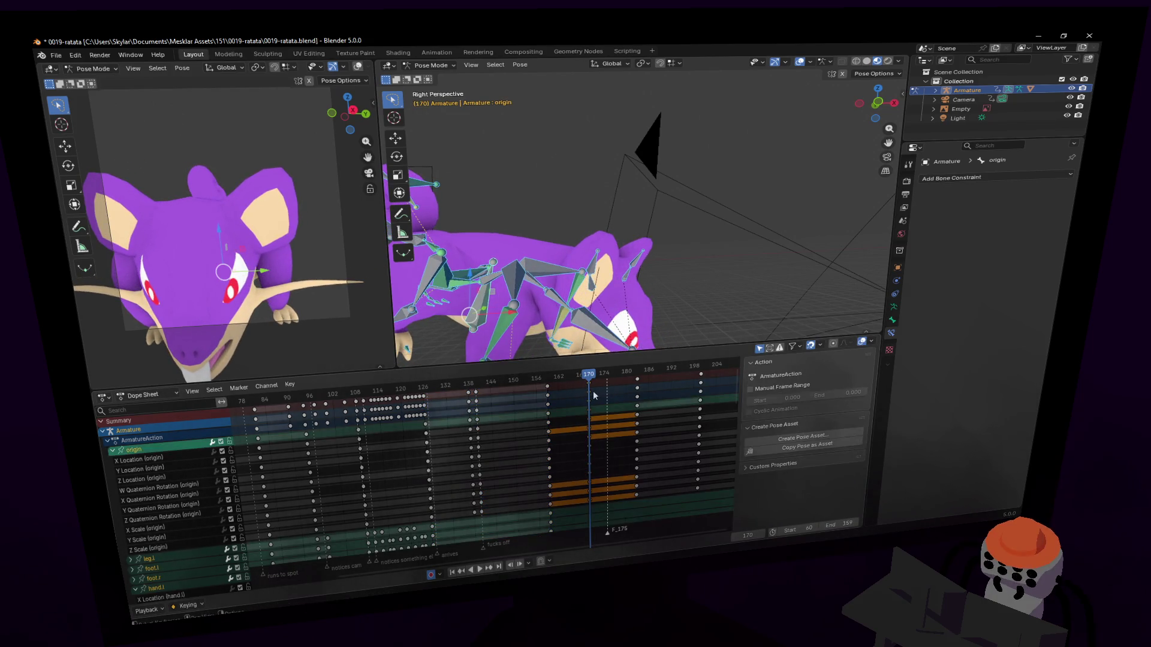
left_click(544, 394, "alt")
key("shift+d")
left_click(593, 386)
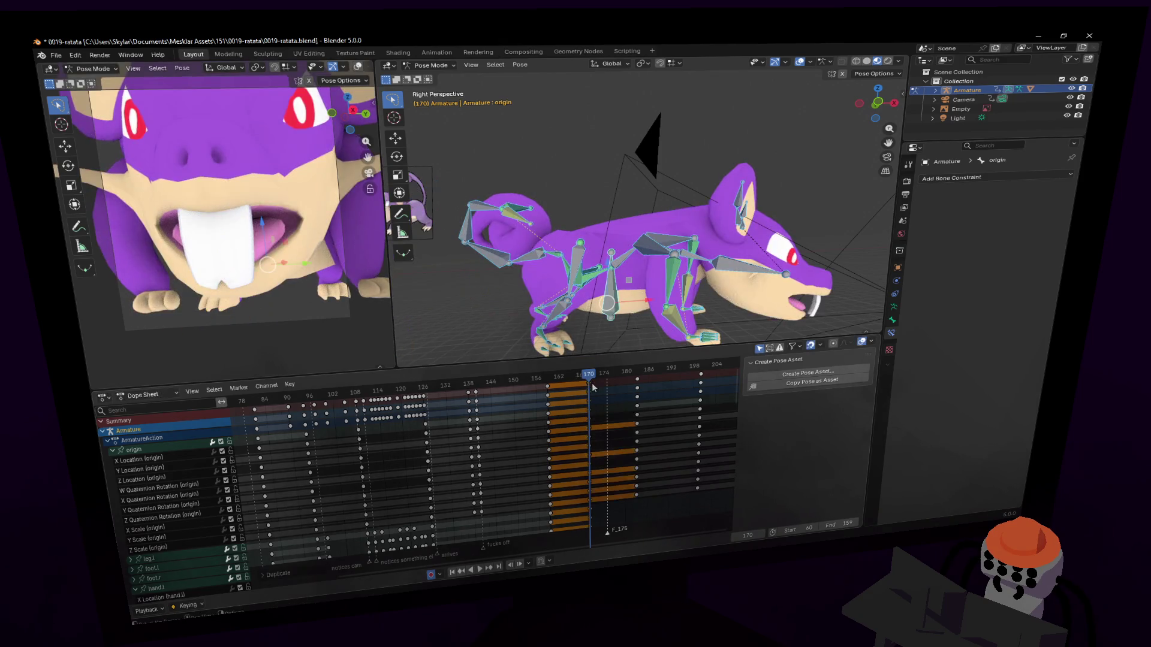
middle_click_drag(619, 271, 561, 255, "shift")
left_click(557, 254)
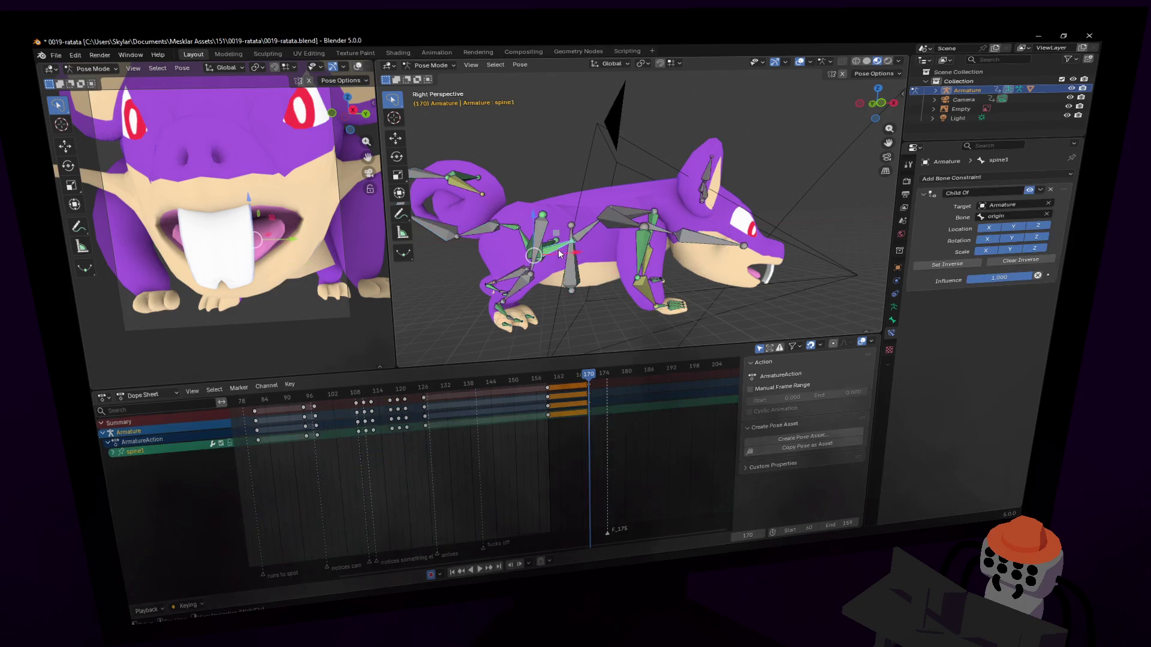
Move the spine1 bone to reposition the body and shift the left hand along X.
key("g")
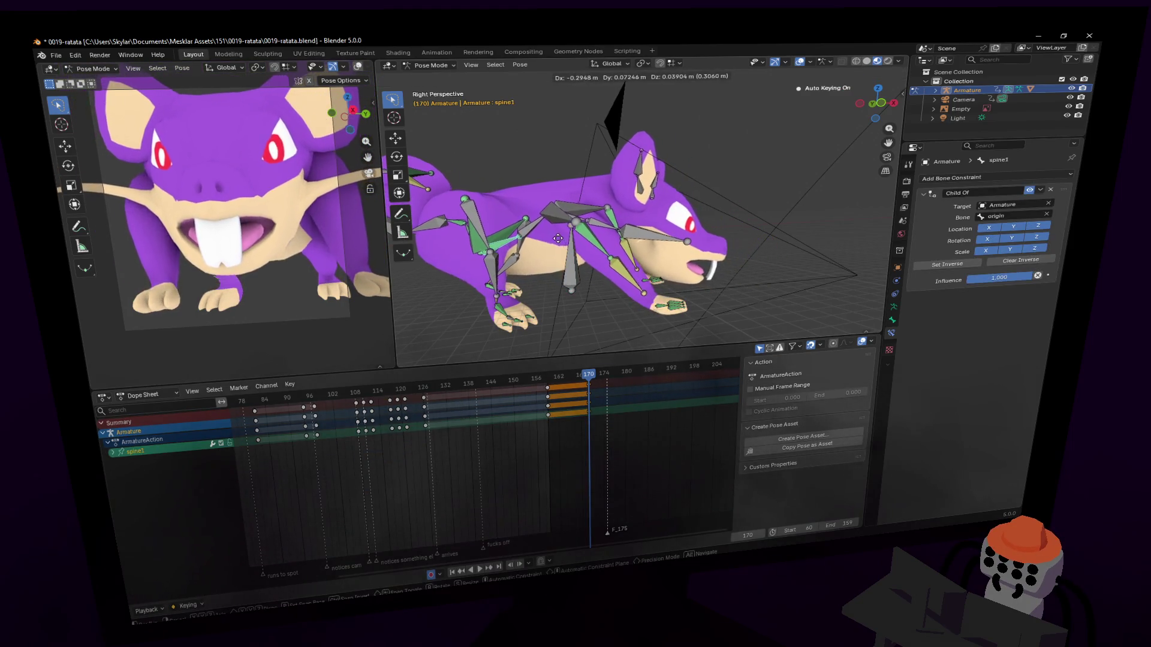
left_click(566, 234)
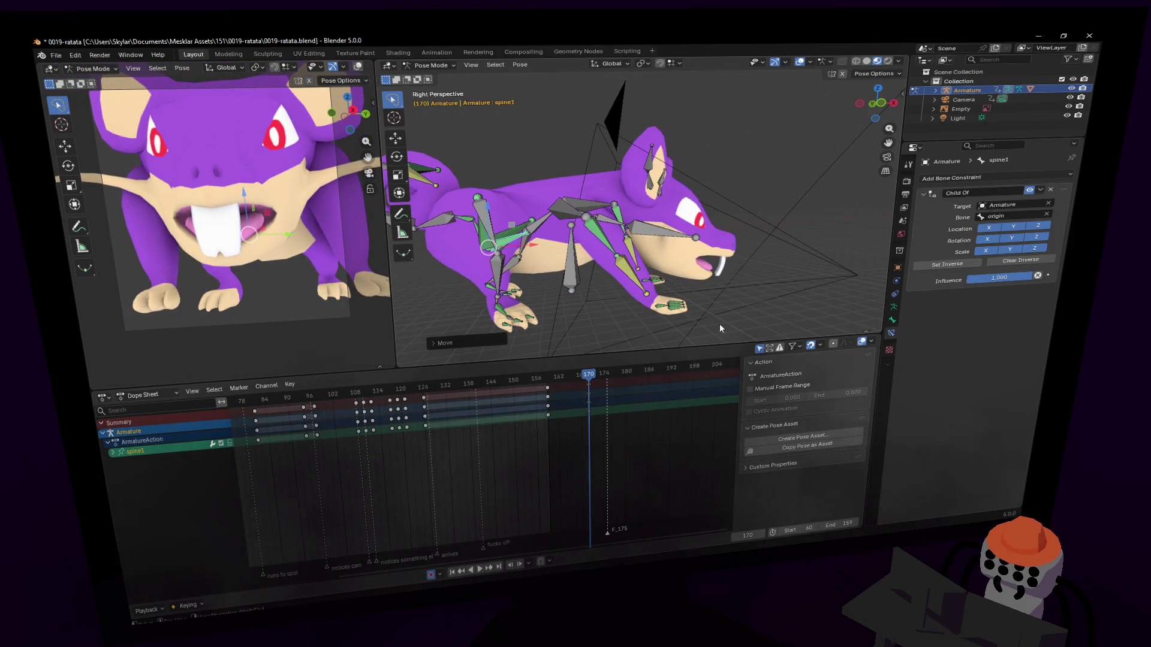
left_click(659, 310)
key("g")
key("x")
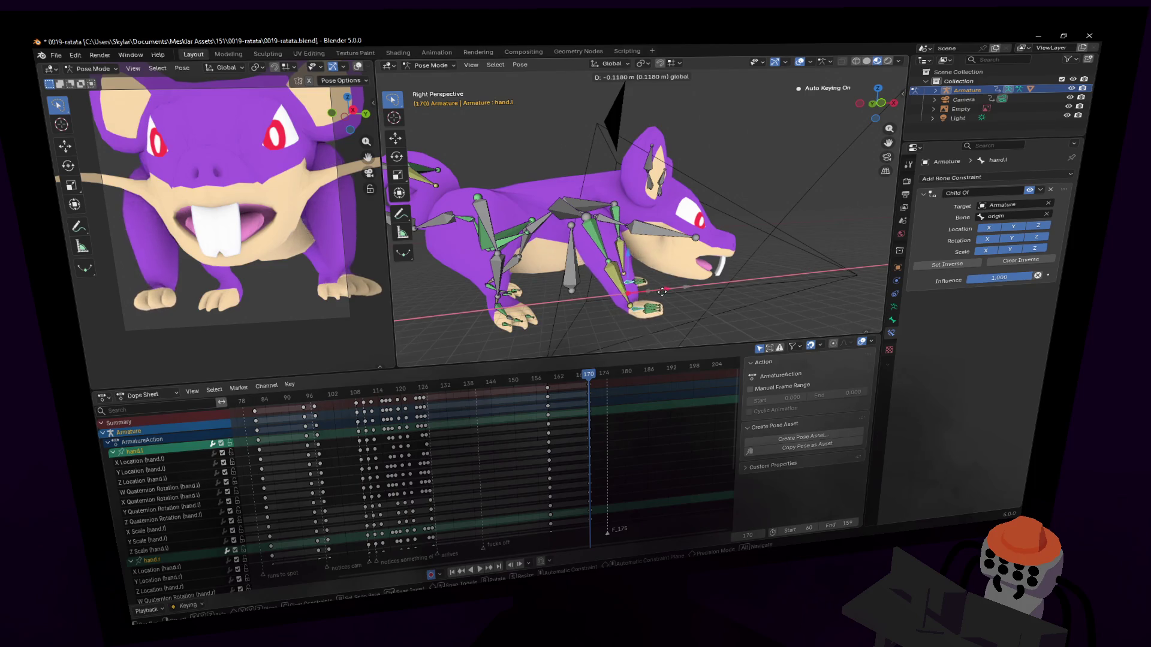
left_click(660, 295)
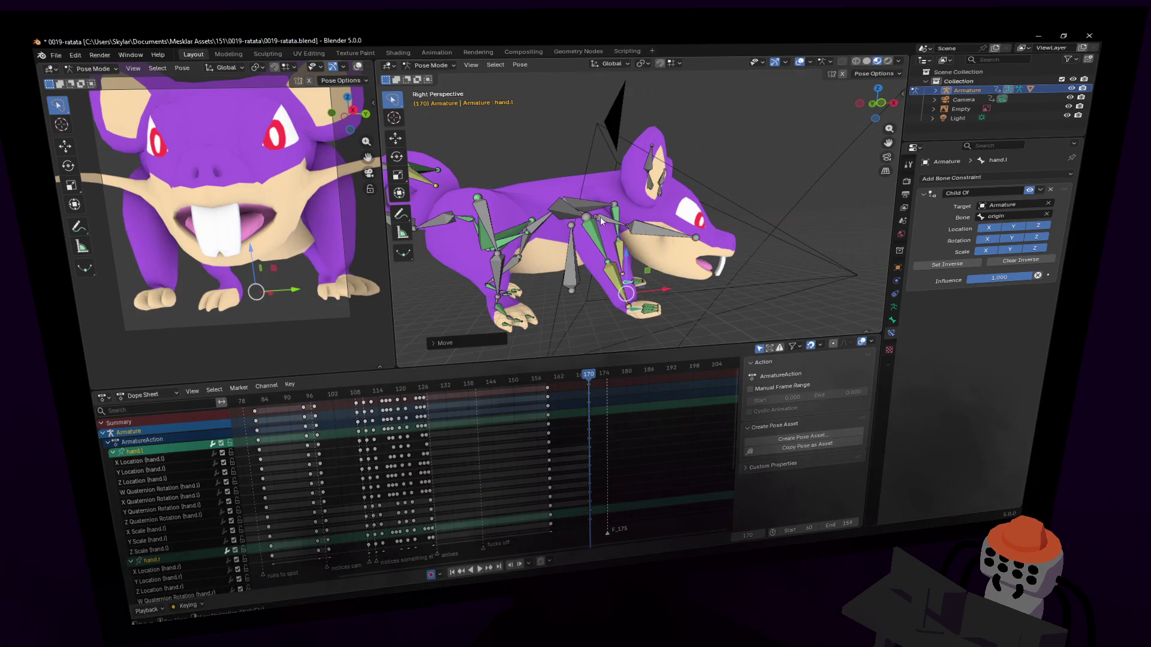
Rotate spine3 to tilt the upper body up and the neck to lower the head.
scroll(600, 219, "up", 3)
left_click(585, 251)
key("shift+grave")
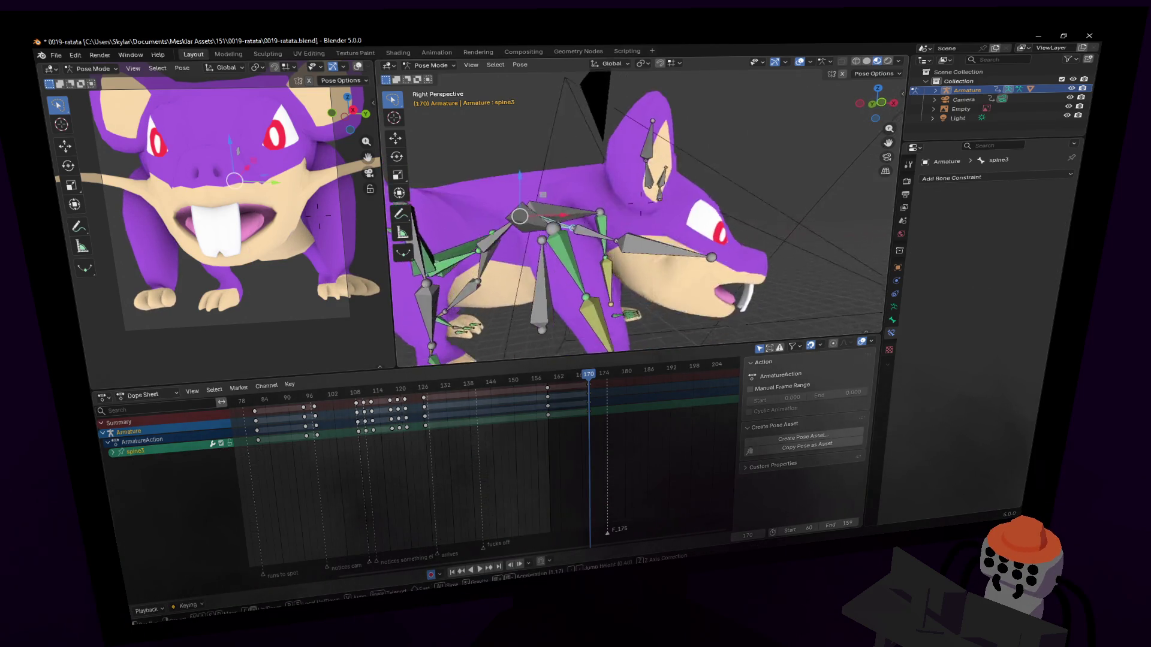
key("Escape")
key("r")
left_click(621, 146)
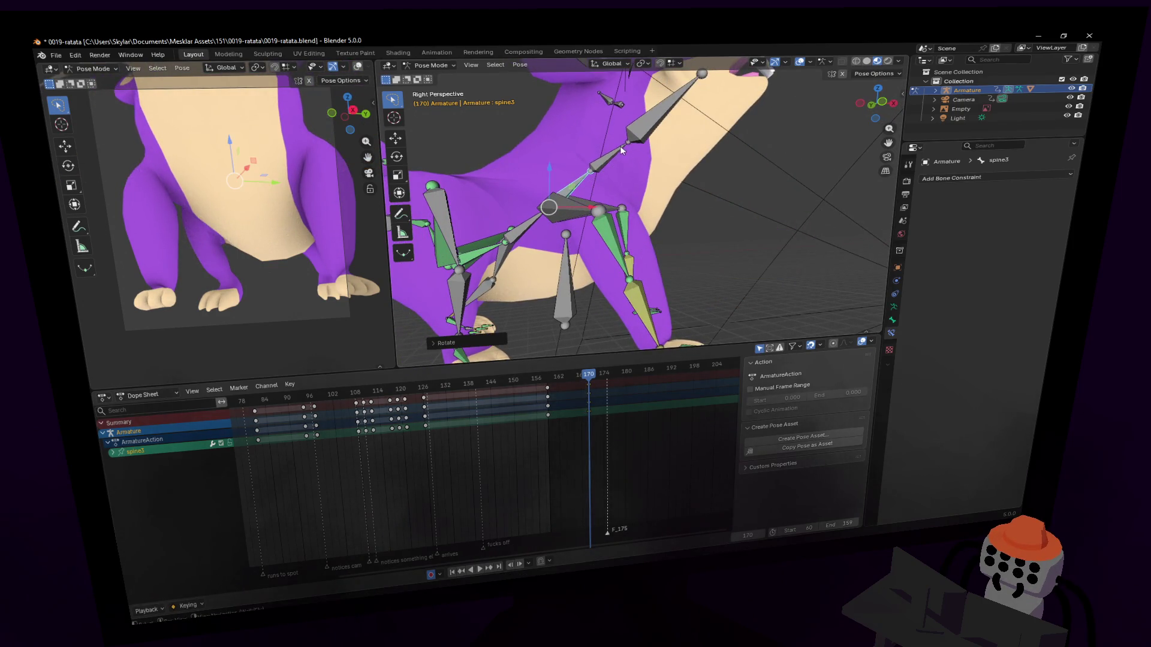
key("r")
left_click(701, 201)
Turn the hed bone and then the neck around the global Z axis.
left_click(701, 201)
key("r")
key("Return")
key("r")
key("z")
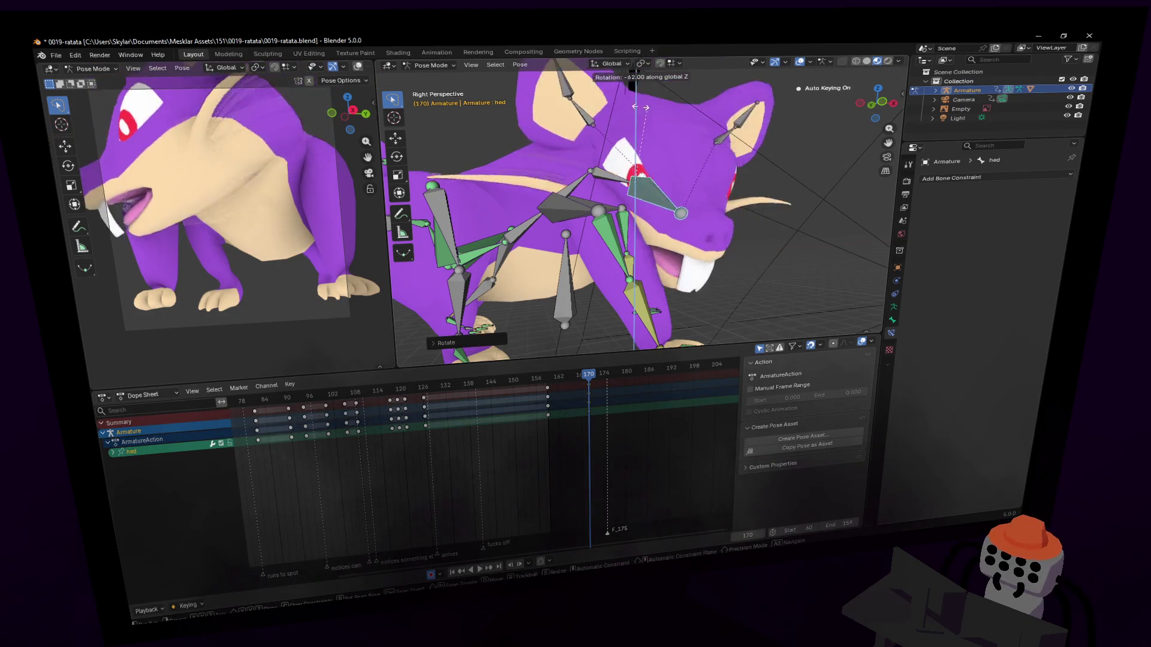
key("Return")
left_click(754, 178)
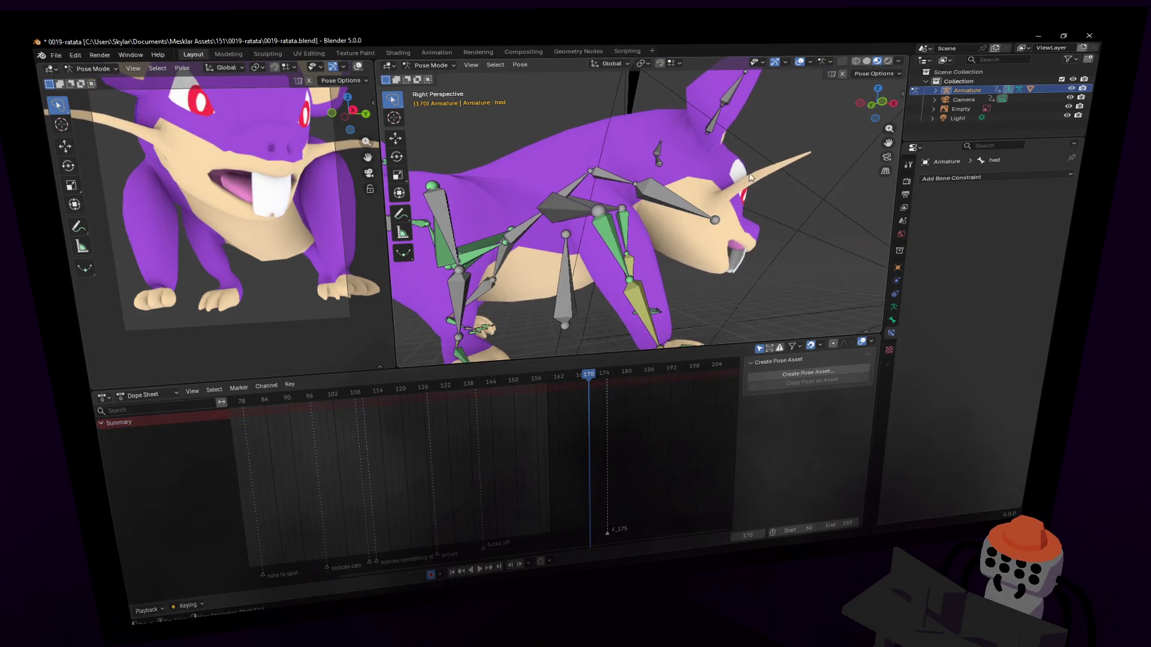
left_click(602, 178)
key("r")
key("z")
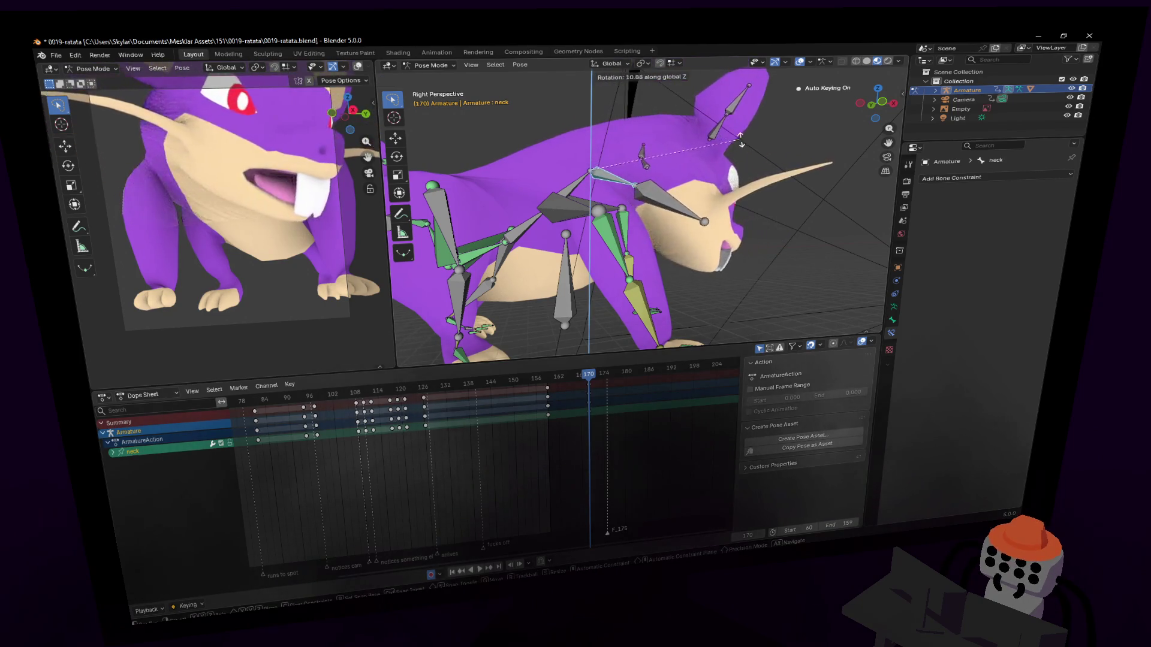
key("Return")
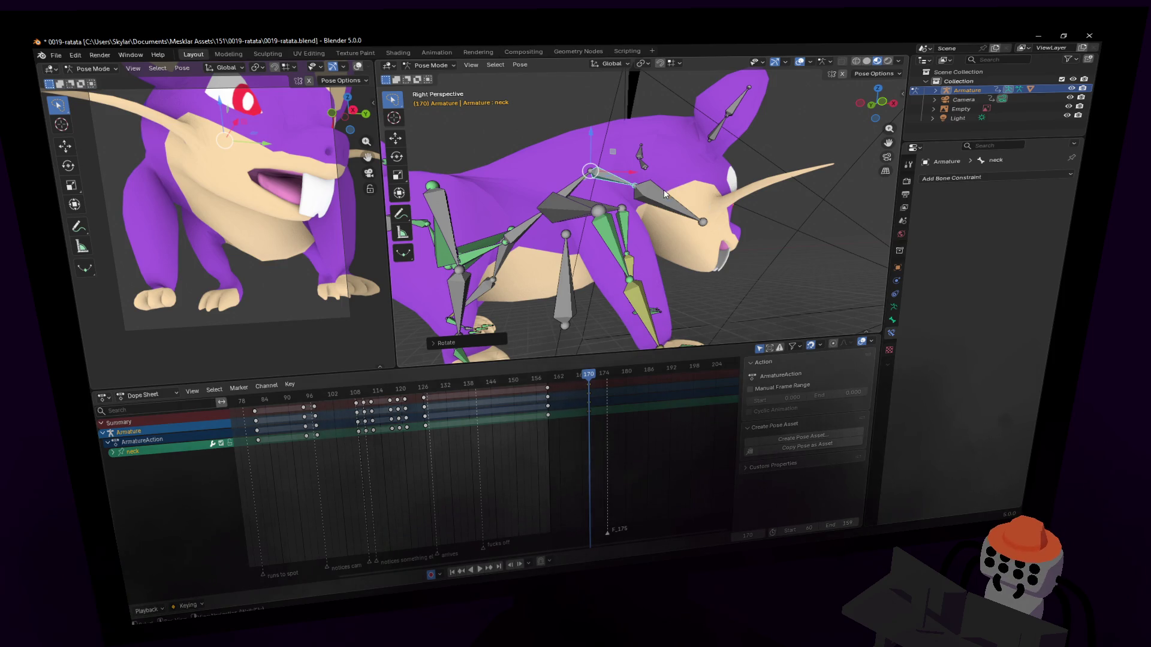
Scrub from frame 126 forward to preview the motion, then select the origin bone.
left_click_drag(581, 375, 423, 396)
mouse_move(544, 393)
left_mouse_down()
mouse_move(609, 382)
mouse_move(579, 386)
mouse_move(589, 387)
left_mouse_up()
key("shift+grave")
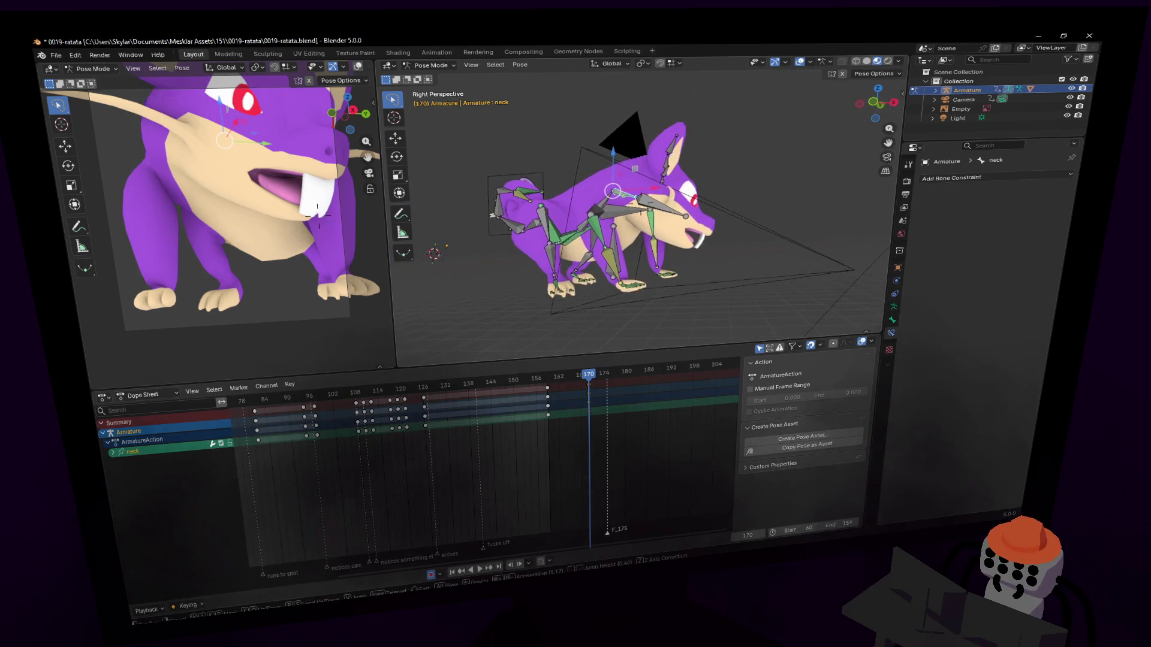
key("Return")
left_click(623, 254)
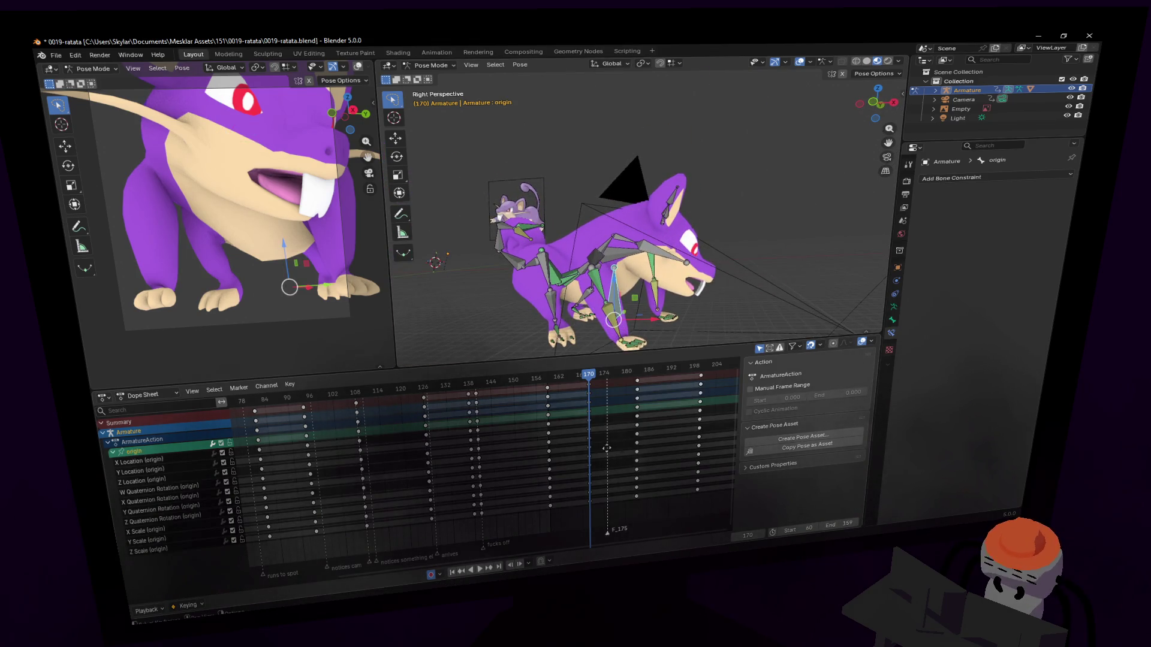
Delete the origin bone's keys from frames 180–222 and play the animation.
scroll(599, 444, "right", 5, "ctrl")
left_click_drag(502, 384, 381, 372)
key("Delete")
key("space")
Delete the keys near frames 137–141, replay the animation, and return to frame 126.
key("space")
scroll(405, 398, "left", 1, "ctrl")
left_click_drag(364, 394, 360, 398)
key("space")
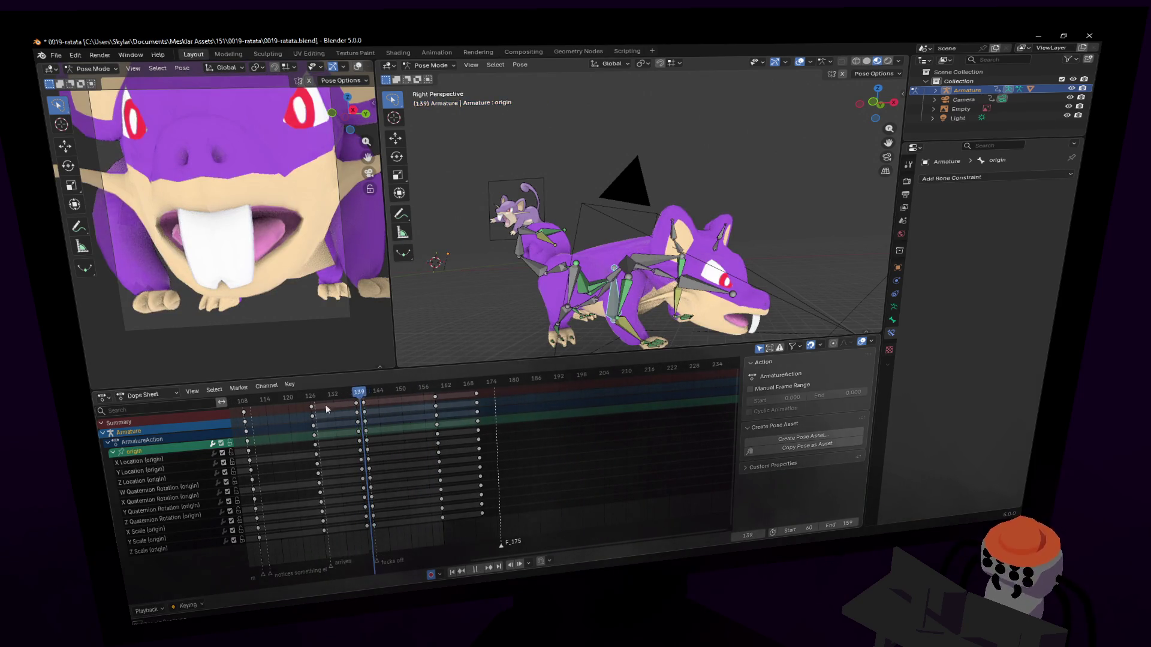
key("Down")
key("Down")
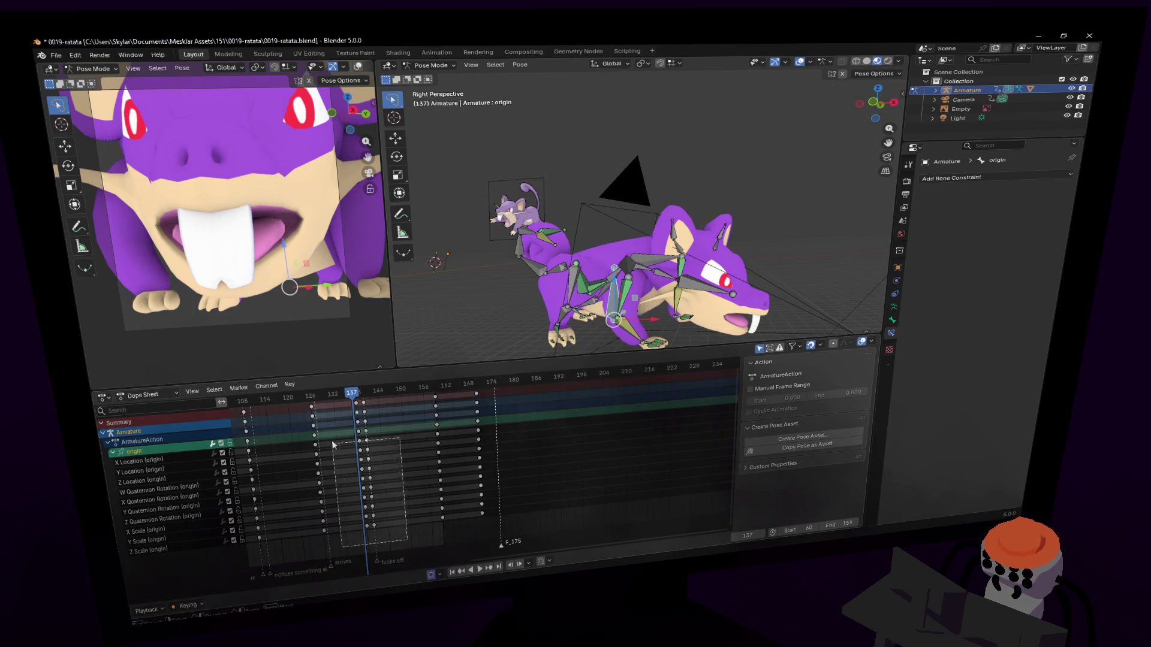
left_click_drag(333, 399, 334, 399)
key("Delete")
key("space")
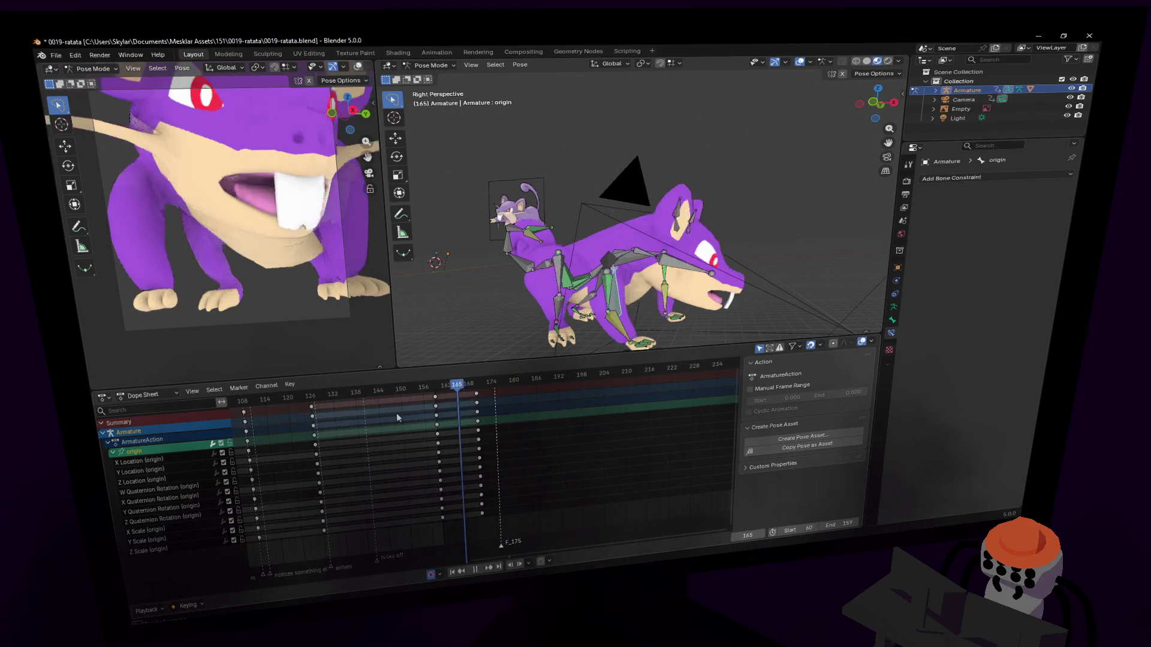
key("space")
key("shift+Left")
left_click(310, 396)
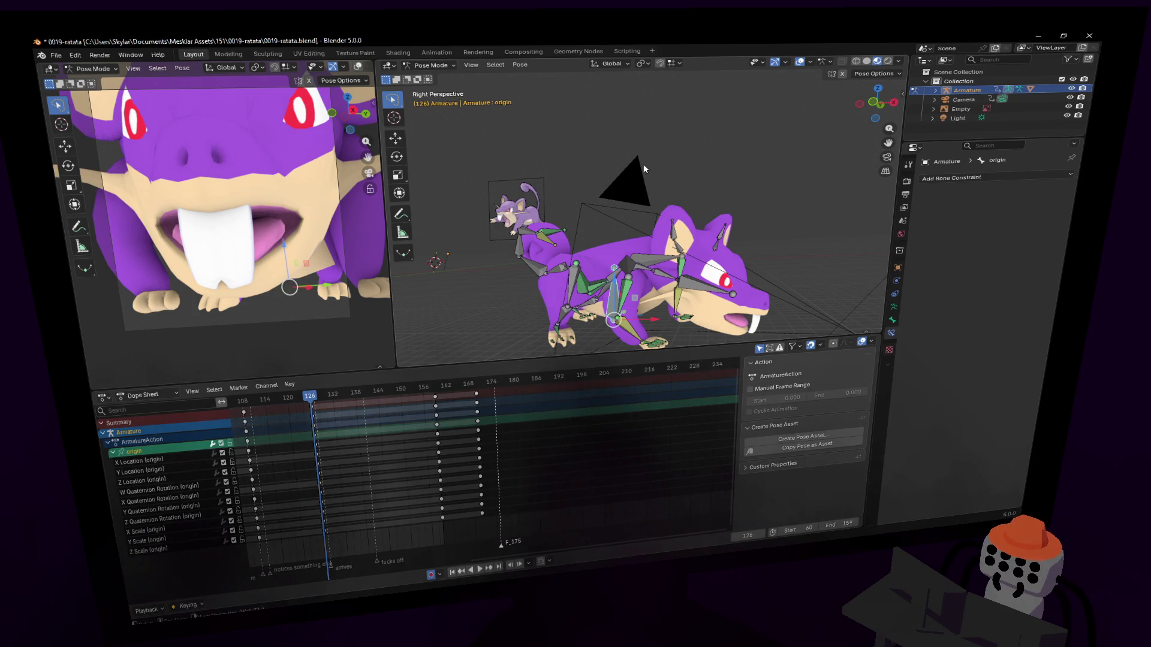
Pan the viewport to recentre the rat at frame 126.
middle_click_drag(642, 165, 624, 165, "shift")
Key frame 126, then select the hed bone and rotate it around Z at frame 129.
key("i")
key("space")
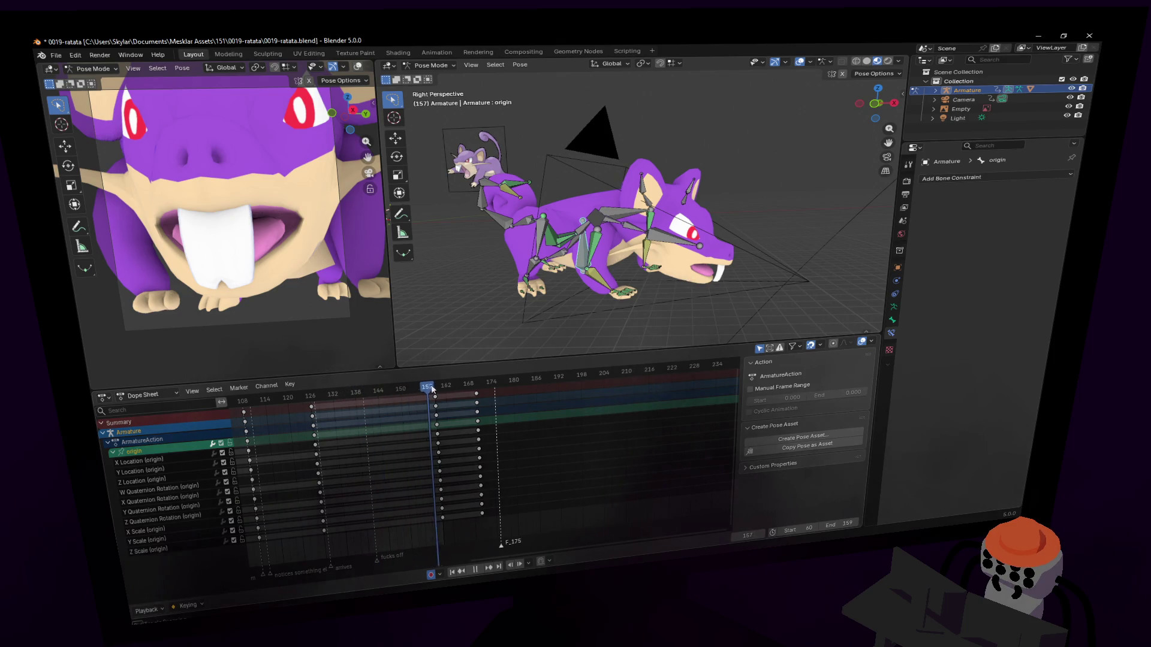
left_click_drag(431, 388, 324, 414)
left_click(605, 287)
left_click(671, 239)
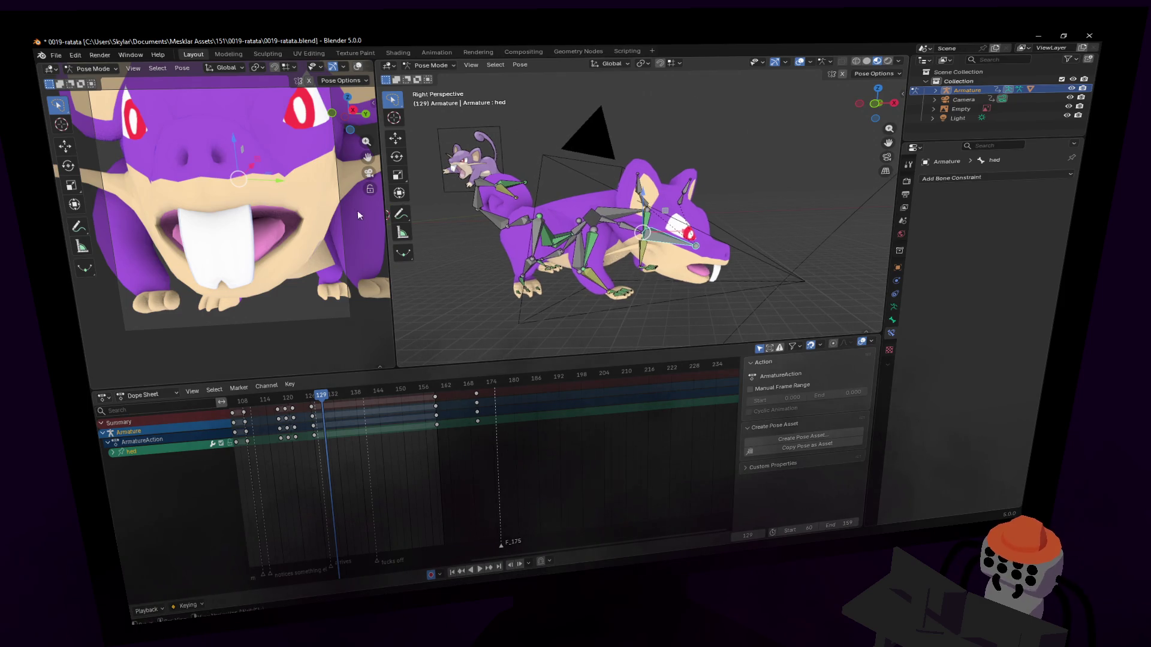
key("r")
key("z")
left_click(321, 155)
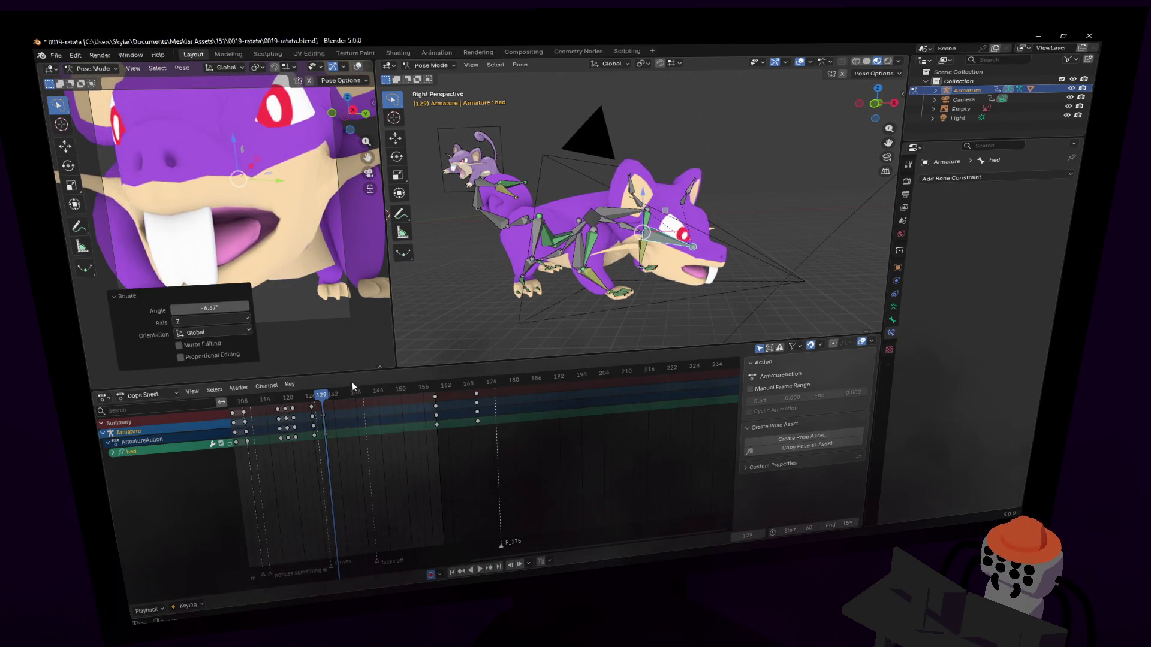
Key and rotate the head around Z at frame 146, and fly the view closer to the head.
left_click_drag(324, 403, 386, 390)
key("i")
key("r")
key("z")
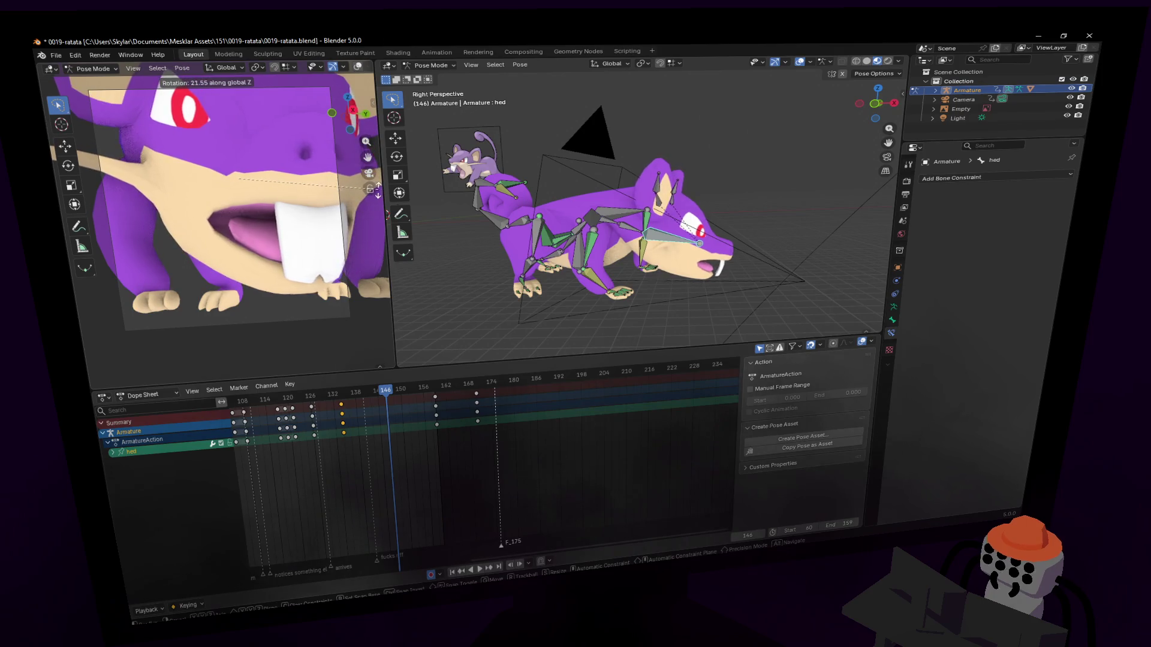
key("Return")
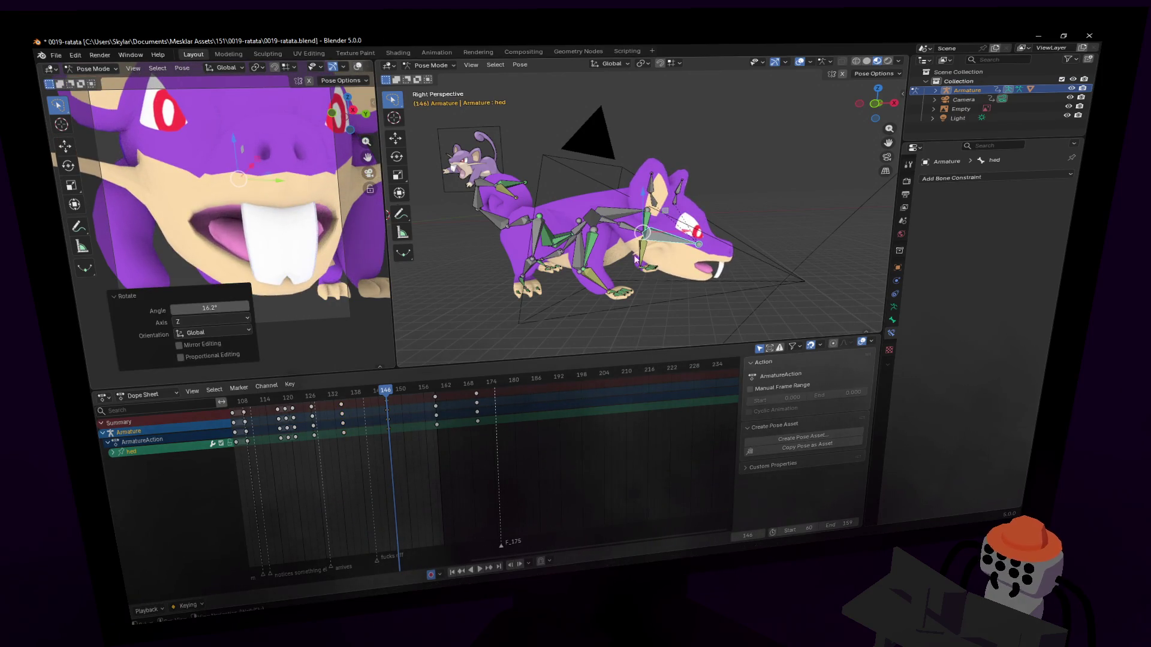
key("shift+grave")
key("w")
left_click(653, 254)
Tilt the head at frame 131 and try shifting those keys to frame 129, then undo the move.
left_click_drag(364, 398, 330, 397)
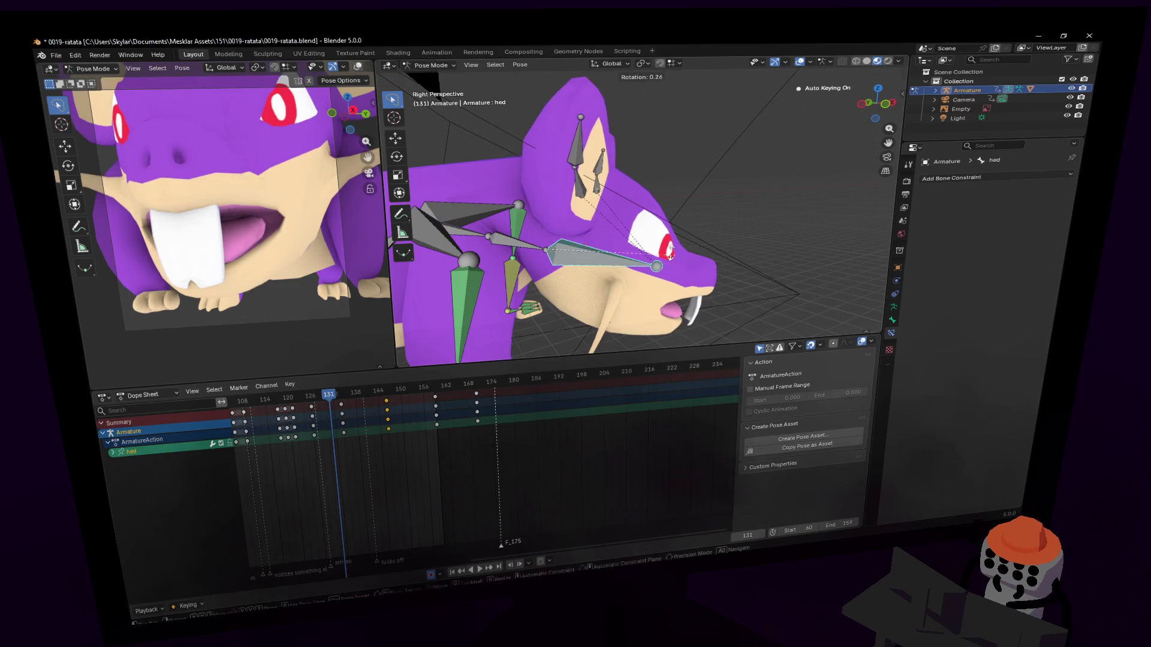
key("r")
left_click(429, 345)
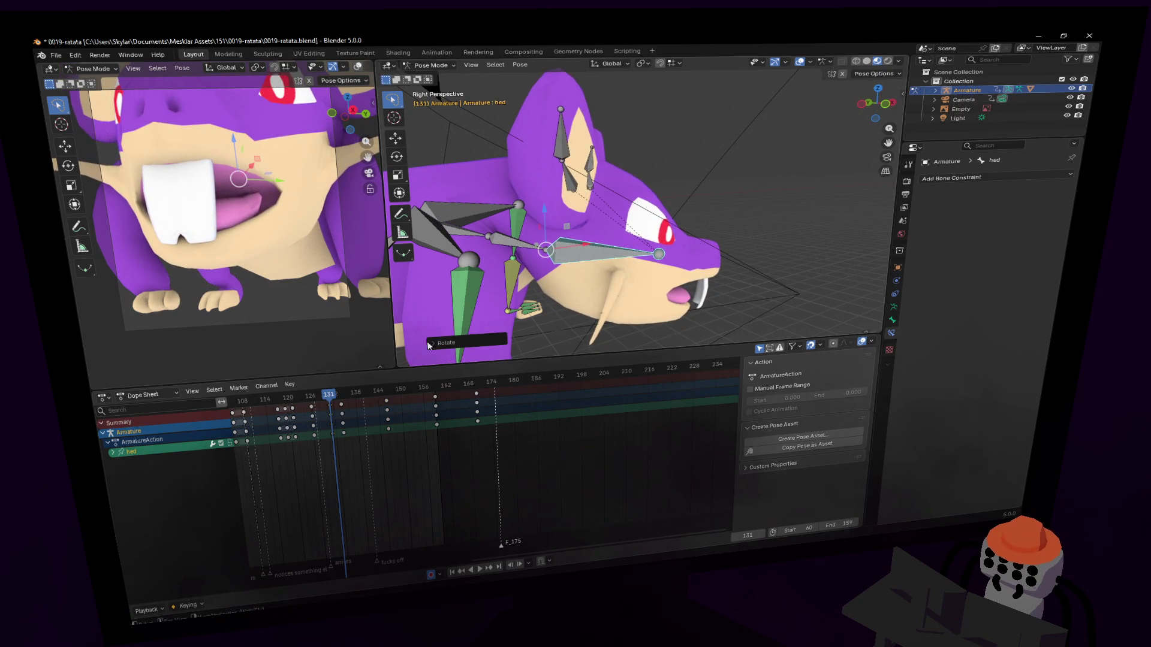
key("g")
left_click(338, 400)
key("Right")
key("Right")
left_click_drag(337, 401, 336, 402)
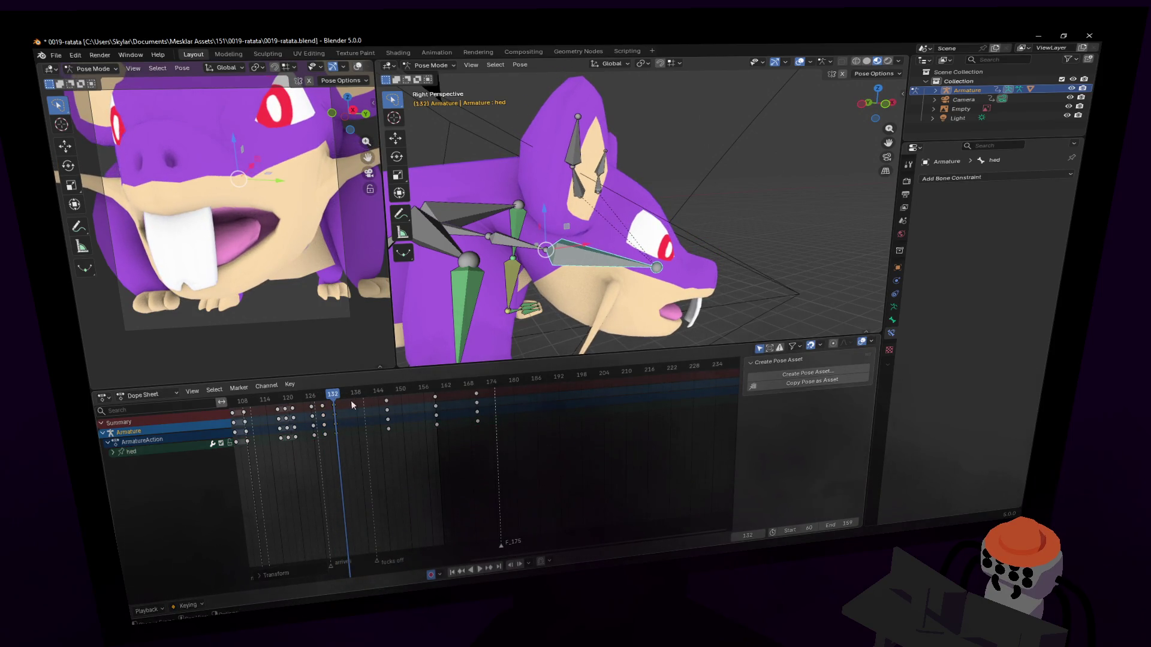
key("ctrl+z")
key("Right")
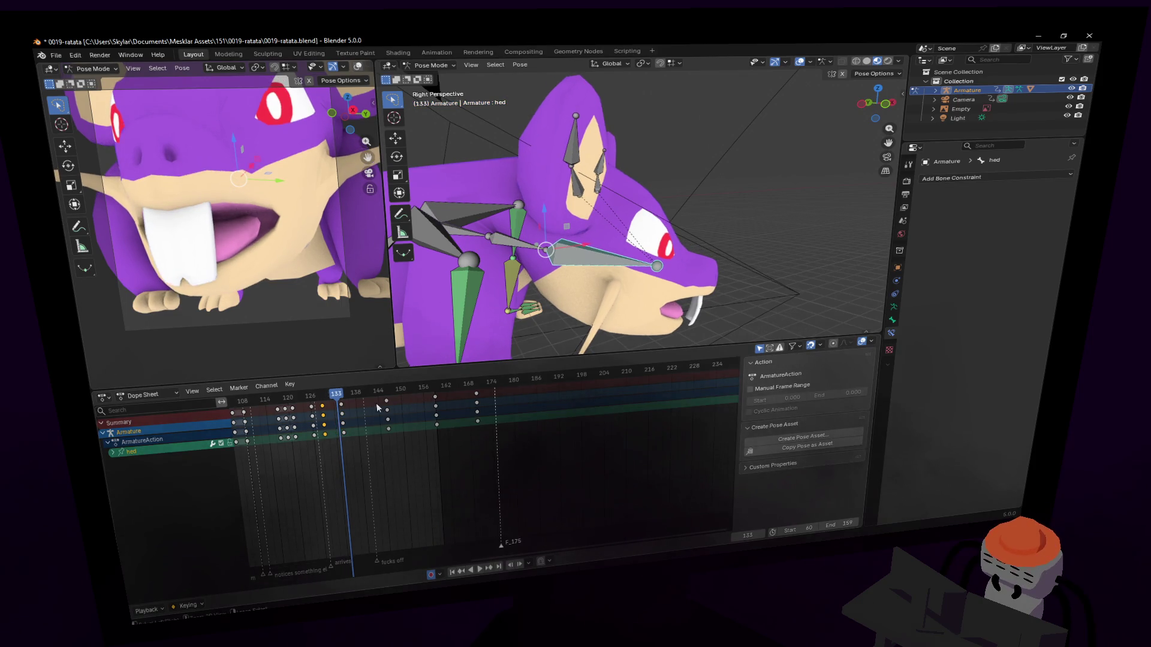
Rotate the head downward after playback, and rotate it again at frame 134.
key("space")
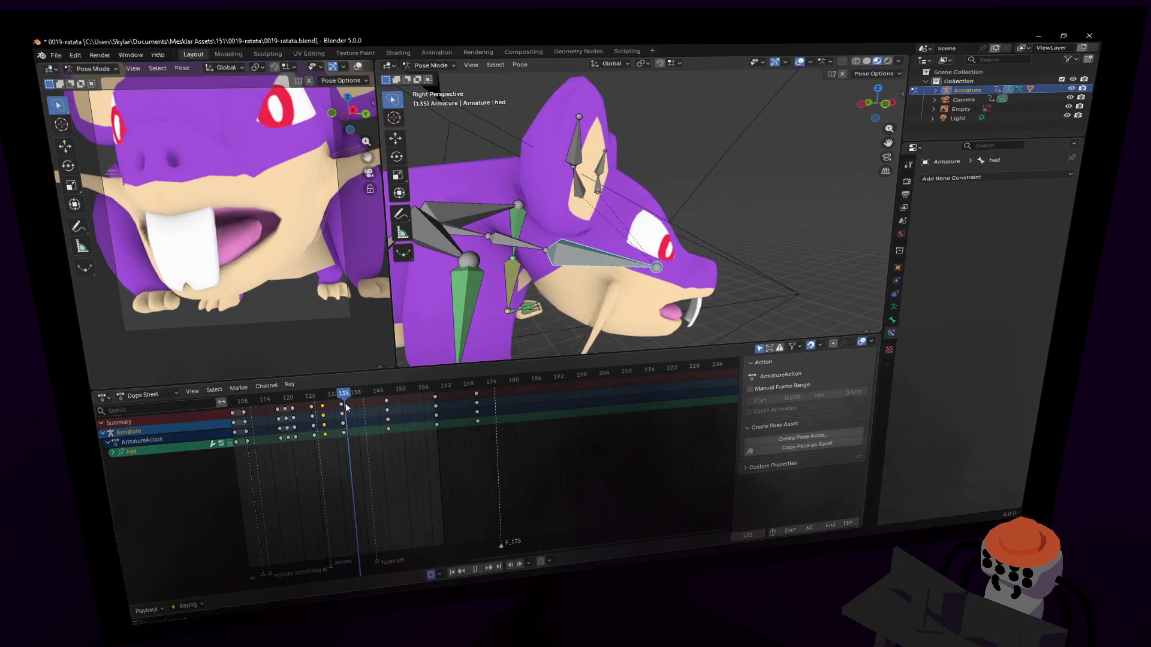
key("space")
left_click(330, 405)
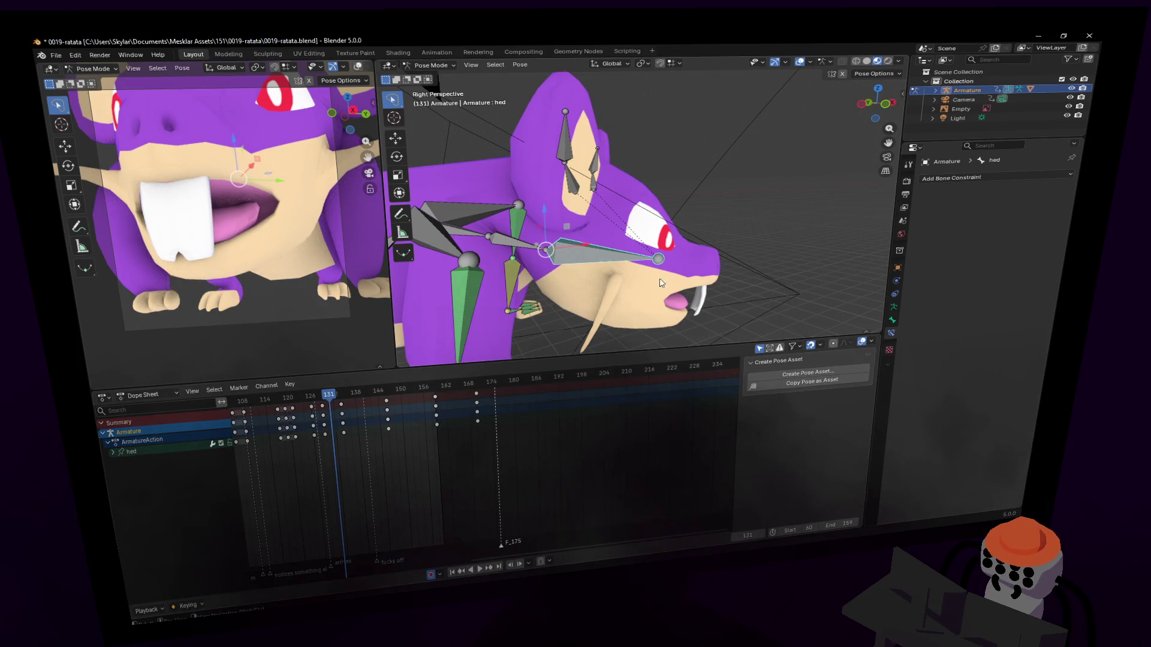
key("r")
left_click(515, 310)
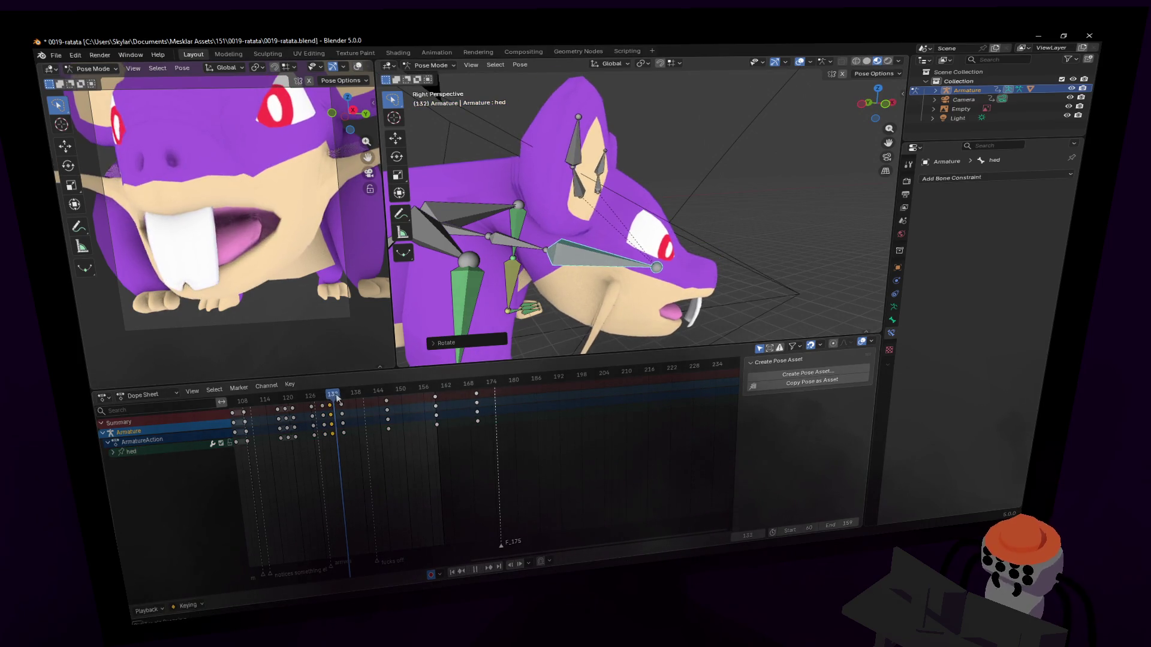
key("Right")
key("Right")
key("Right")
key("r")
left_click(520, 319)
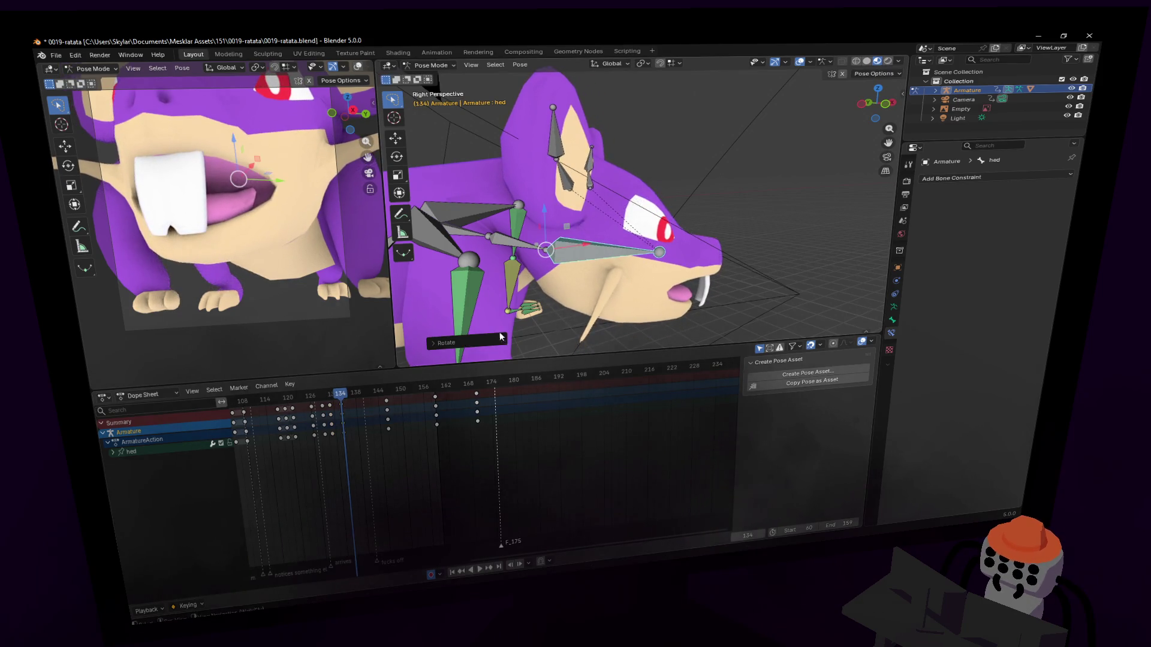
Key head rotations at frames 138, 144 and 146.
key("Right")
key("Right")
key("Right")
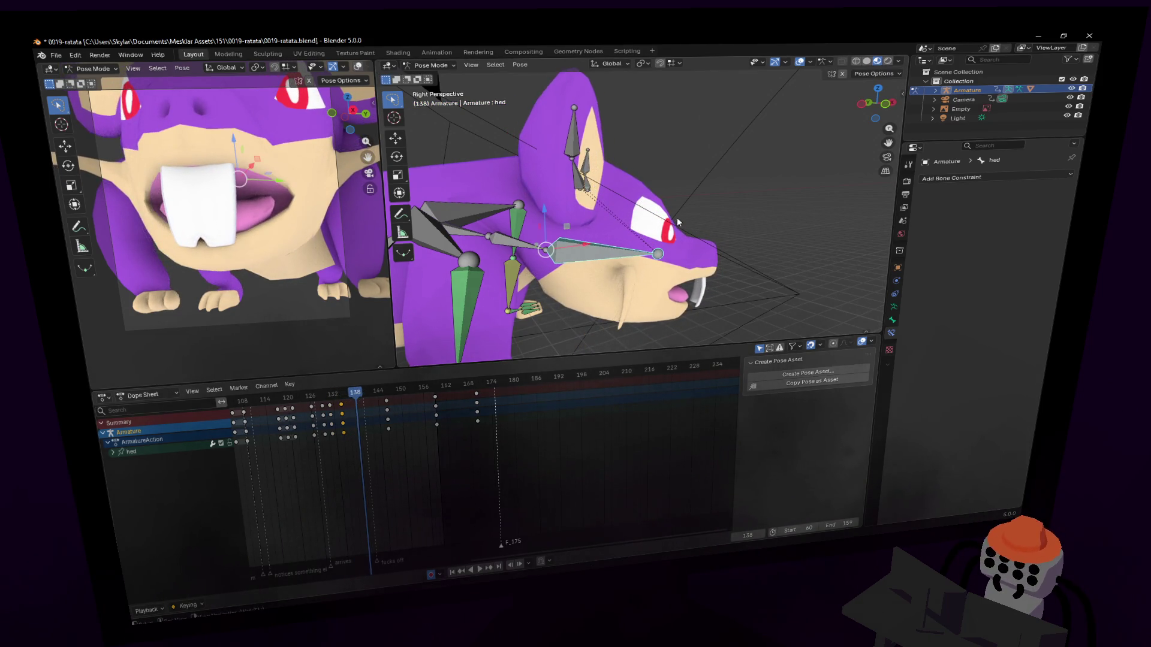
key("r")
left_click(493, 380)
key("Right")
key("Right")
key("Right")
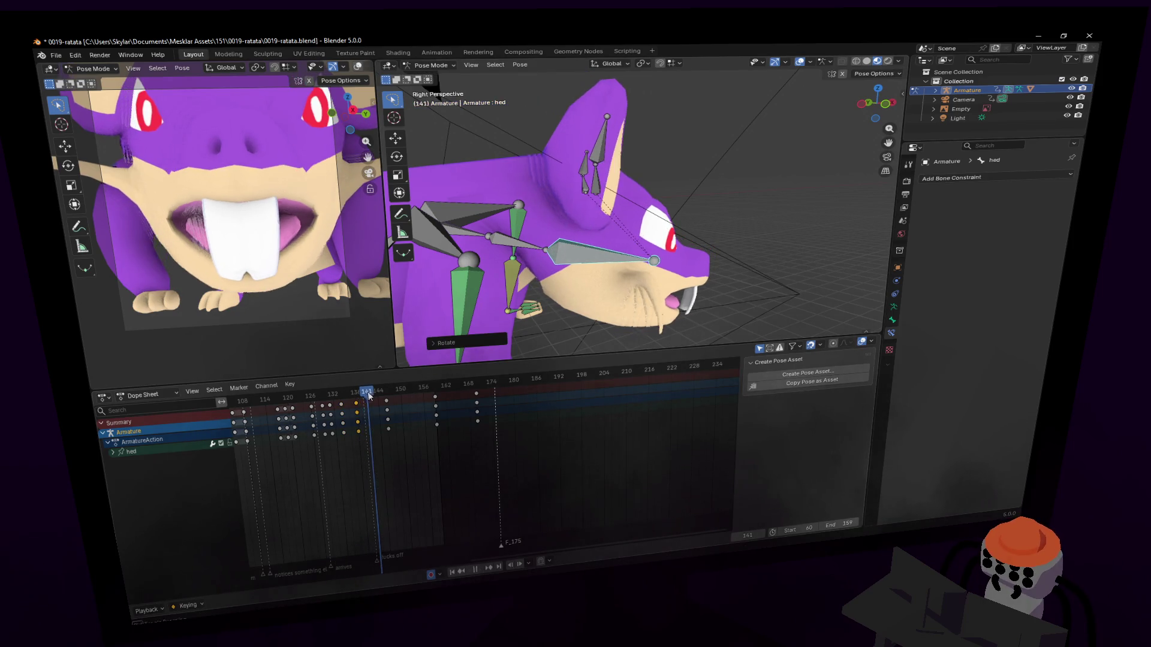
key("Right")
key("Right")
key("Right")
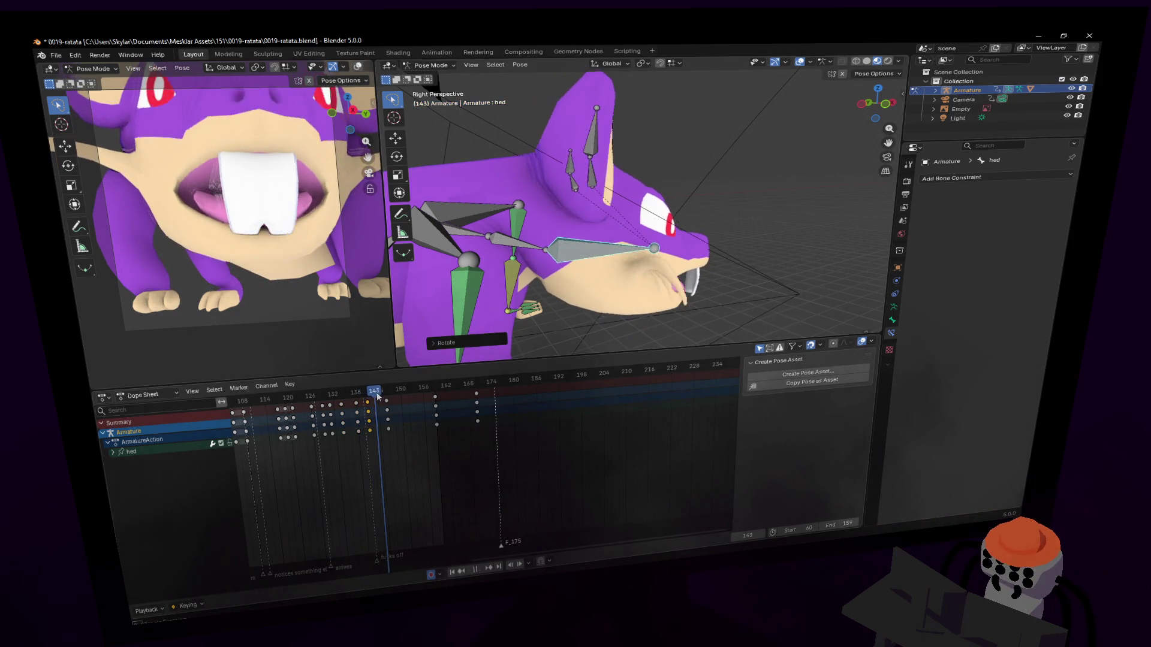
key("r")
left_click(742, 268)
key("Right")
key("Right")
key("r")
left_click(750, 211)
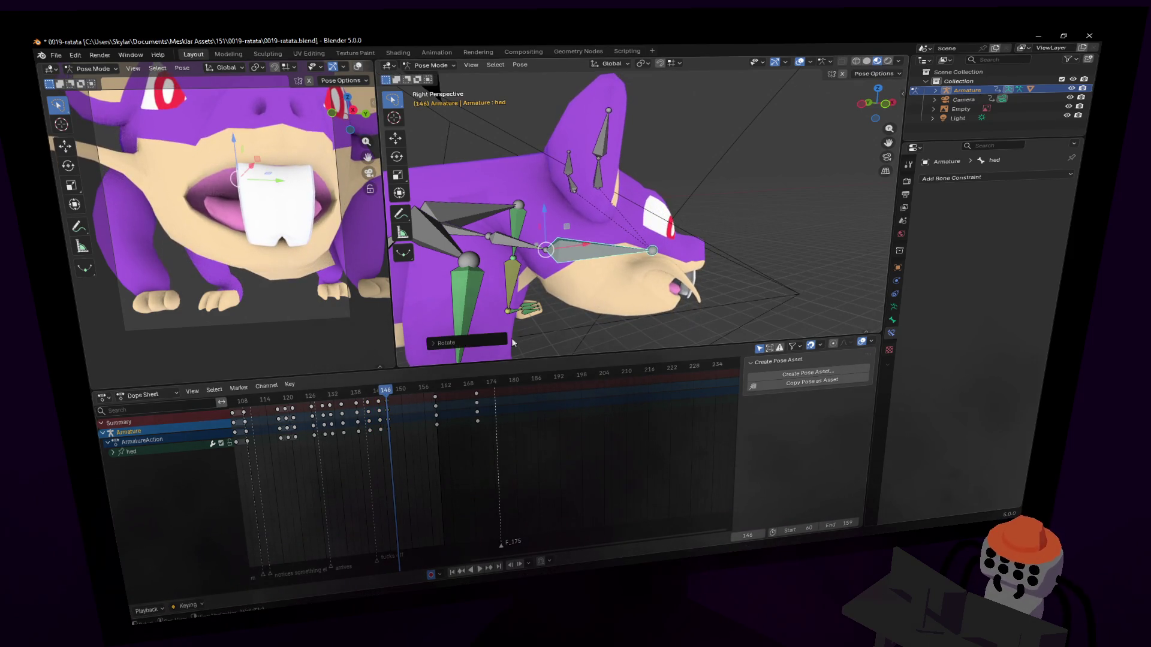
Play back, then step to frame 156 and key a new head rotation.
key("space")
key("space")
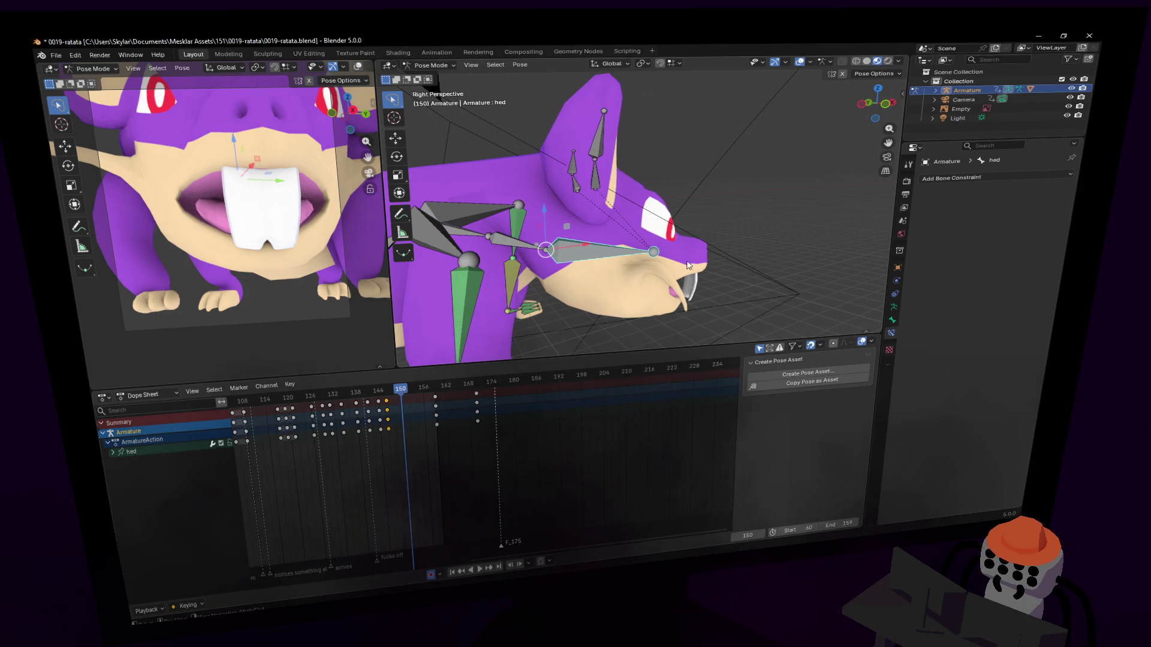
key("i")
key("Right")
key("Right")
key("Right")
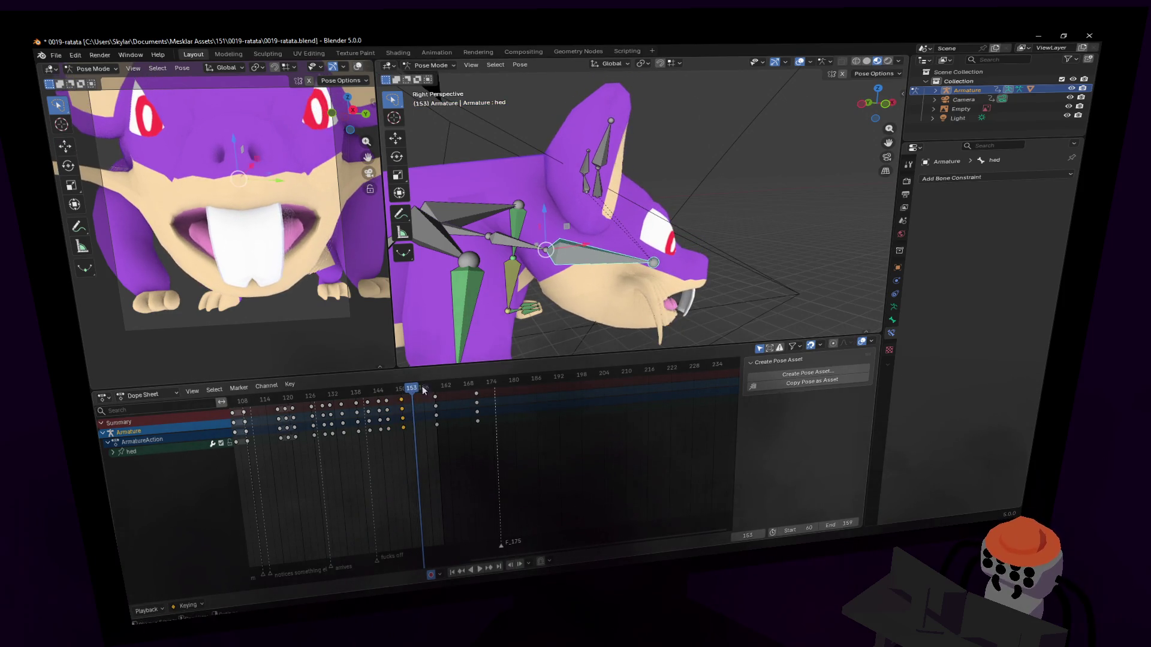
key("Right")
key("Right")
key("Right")
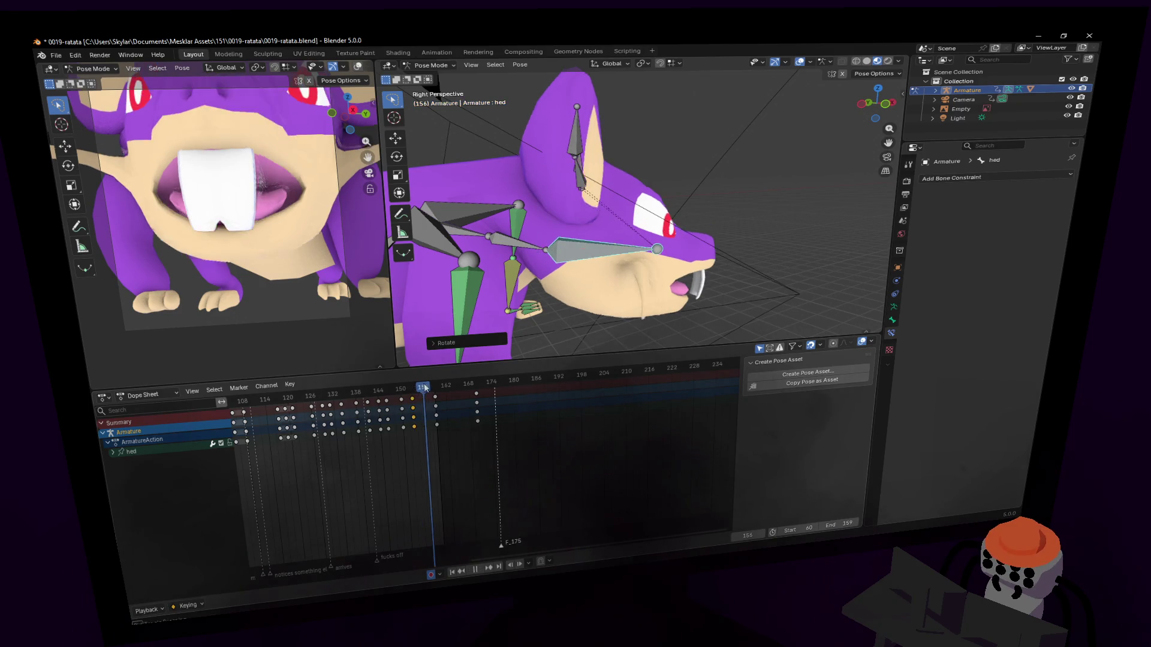
key("r")
left_click(704, 270)
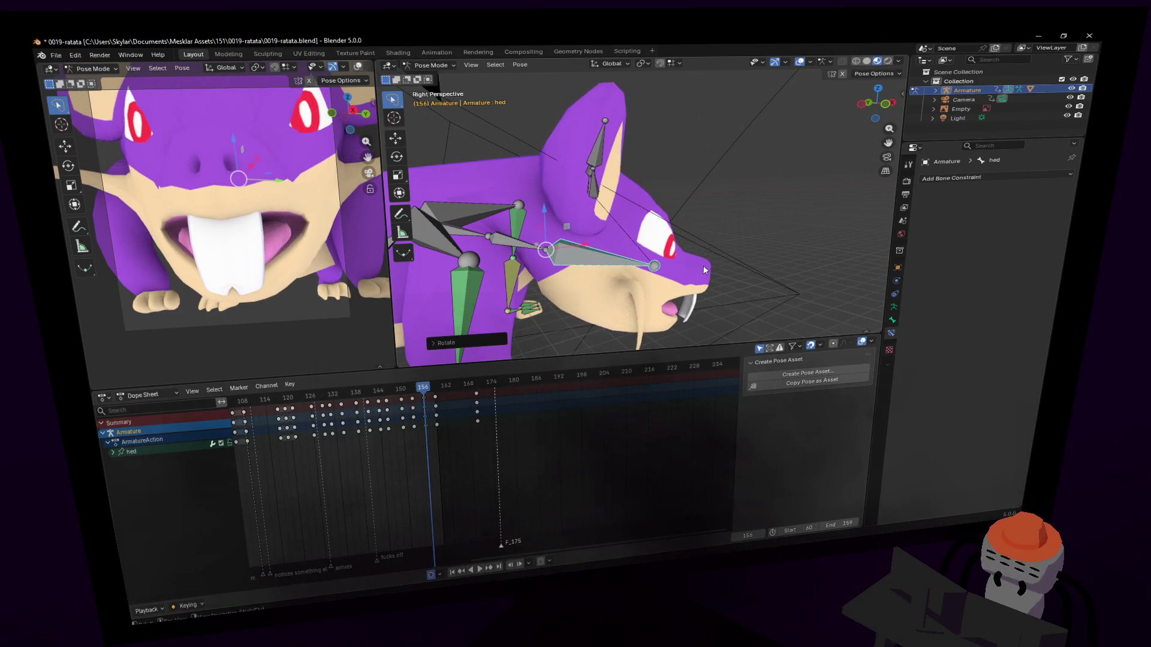
left_click_drag(422, 388, 479, 388)
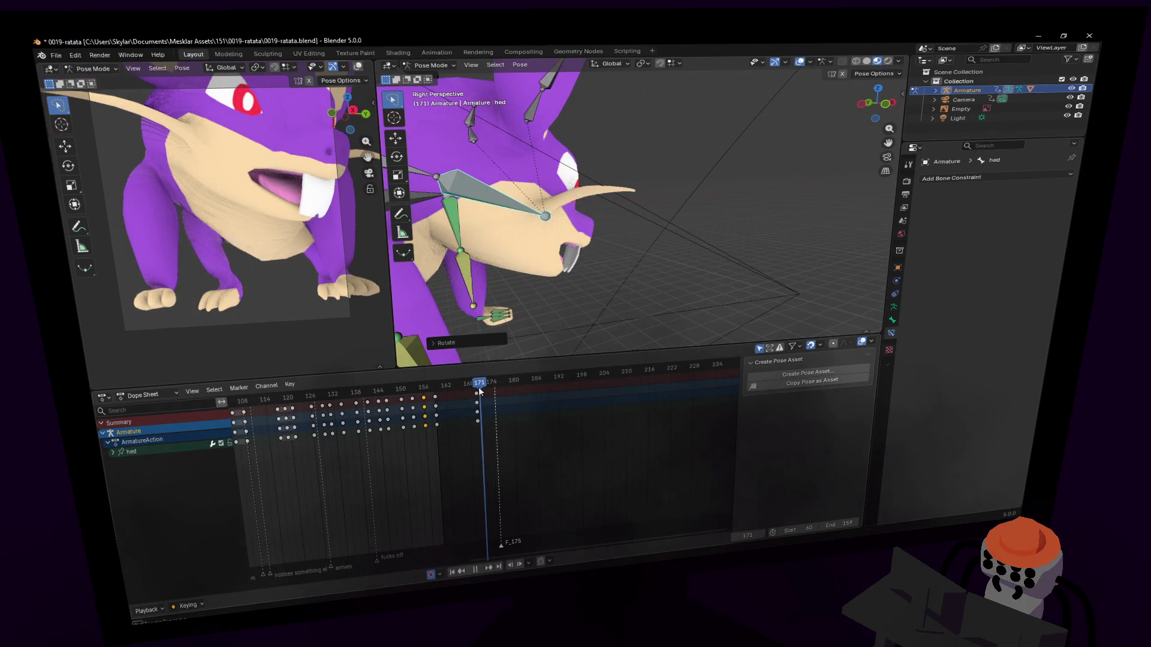
Turn the head toward the viewer at frame 171 and shift that key back one frame.
key("r")
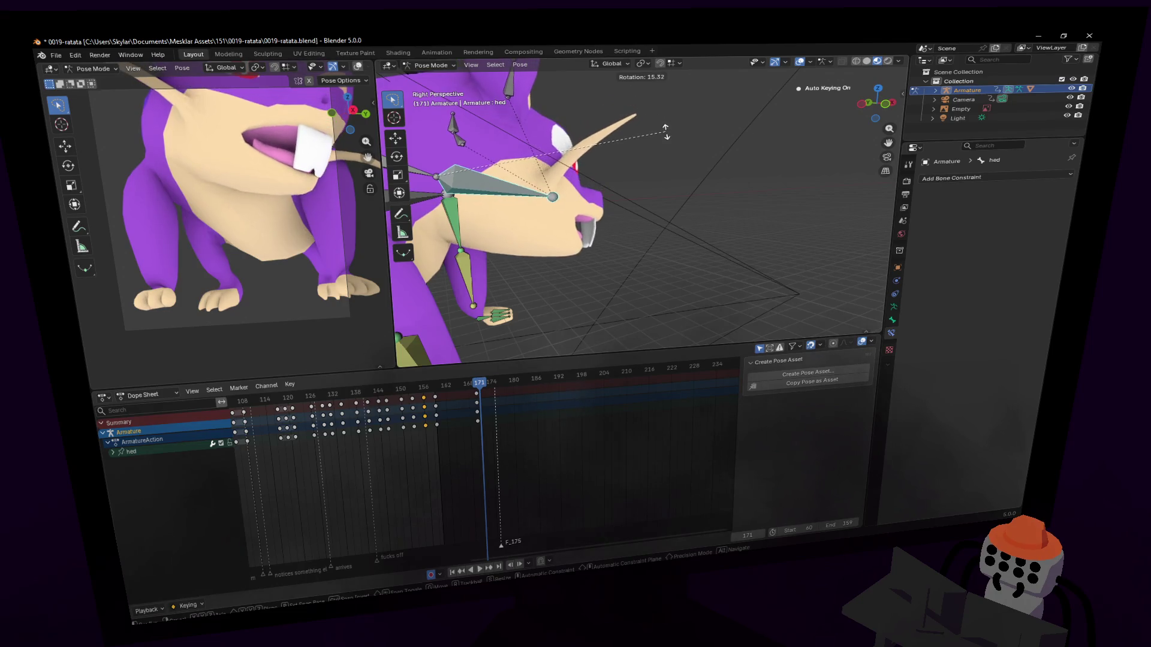
middle_click_drag(666, 132, 663, 156, "alt")
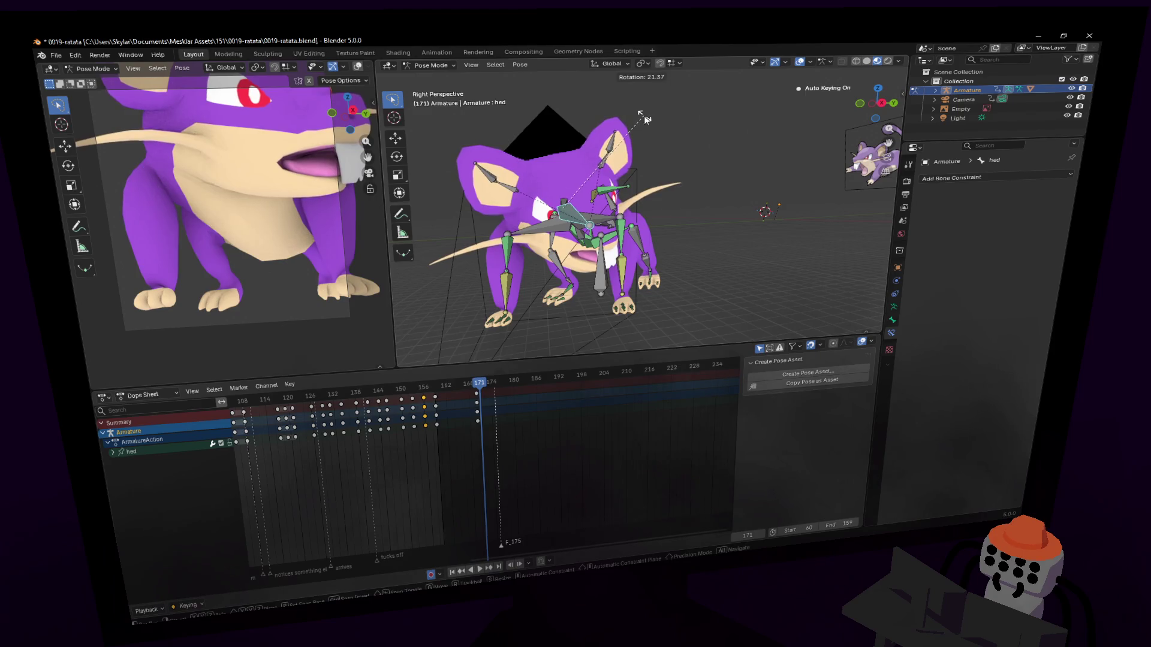
left_click(599, 354)
left_click_drag(477, 394, 477, 394)
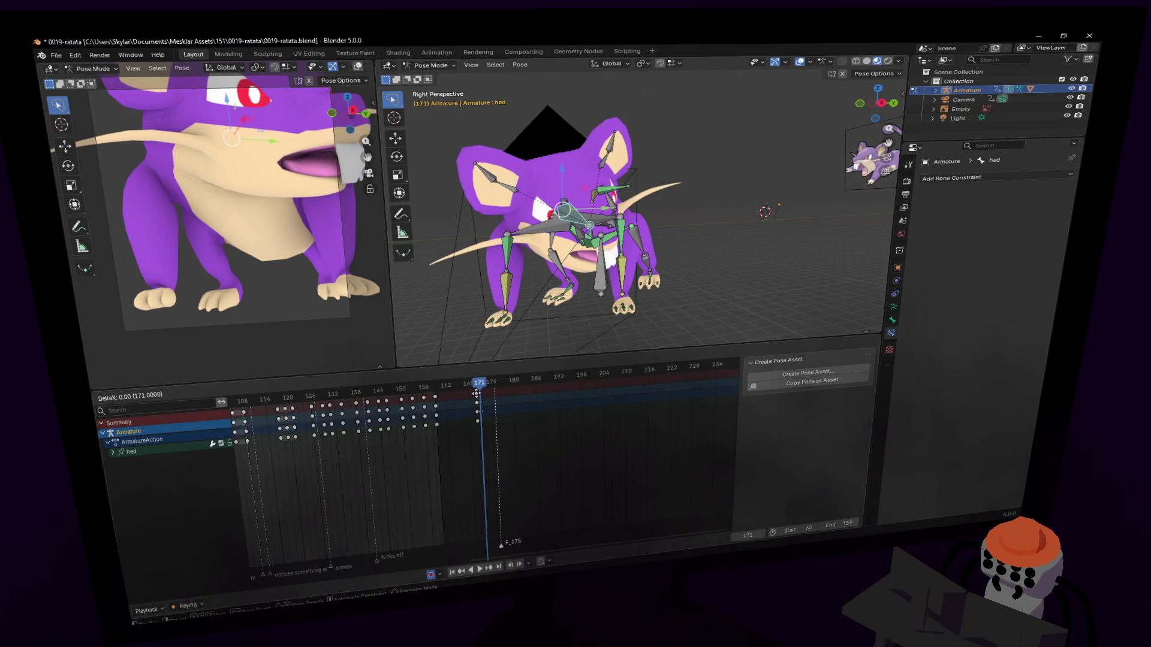
left_click(474, 394)
Extend the animation end frame to 228 after reviewing playback.
key("space")
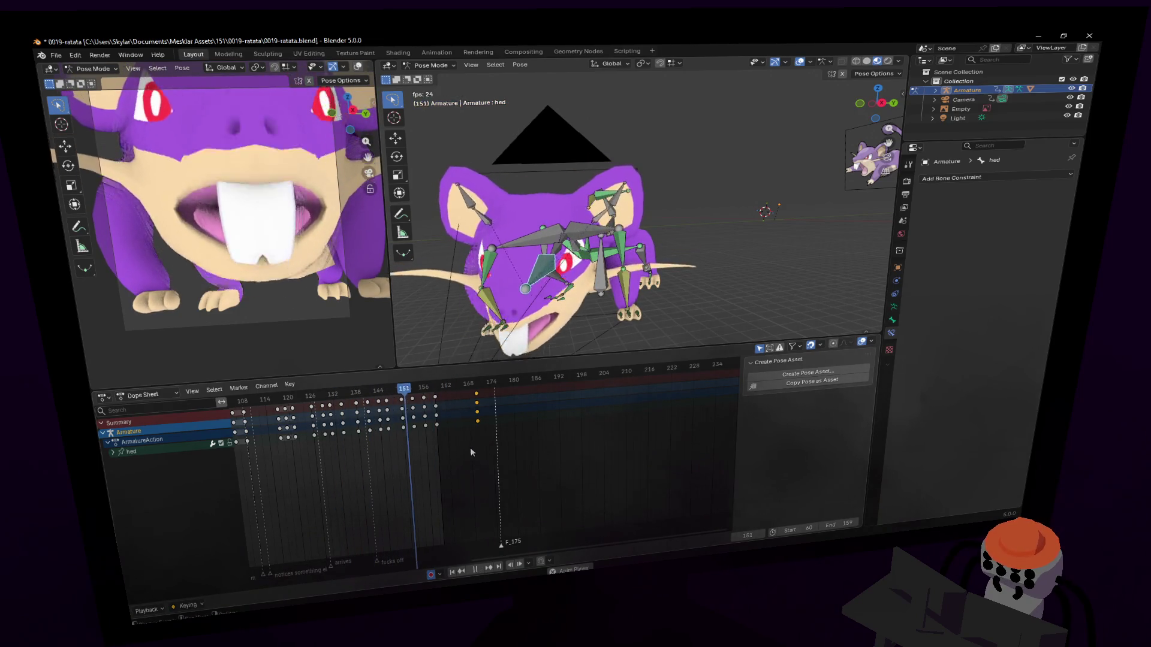
key("space")
scroll(501, 391, "down", 2, "ctrl")
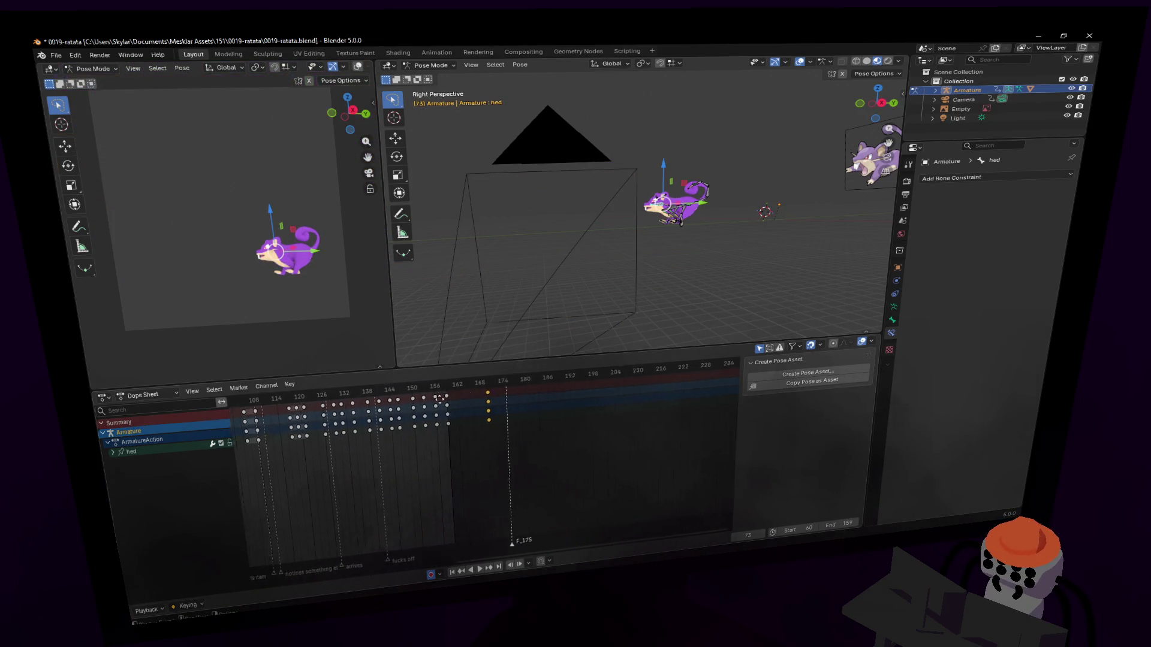
left_click_drag(825, 520, 858, 520)
mouse_move(365, 396)
left_mouse_down()
mouse_move(484, 387)
mouse_move(452, 390)
left_mouse_up()
Select all bones and duplicate the frame-162 keys to about frame 175 as a hold.
key("a")
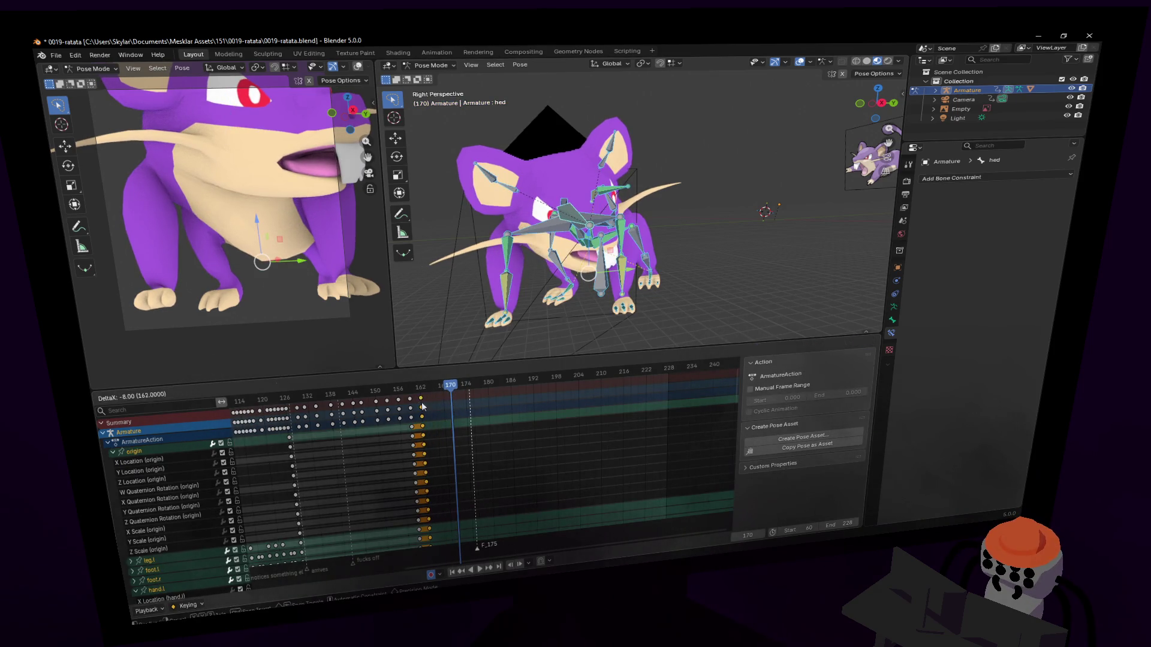
key("space")
left_click(394, 392)
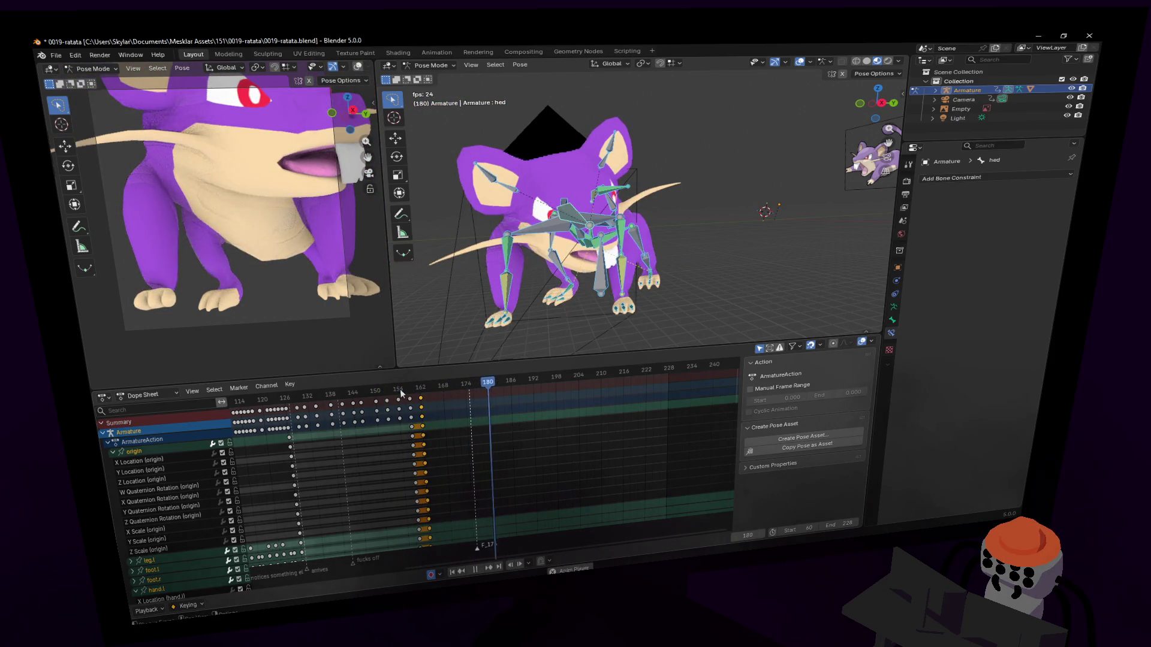
left_click_drag(441, 393, 457, 389)
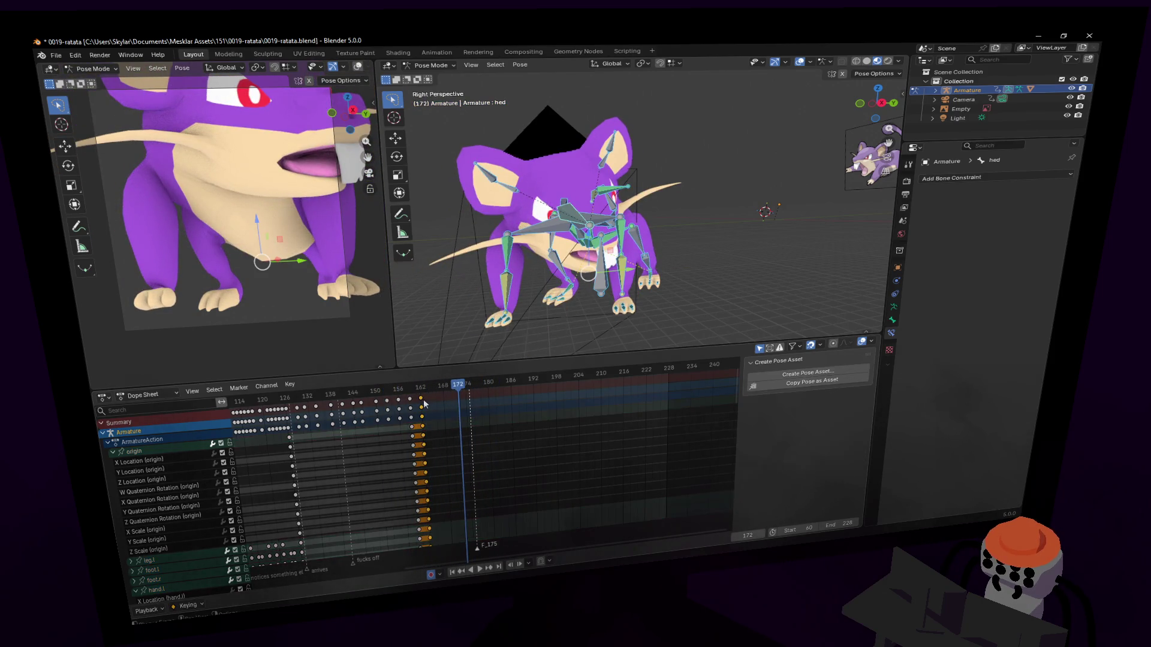
key("shift+d")
key("space")
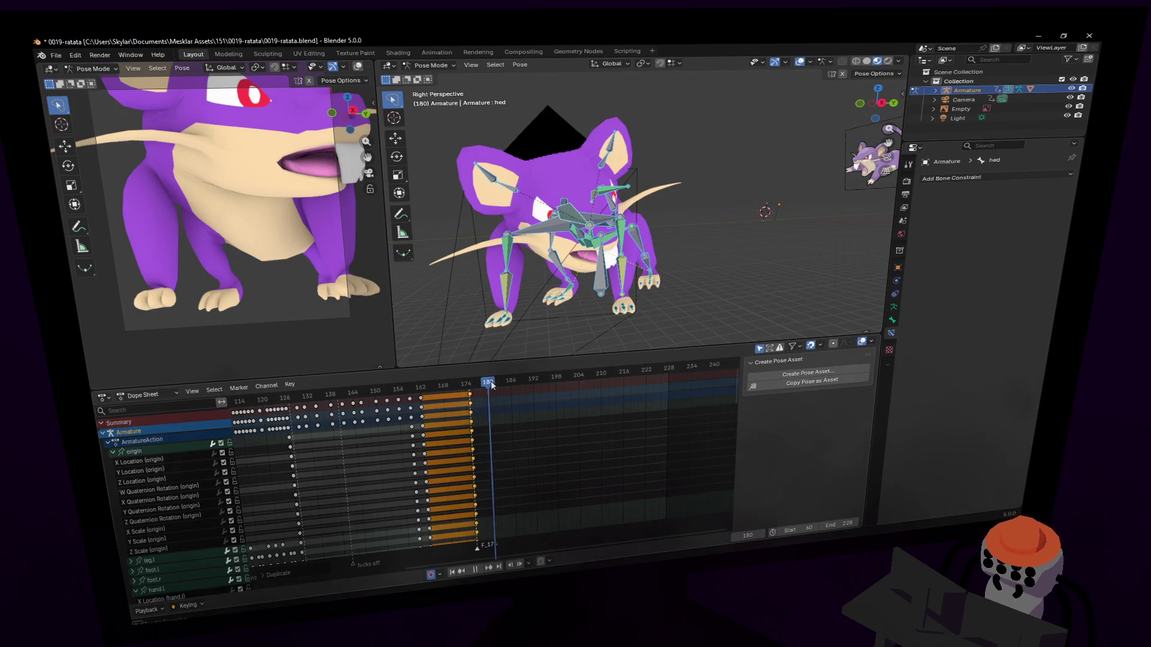
key("space")
Box-select the opening keys and place copies just after frame 179, then preview.
mouse_move(496, 386)
left_mouse_down()
mouse_move(469, 393)
mouse_move(486, 382)
left_mouse_up()
mouse_move(487, 283)
middle_mouse_down()
mouse_move(519, 240)
mouse_move(551, 268)
middle_mouse_up()
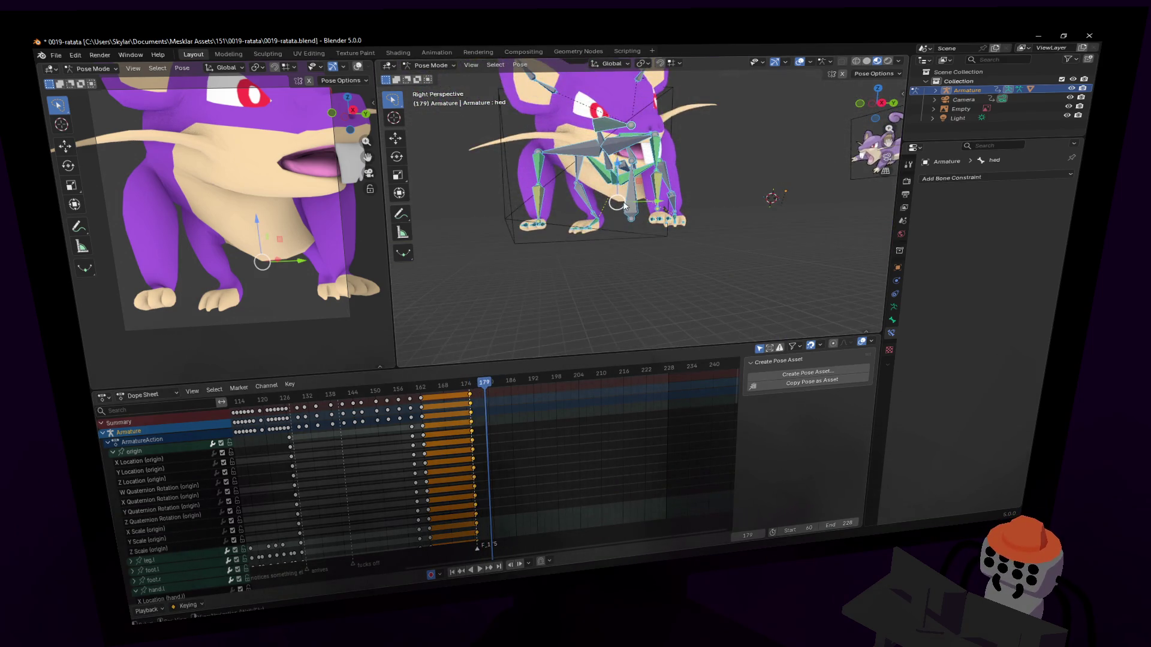
key("Home")
left_click_drag(408, 439, 300, 394)
key("g")
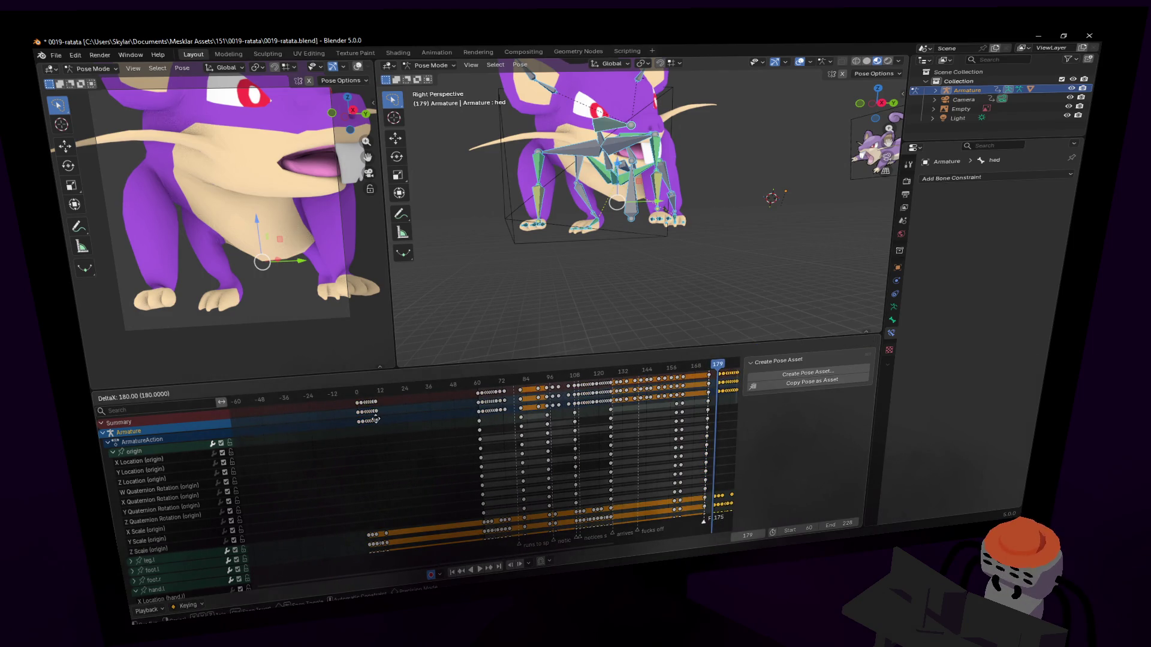
left_click(378, 421)
scroll(384, 422, "up", 5)
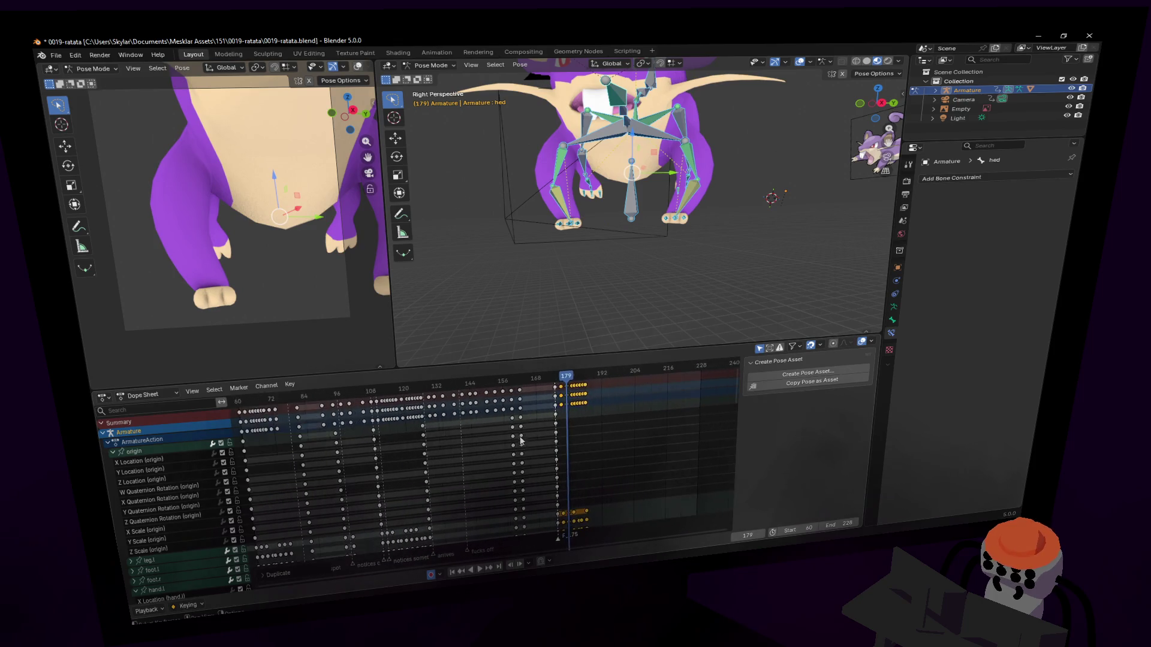
middle_click_drag(604, 421, 479, 392)
key("space")
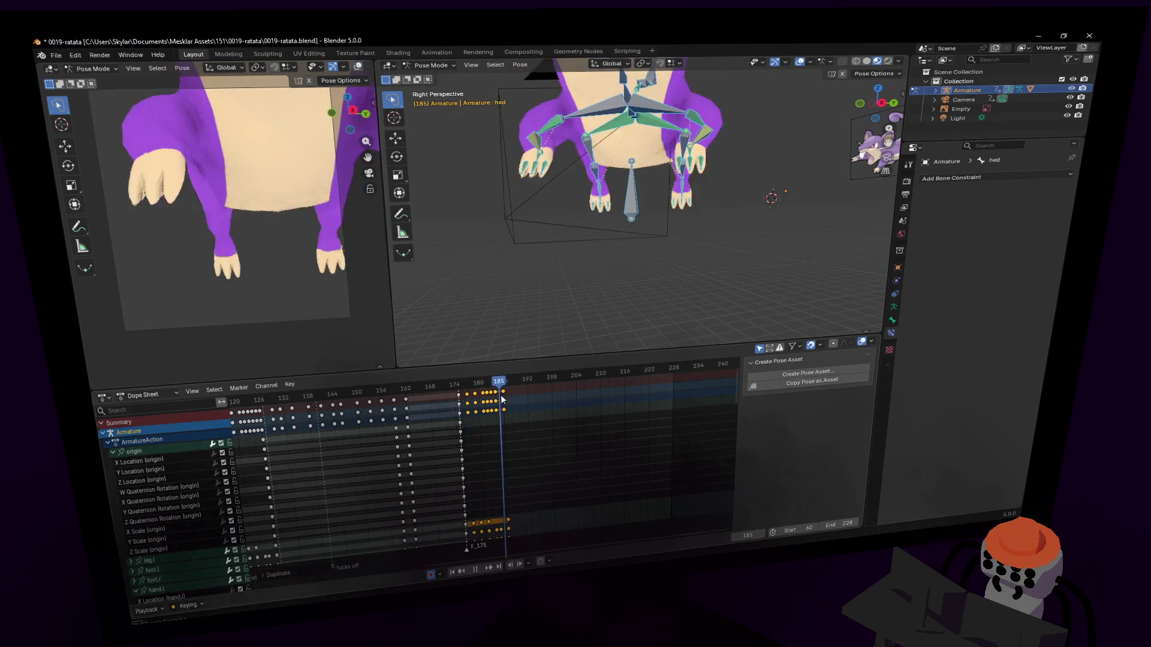
key("space")
key("KP_Decimal")
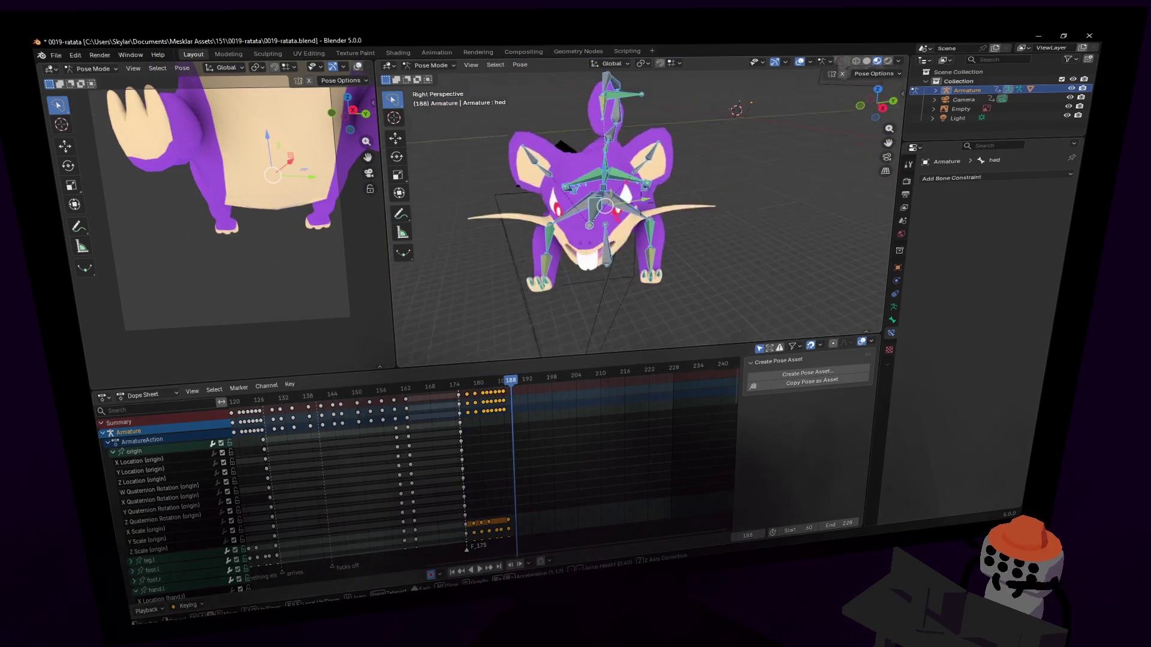
Rotate and move the origin bone to lay the rat on its side at frame 188.
left_click(611, 246)
key("r")
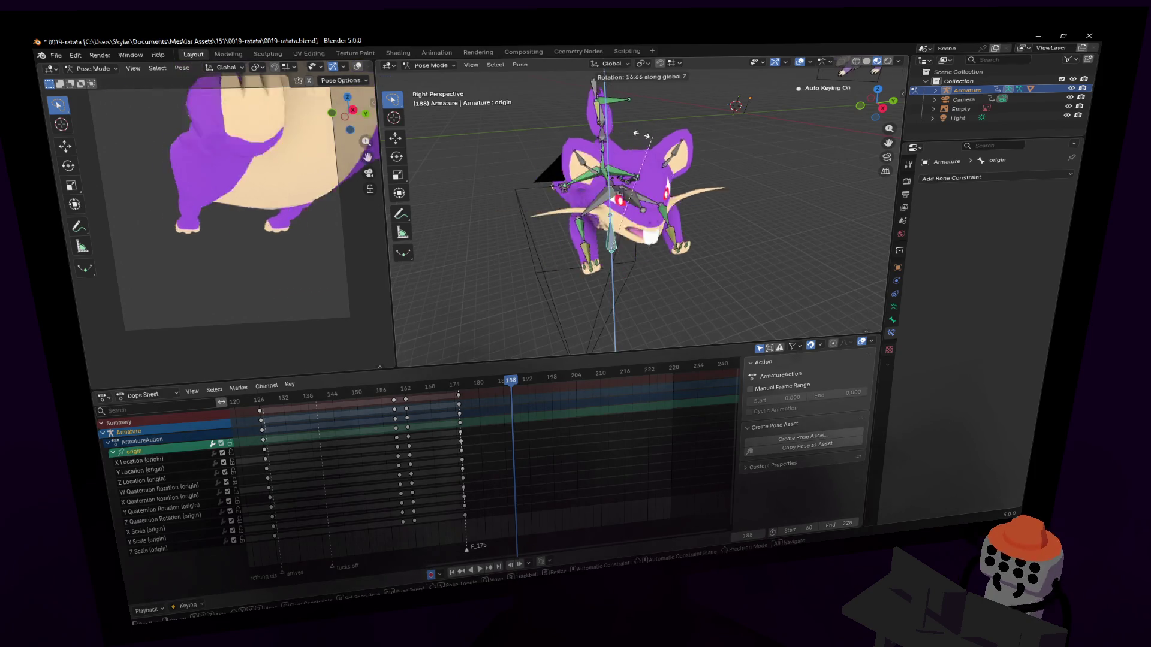
left_click(570, 230)
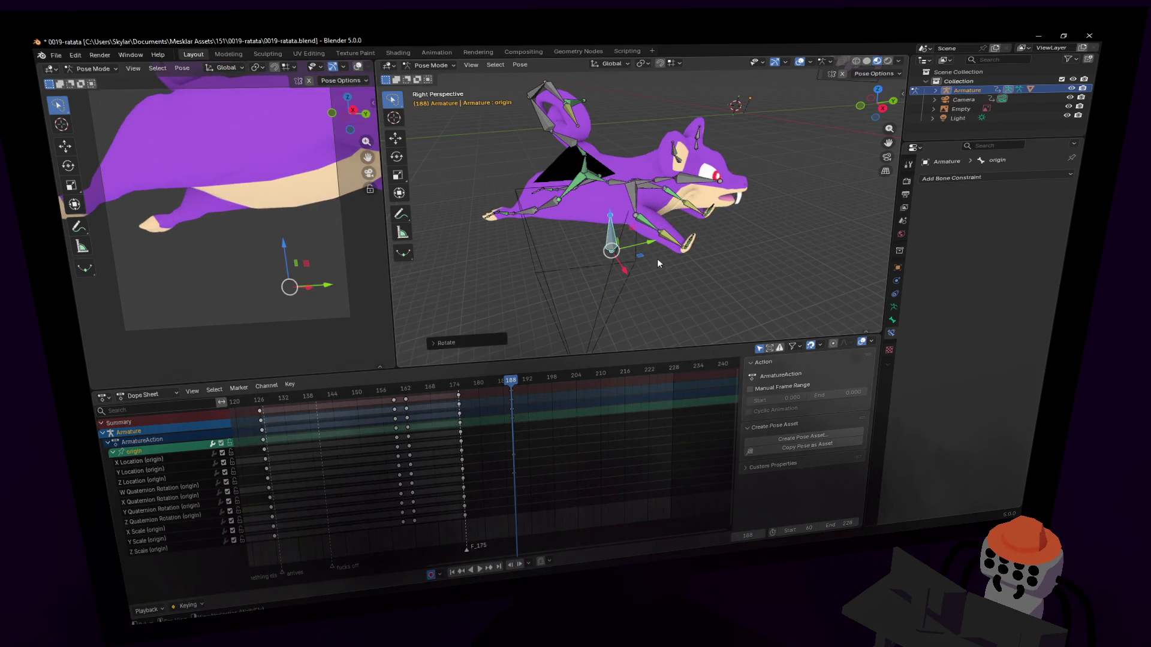
key("r")
key("Escape")
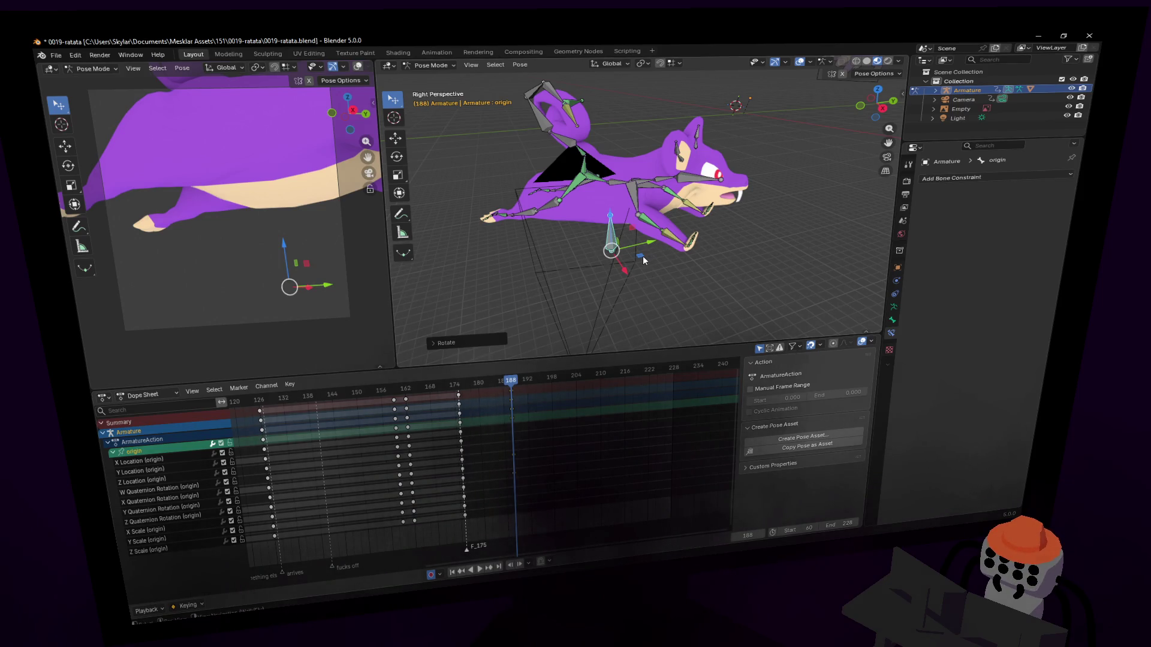
key("g")
left_click(426, 298)
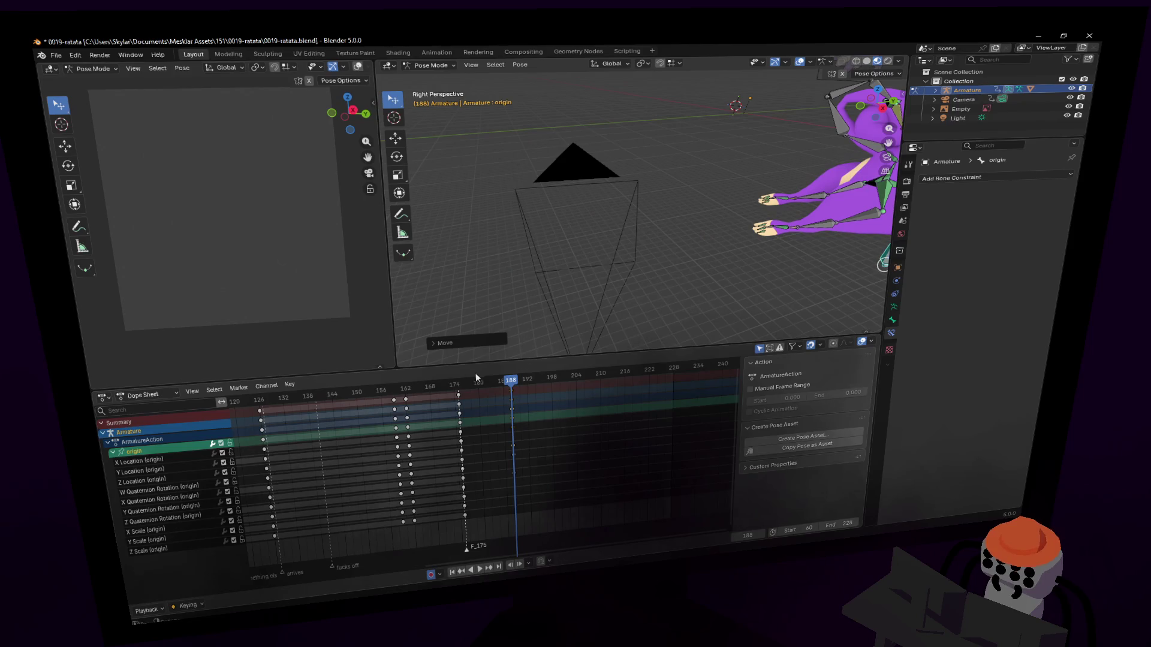
Set the scene end frame to 188 and play the animation from the start.
mouse_move(475, 383)
left_mouse_down()
mouse_move(458, 386)
mouse_move(512, 390)
mouse_move(514, 380)
left_mouse_up()
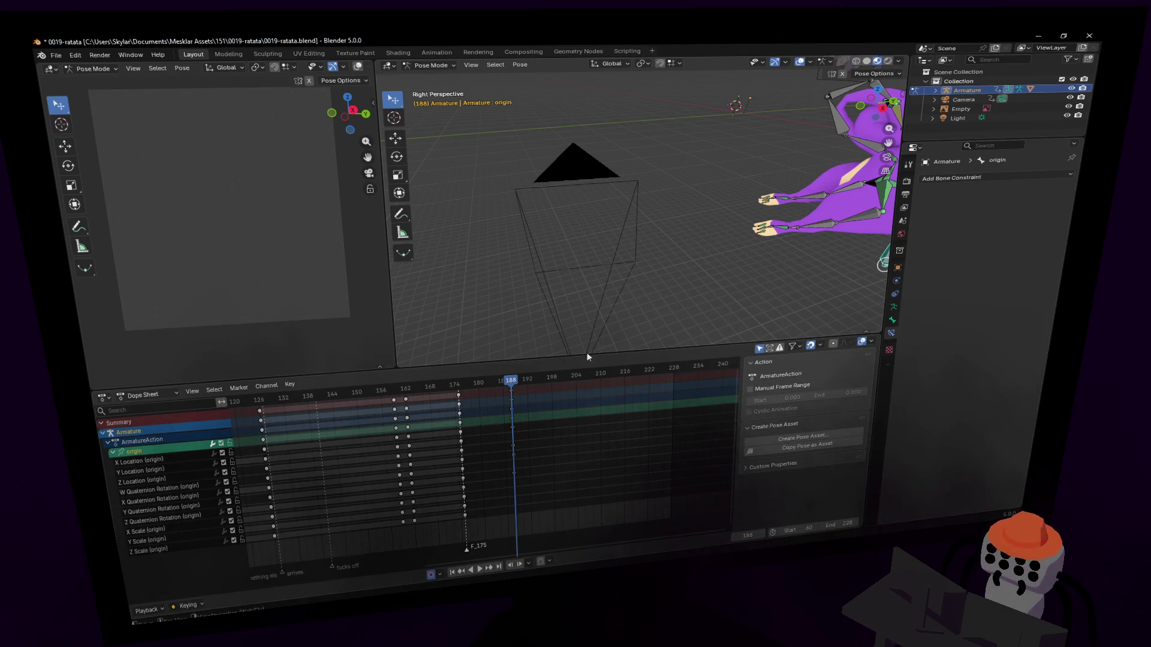
scroll(510, 408, "right", 2, "ctrl")
key("KP_Decimal")
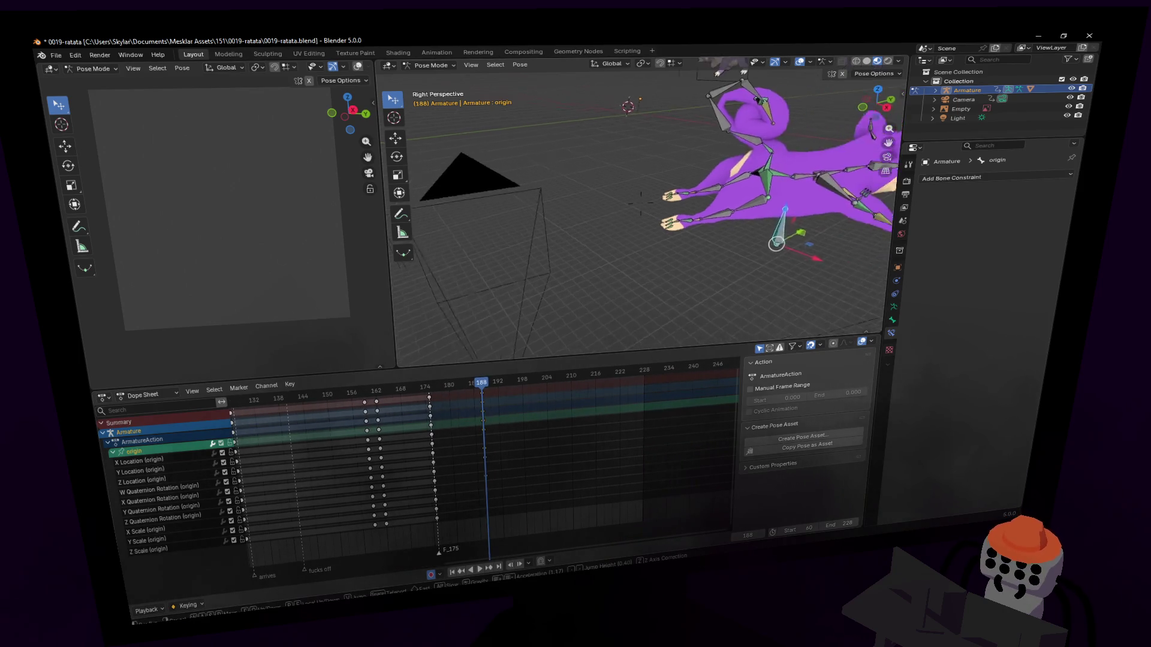
mouse_move(489, 387)
left_mouse_down()
mouse_move(462, 387)
mouse_move(494, 396)
mouse_move(429, 410)
mouse_move(482, 388)
left_mouse_up()
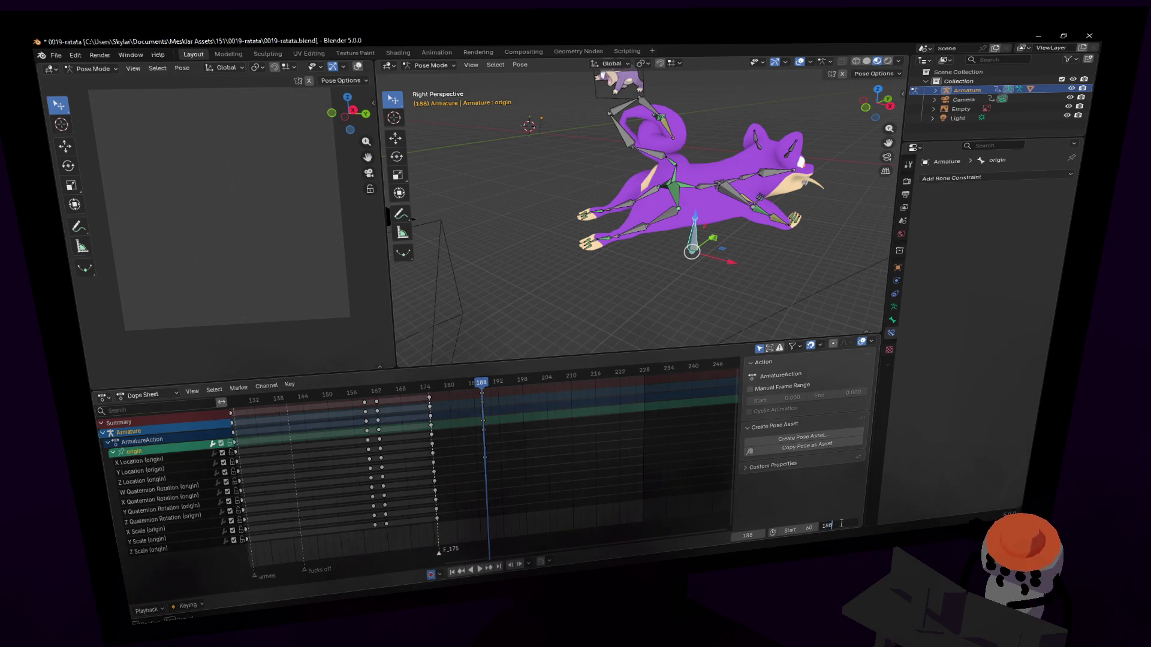
key("Return")
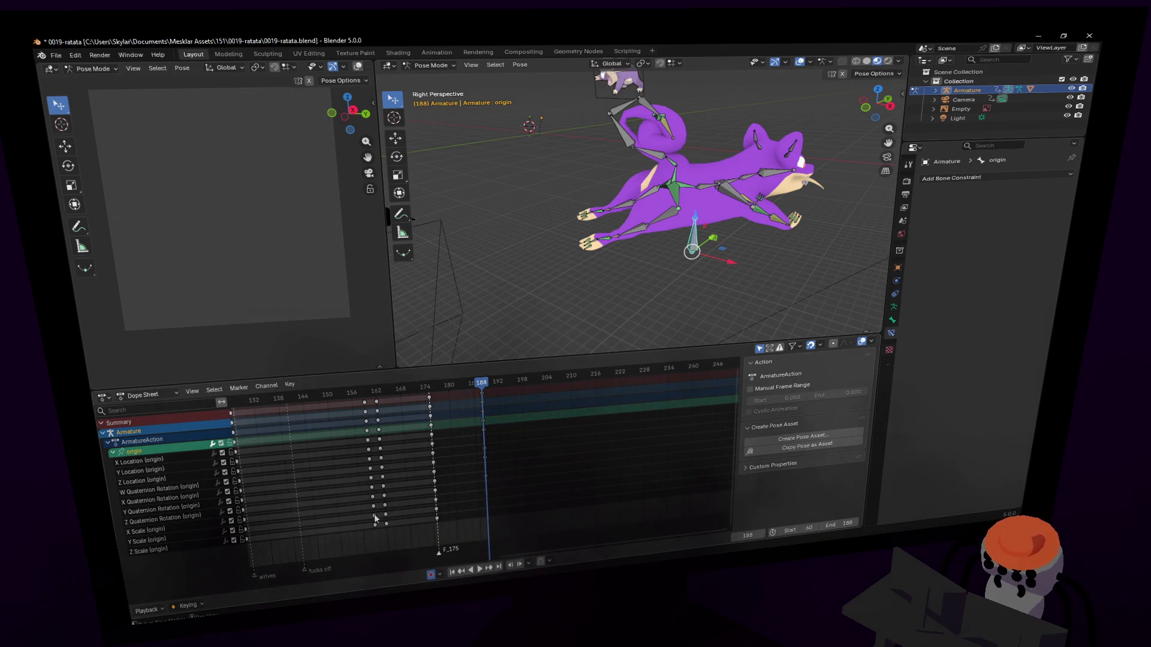
key("space")
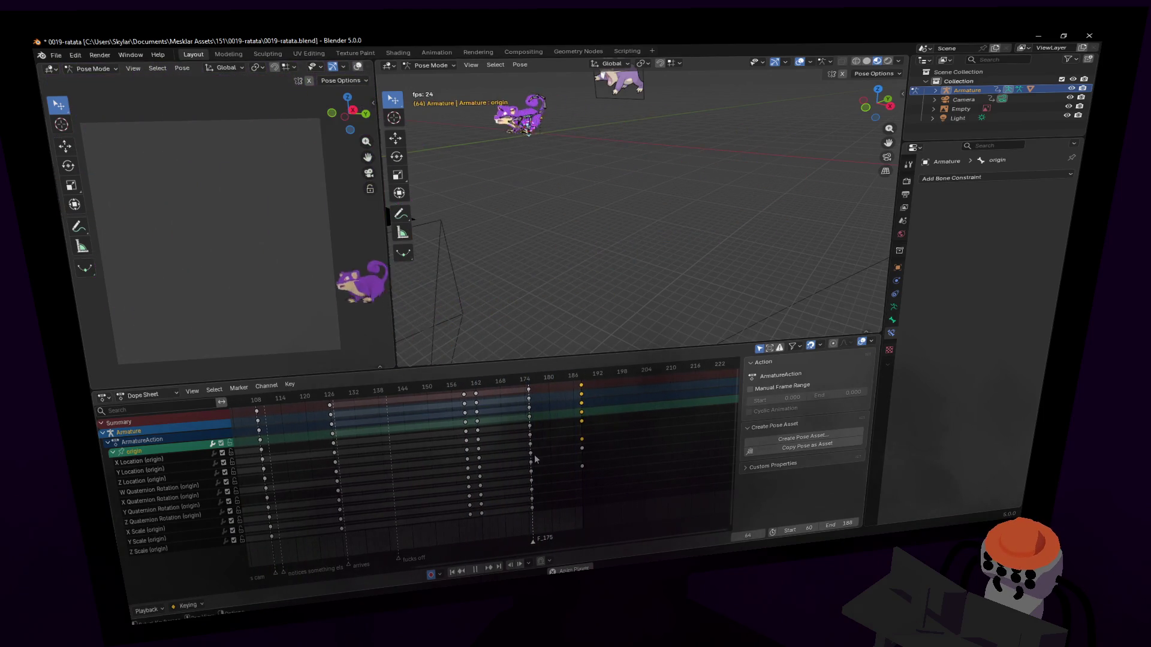
Replay the animation and reposition the view around the rat near frame 107.
key("space")
key("space")
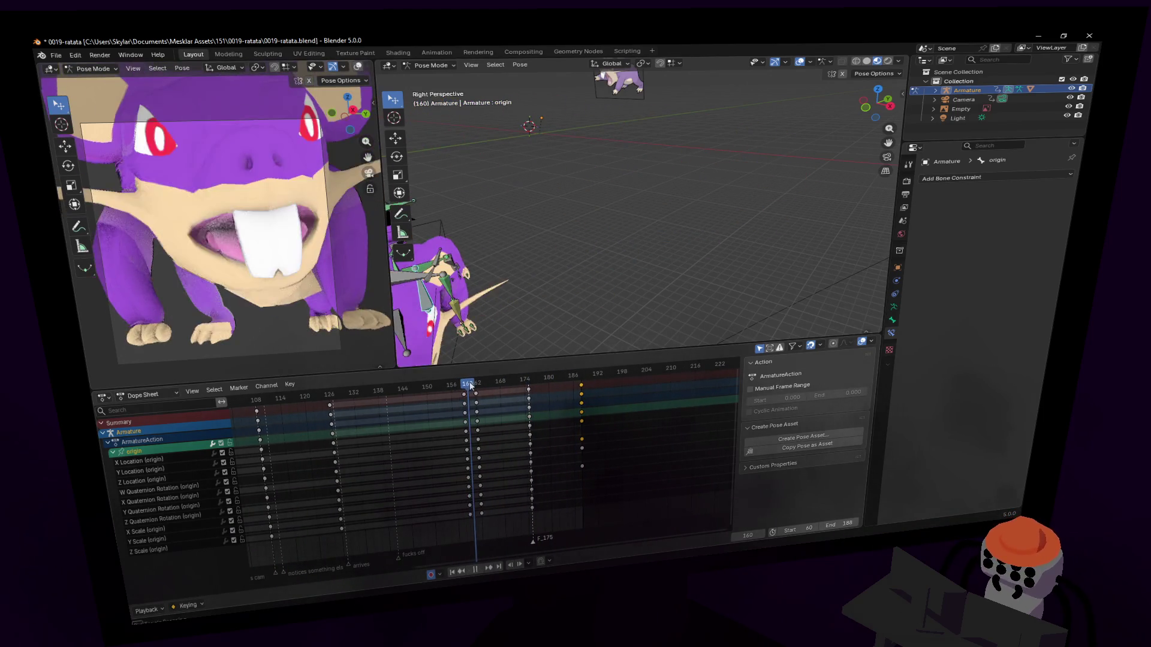
key("space")
scroll(391, 422, "up", 3, "ctrl")
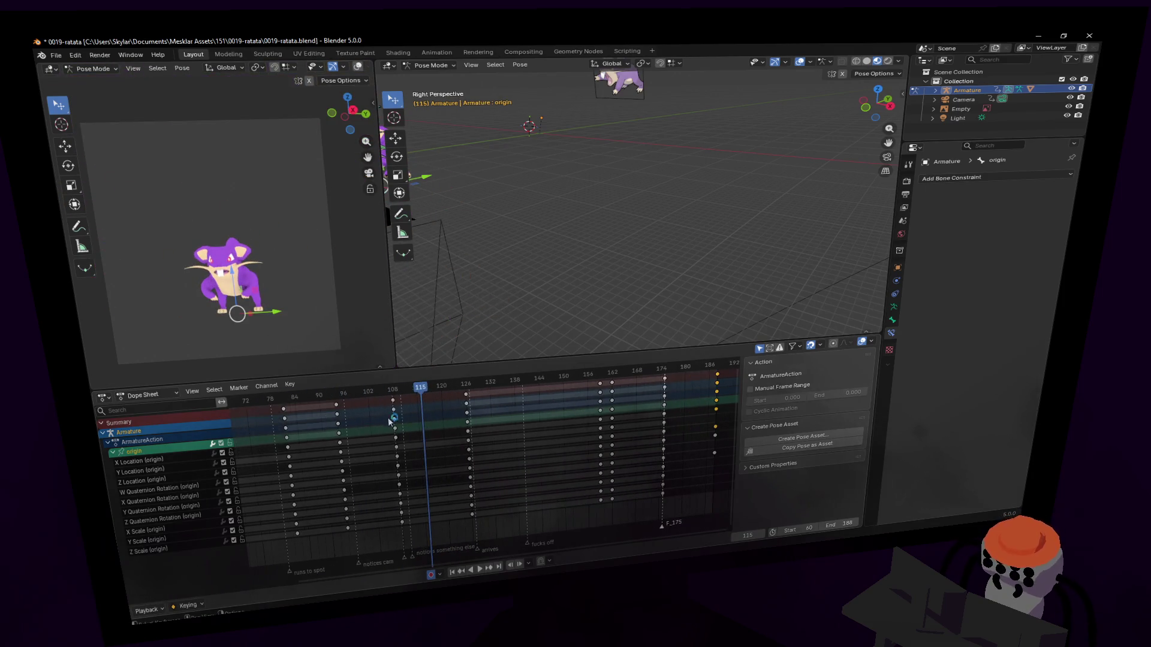
left_click_drag(368, 396, 393, 395)
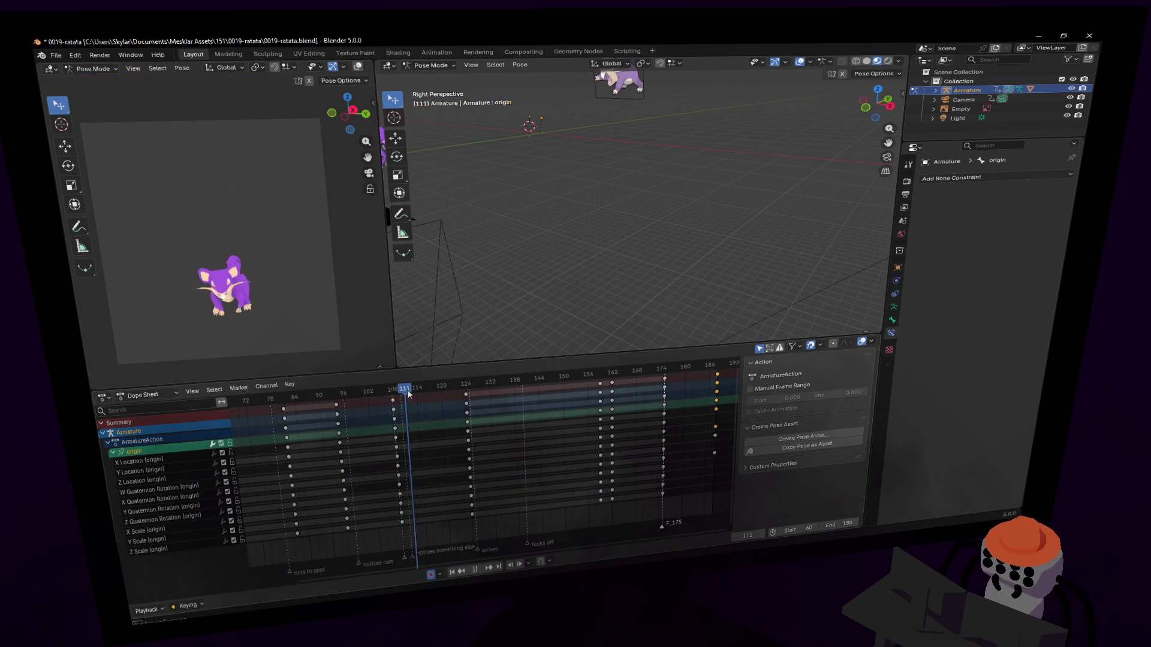
key("shift+grave")
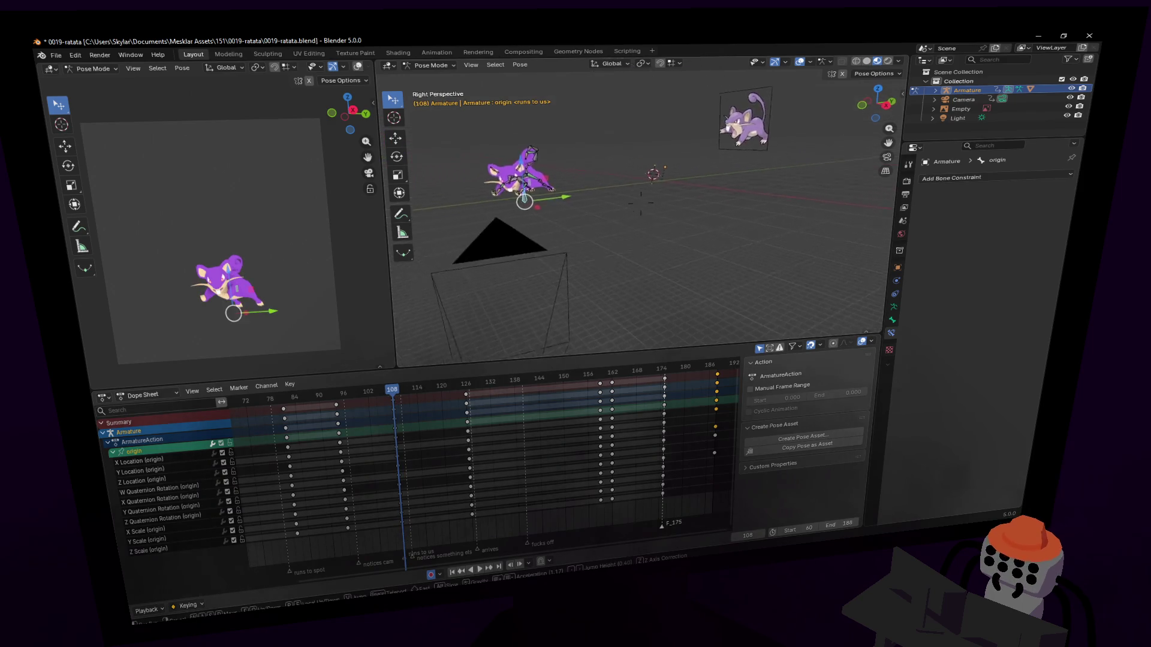
key("Return")
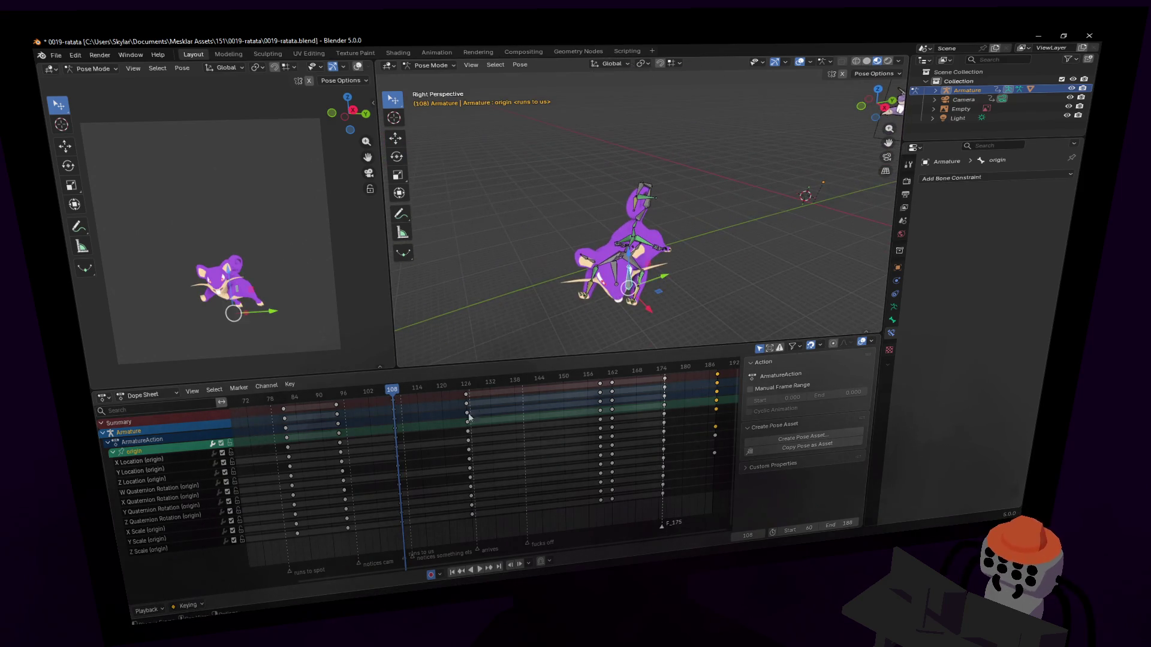
Rotate the body around Z at frame 111 and duplicate those keys to frame 126.
left_click_drag(396, 389, 406, 390)
key("r")
key("z")
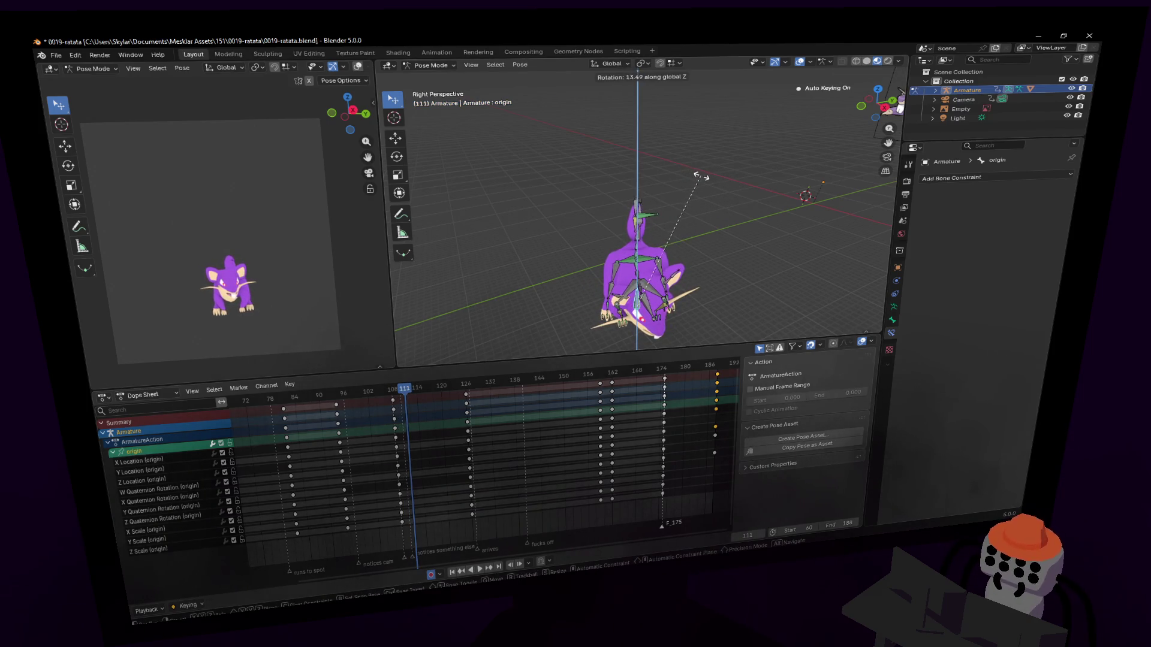
left_click(698, 175)
key("g")
left_click(472, 392)
key("space")
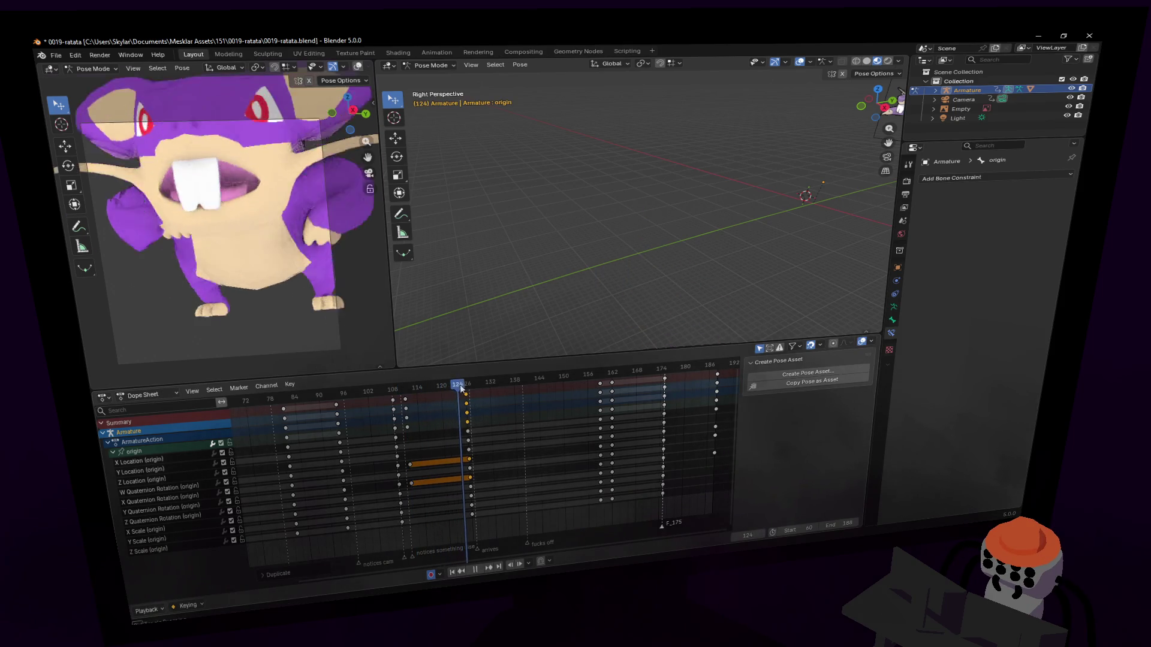
mouse_move(461, 389)
left_mouse_down()
mouse_move(488, 388)
mouse_move(417, 390)
mouse_move(463, 395)
mouse_move(418, 415)
mouse_move(445, 412)
left_mouse_up()
key("space")
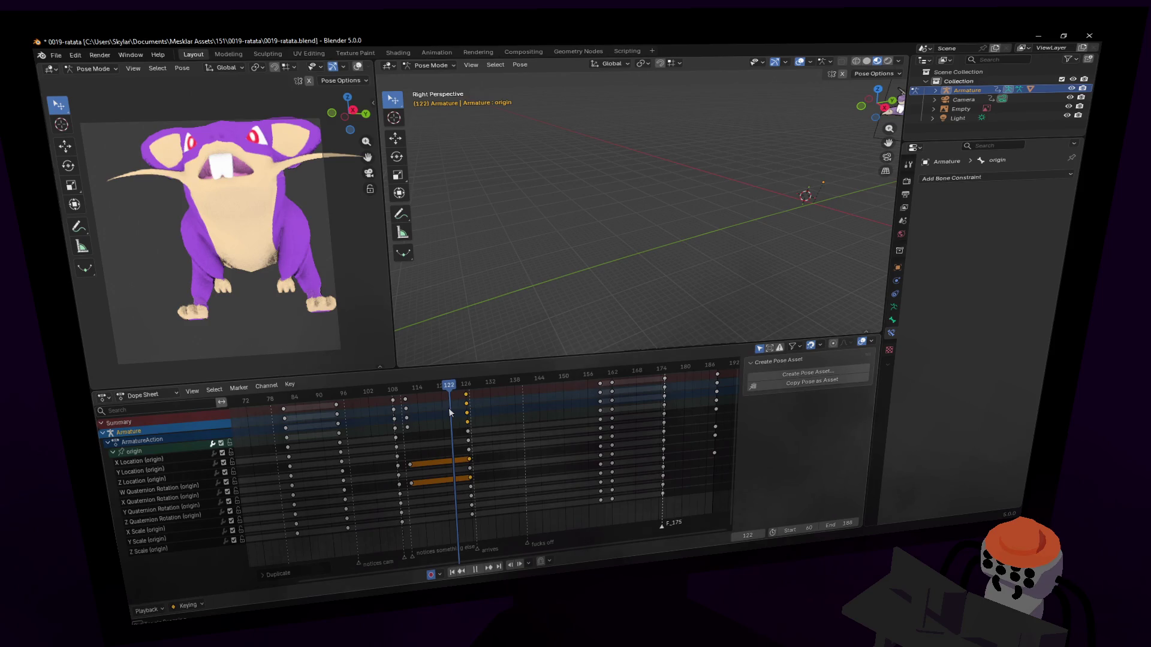
Move the rat's body and turn it around Z at frame 121.
key("Escape")
key("g")
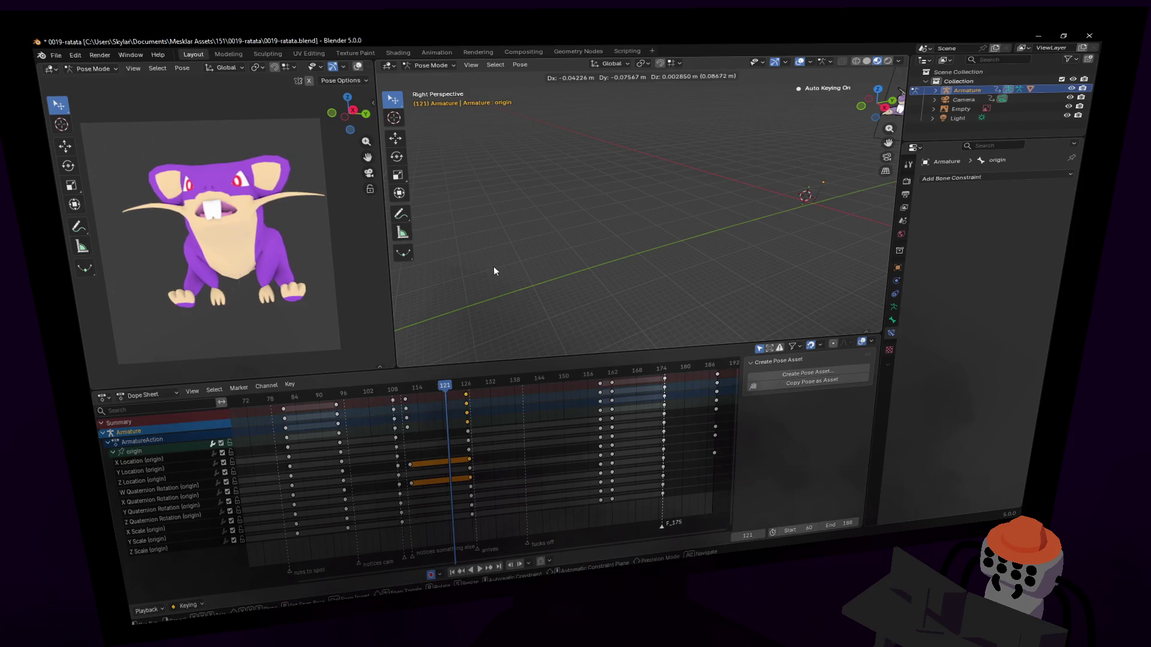
left_click(494, 271)
key("space")
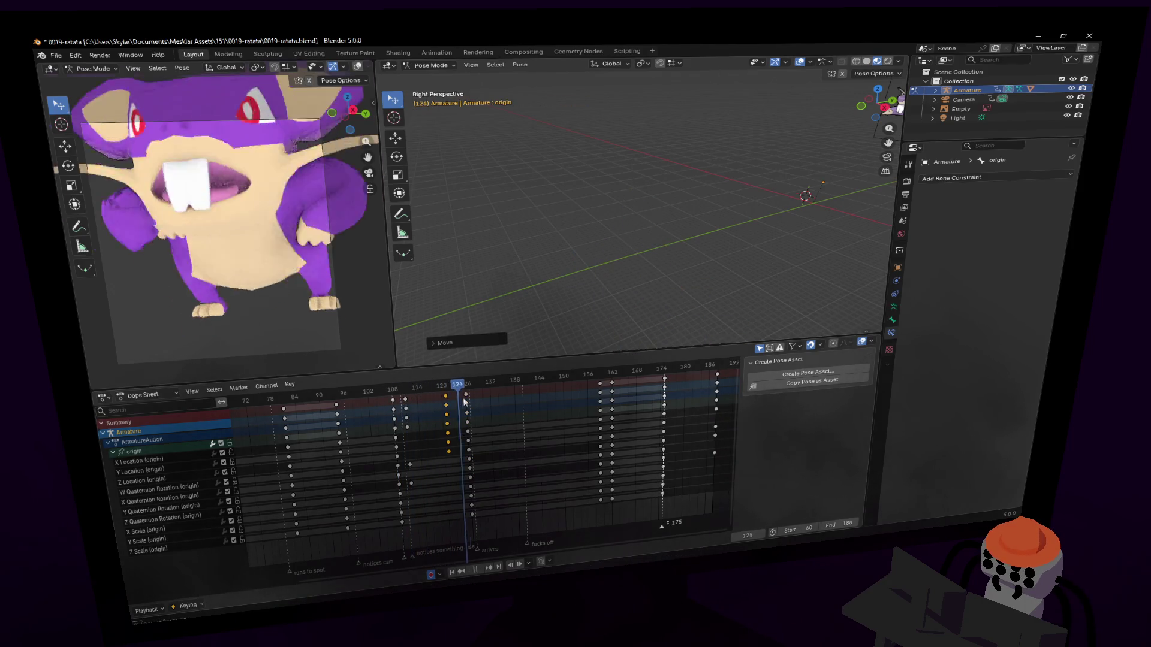
key("Escape")
key("r")
key("z")
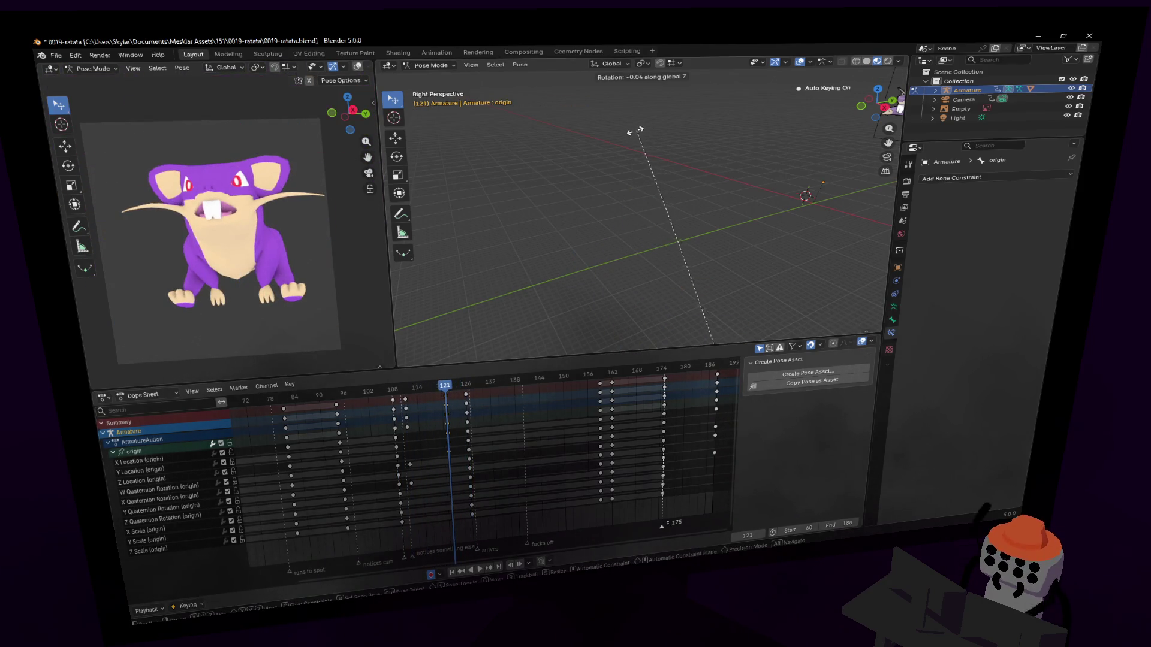
left_click(478, 295)
key("space")
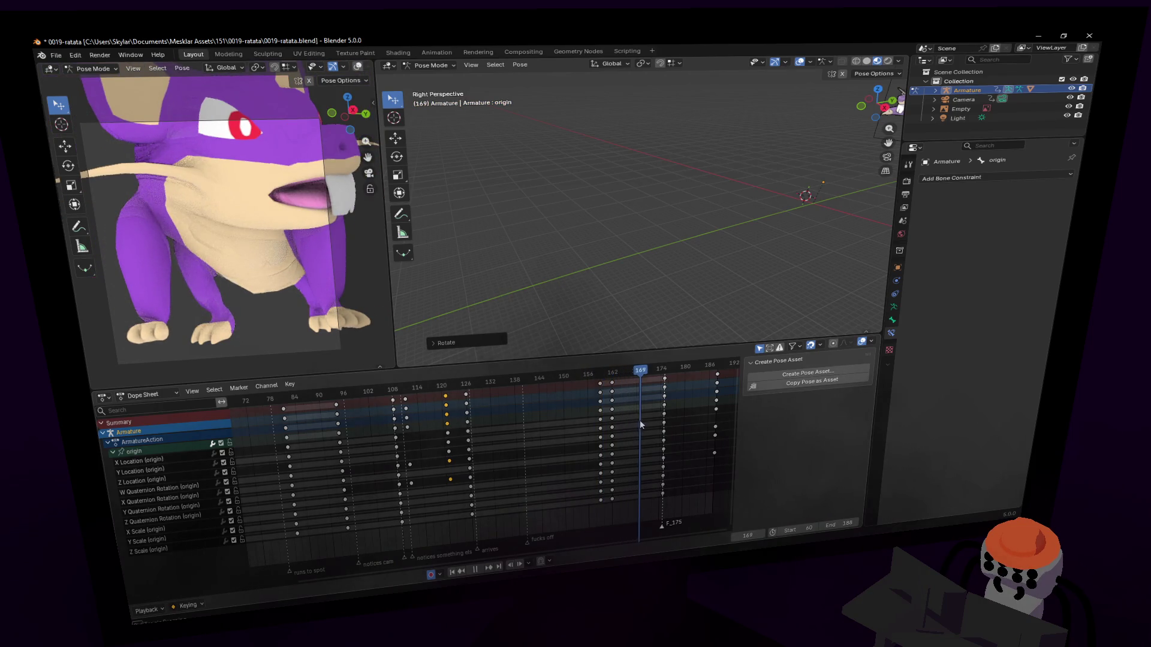
Key every channel at frame 175 and play back from frame 61.
mouse_move(662, 422)
left_mouse_down()
mouse_move(705, 412)
mouse_move(639, 412)
left_mouse_up()
key("i")
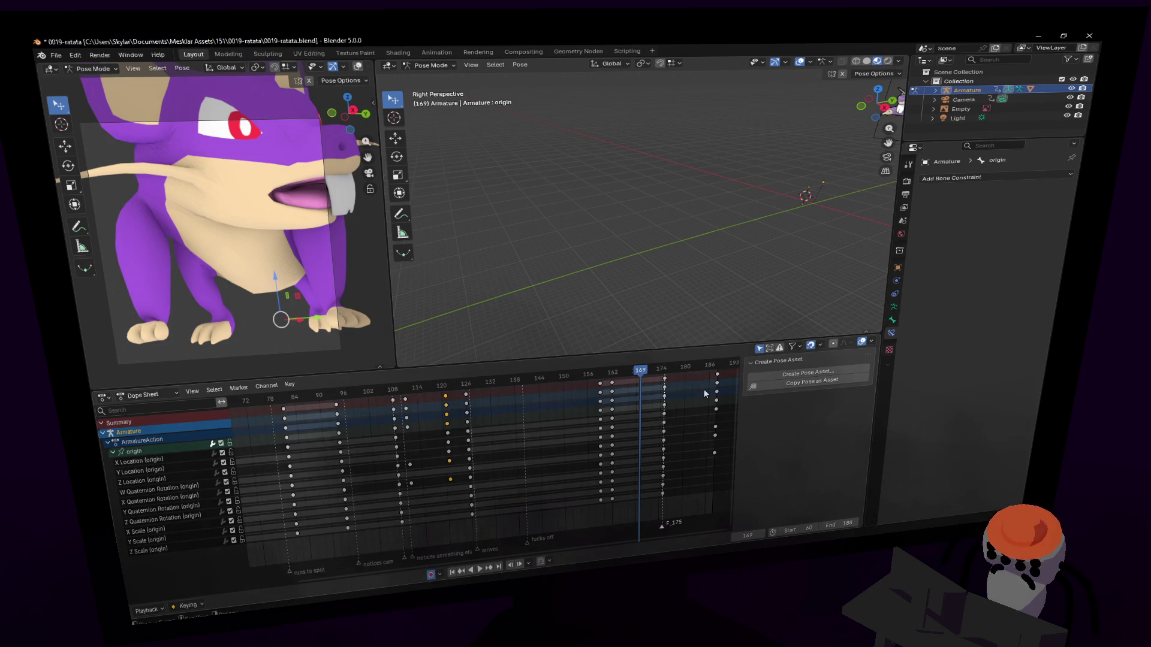
key("Home")
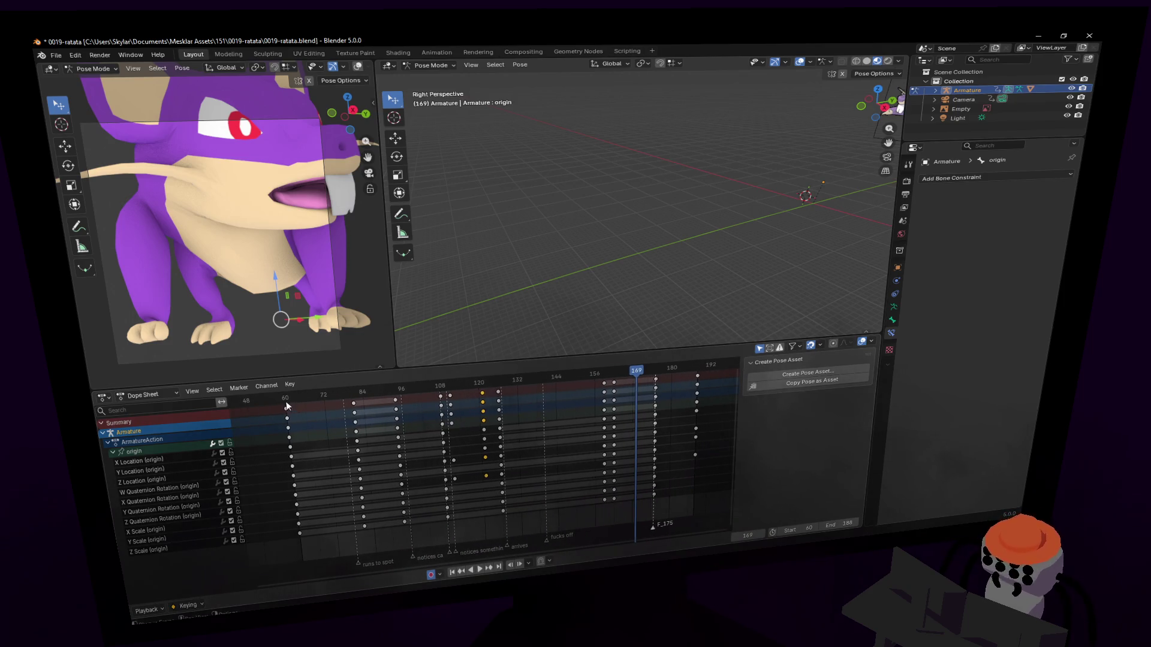
left_click(288, 398)
key("space")
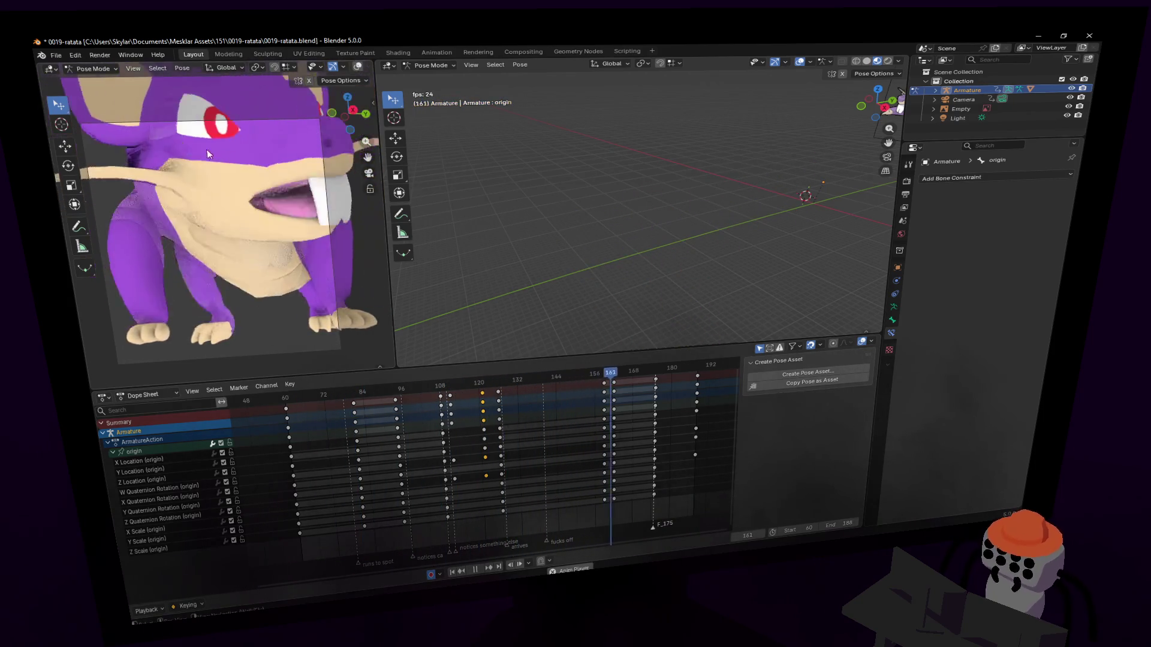
key("space")
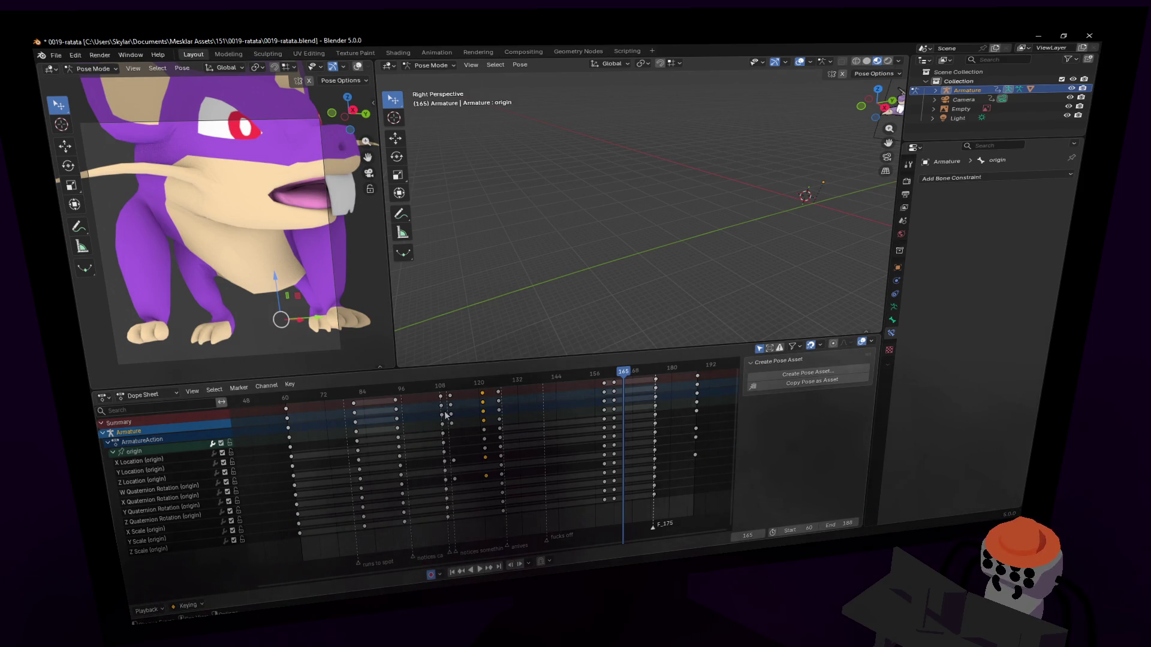
Review playback from frames 60 and 124, then select the Camera to show its animation.
left_click(286, 401)
key("space")
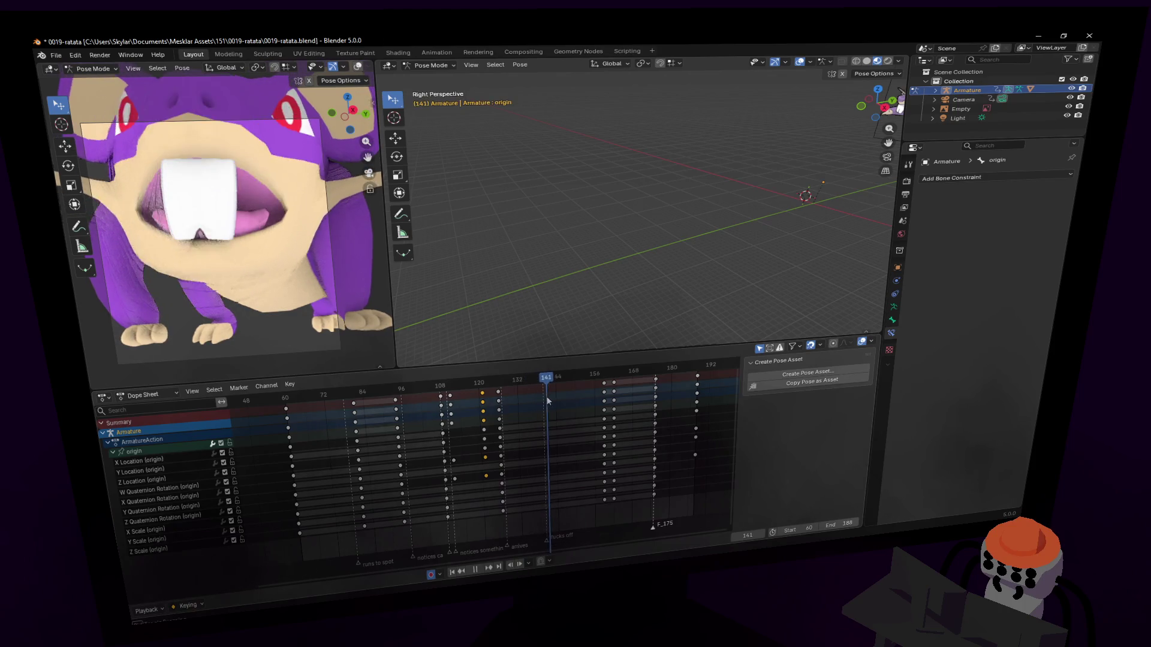
key("Escape")
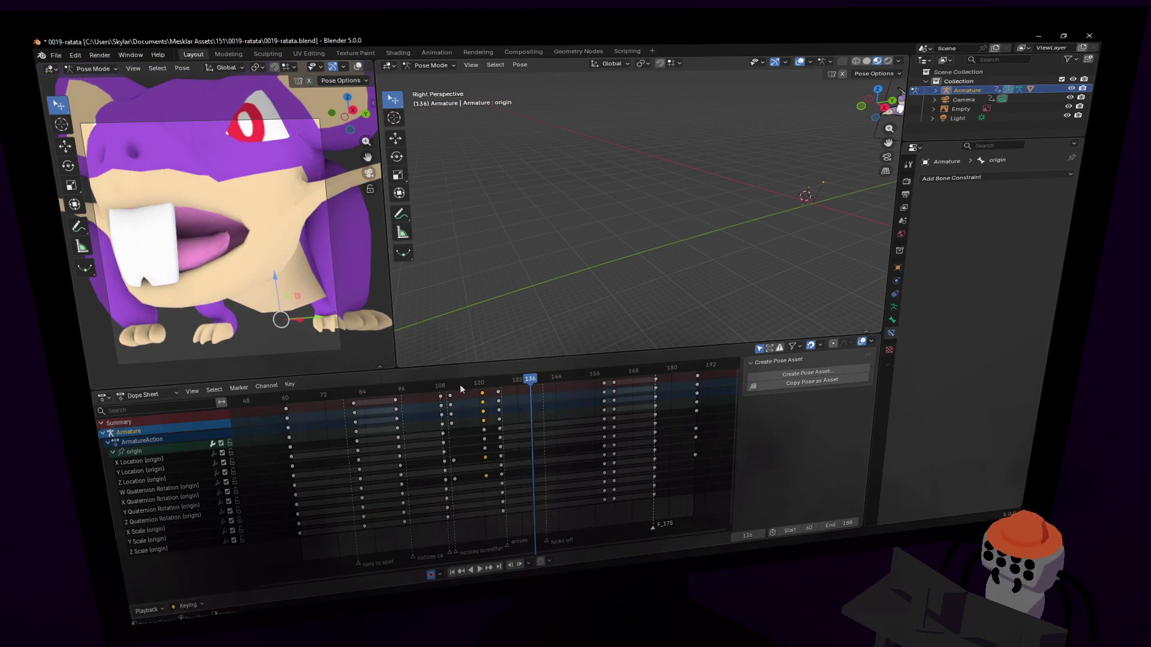
left_click(501, 389)
key("space")
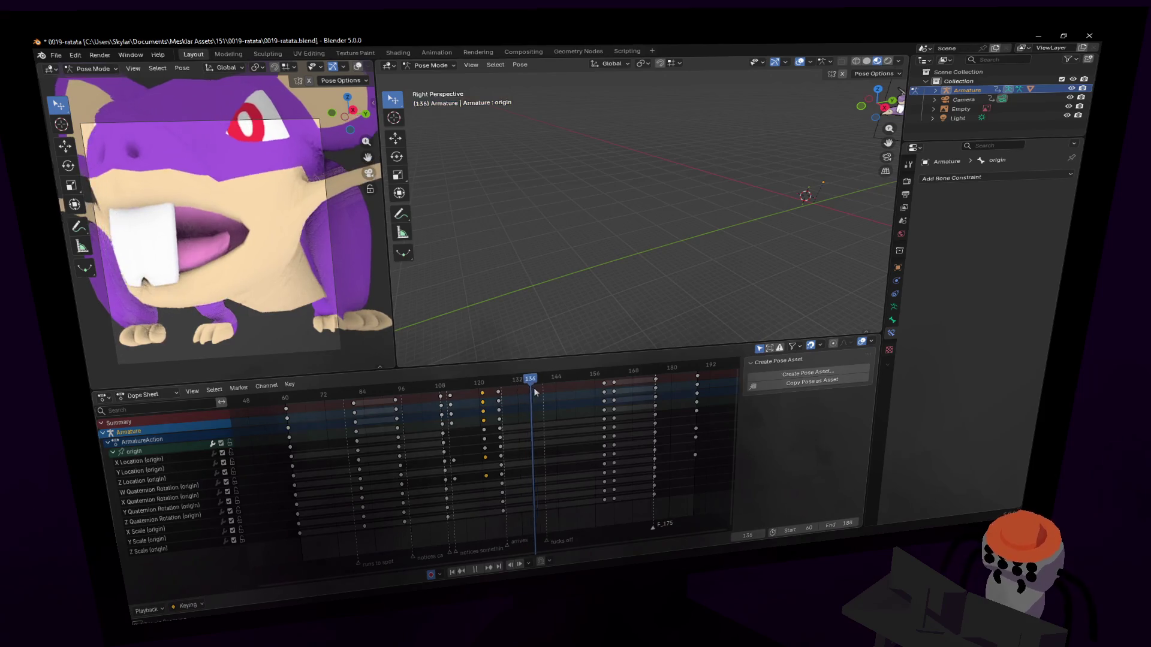
mouse_move(550, 391)
left_mouse_down()
mouse_move(640, 386)
mouse_move(529, 386)
mouse_move(582, 389)
mouse_move(525, 395)
mouse_move(581, 399)
mouse_move(516, 419)
mouse_move(570, 425)
mouse_move(458, 440)
left_mouse_up()
key("space")
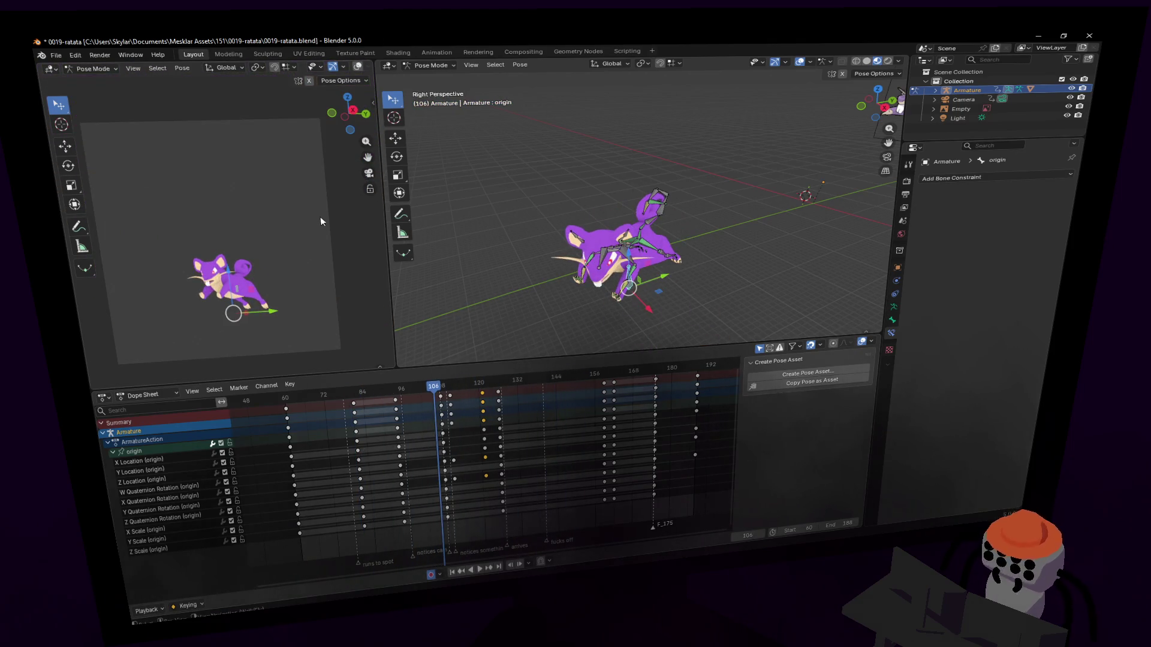
left_click(967, 102)
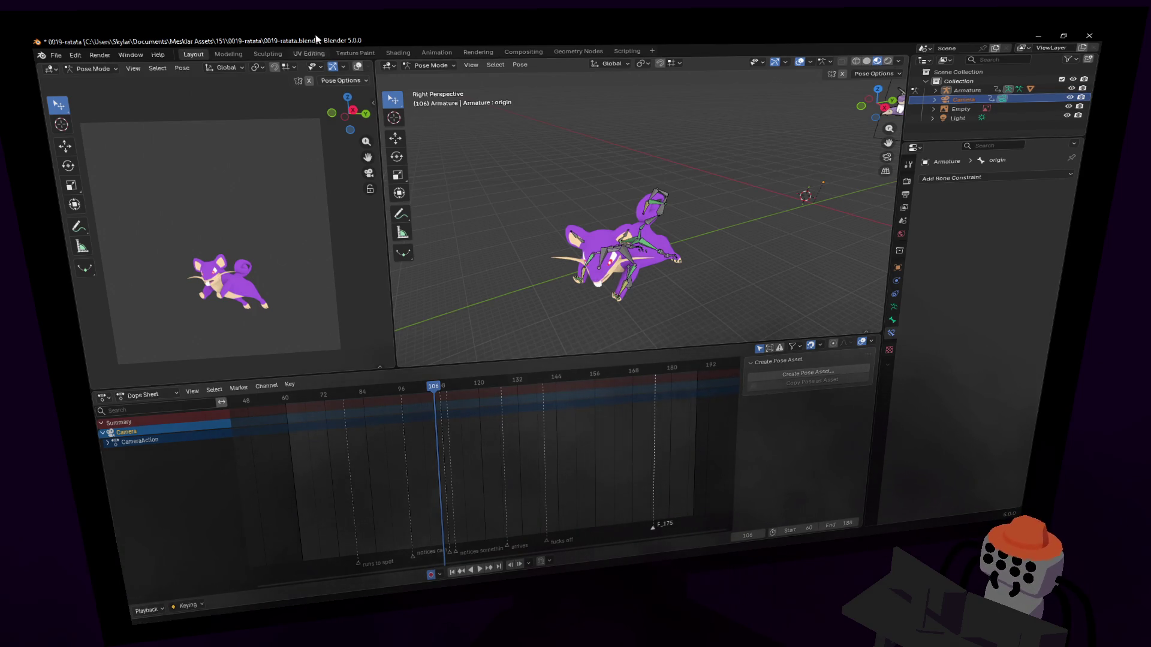
Switch to Object Mode and key the camera's location and rotation at frame 123.
left_click(423, 66)
left_click(433, 76)
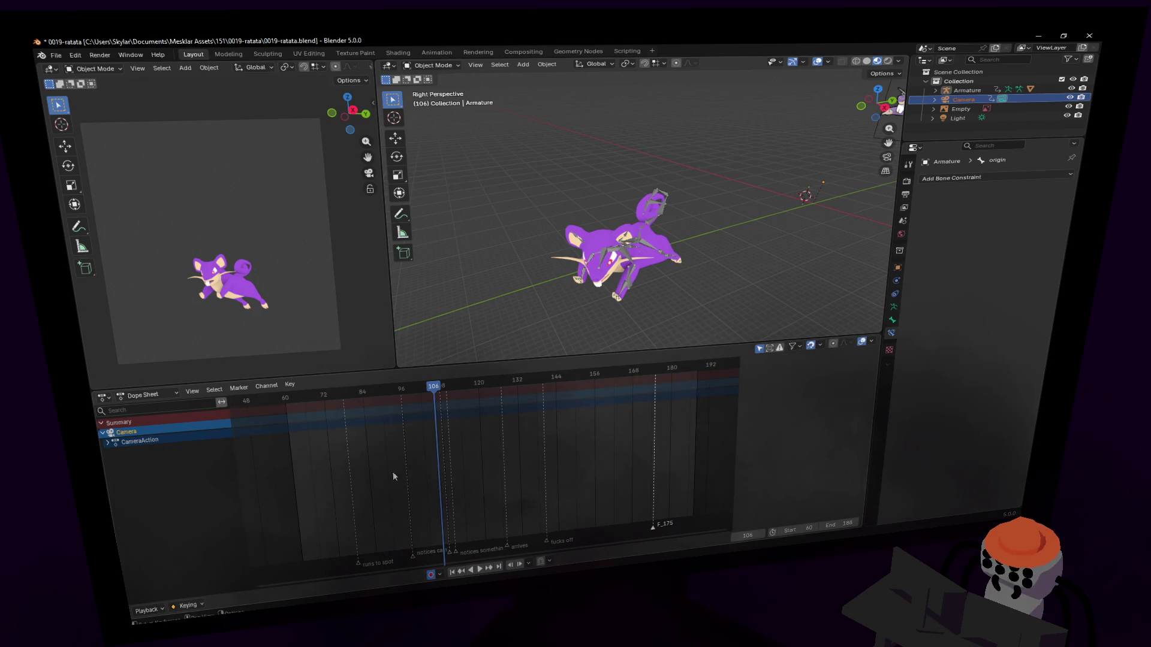
scroll(454, 403, "down", 1)
scroll(441, 392, "up", 1)
left_click_drag(436, 393, 491, 392)
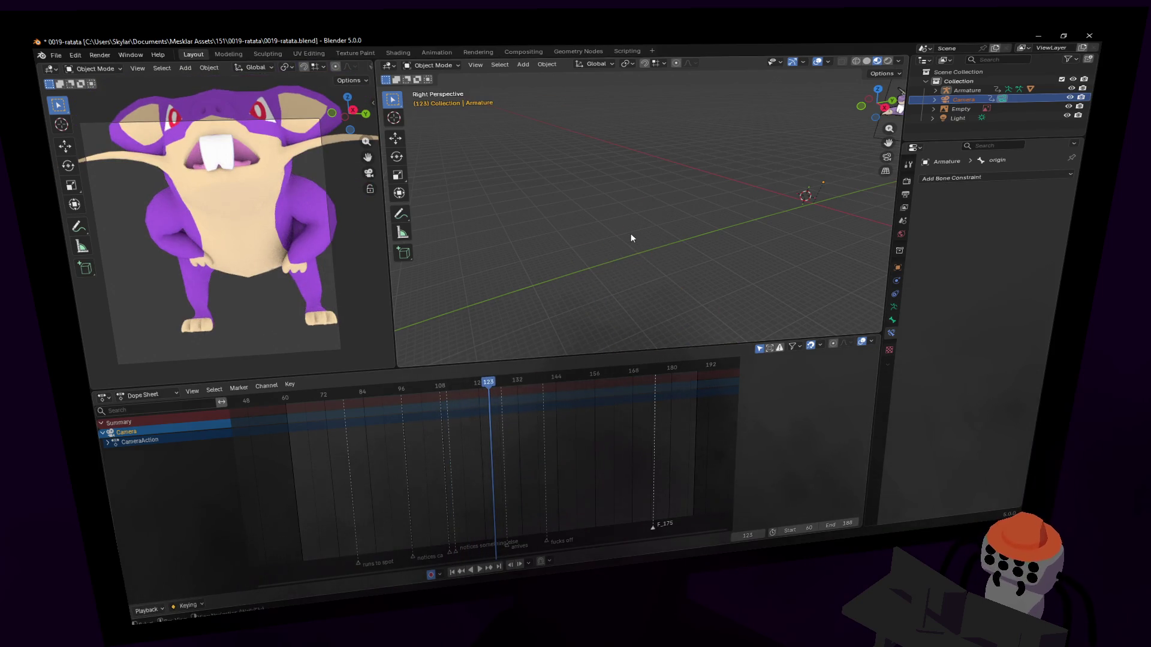
key("k")
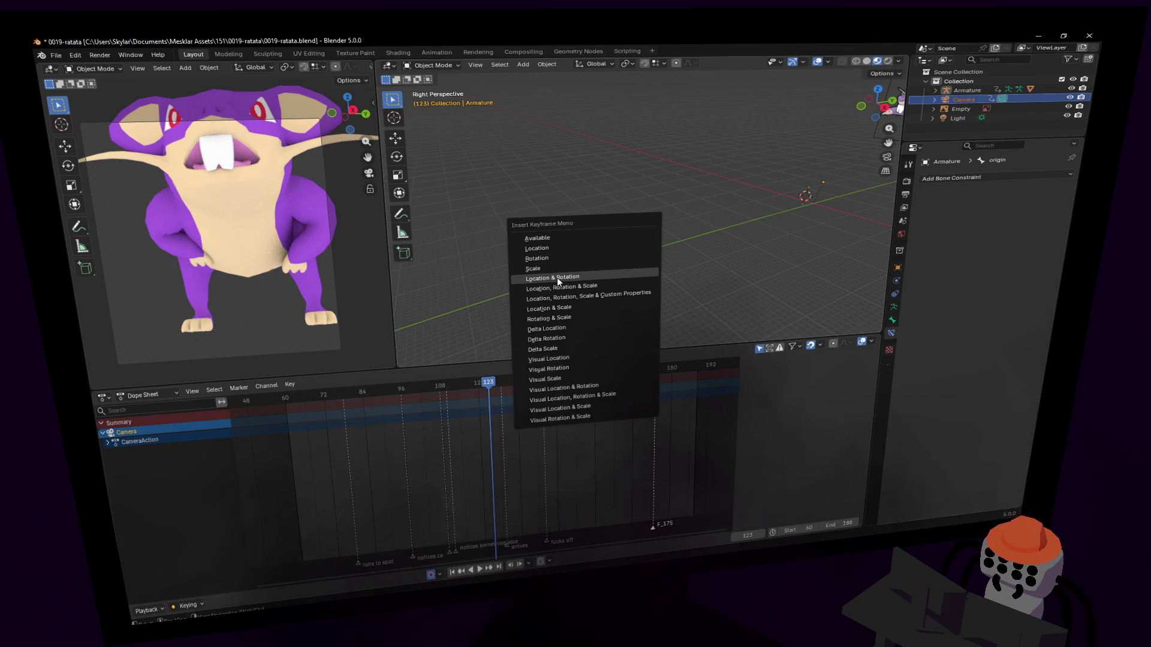
left_click(556, 277)
Key the camera again at frame 127, then push the view in and begin rolling it.
key("space")
key("space")
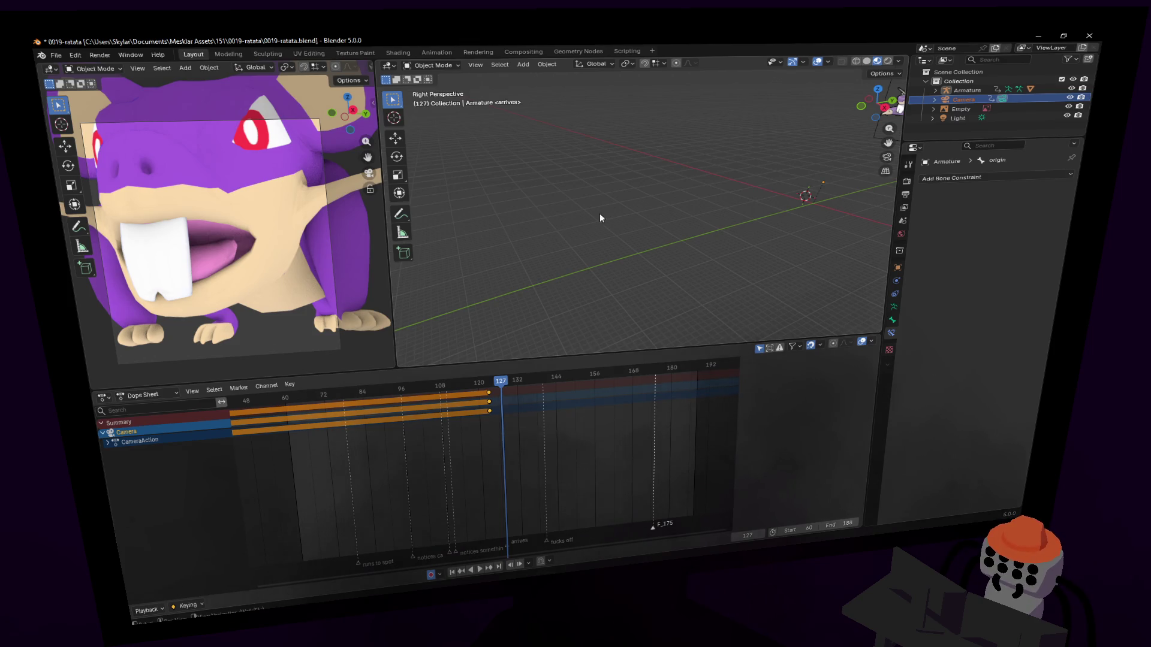
scroll(286, 225, "up", 3)
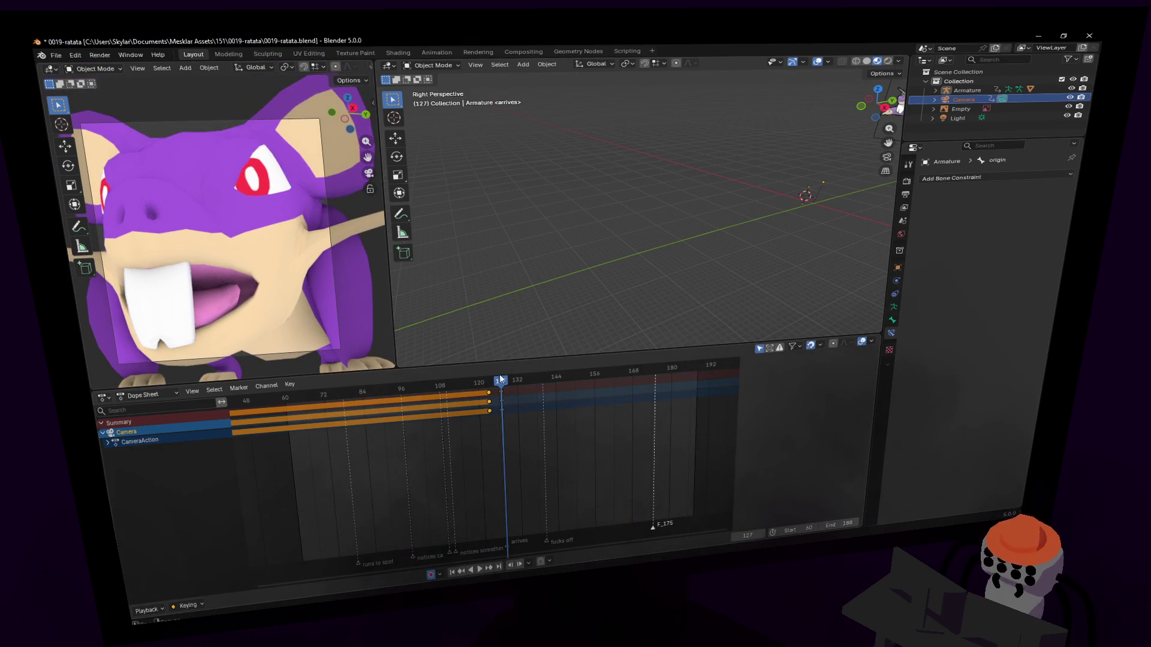
key("i")
key("space")
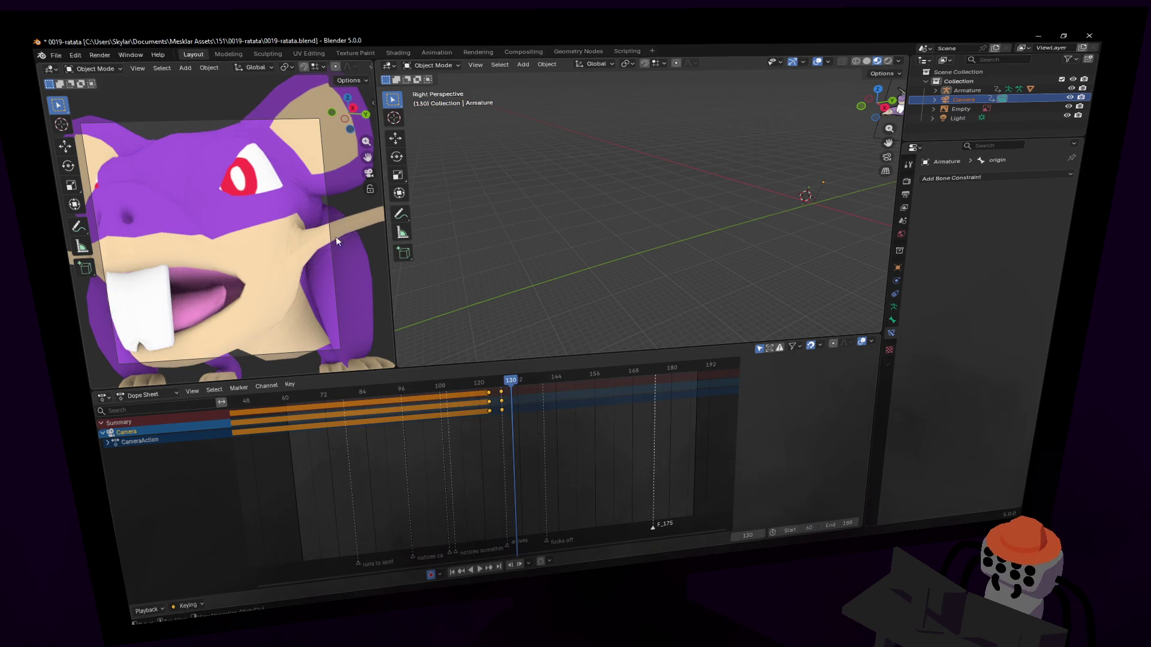
key("shift+grave")
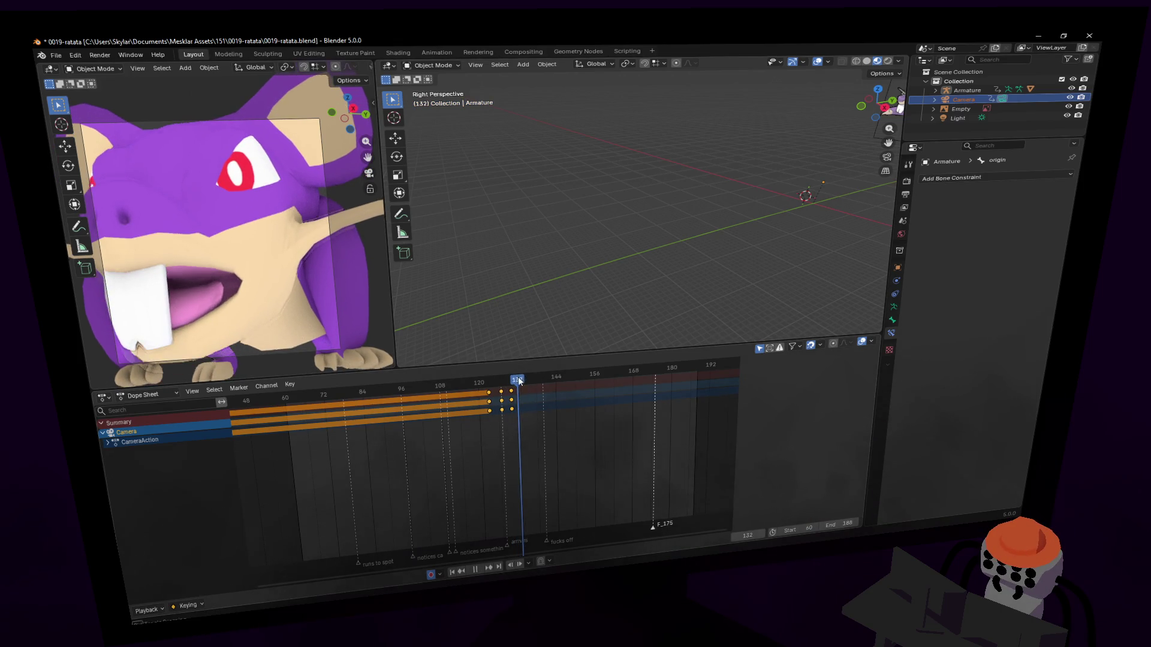
key("space")
key("r")
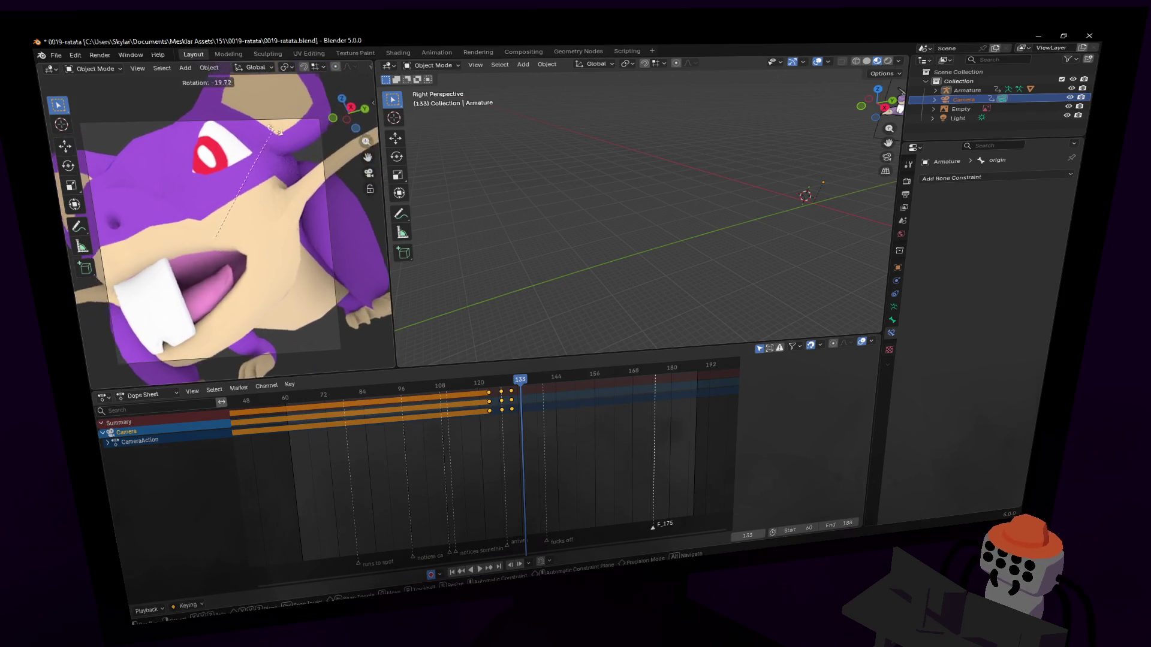
Confirm the roll, then re-steer the camera back to a front-on shot of the rat's face.
left_click(346, 231)
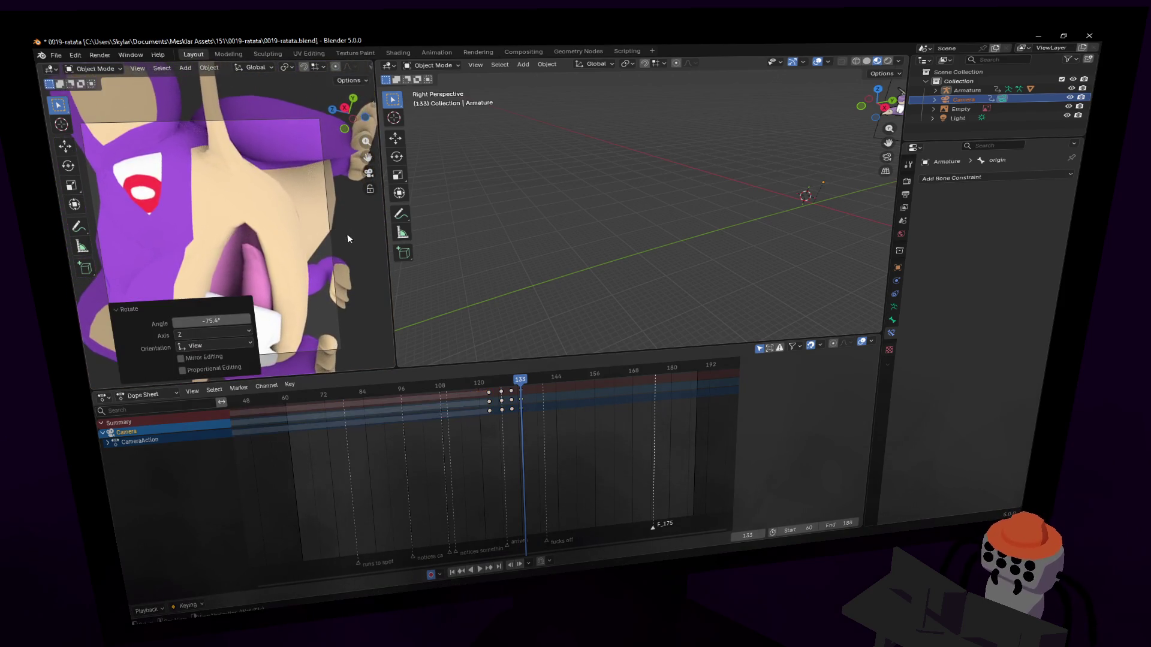
key("shift+grave")
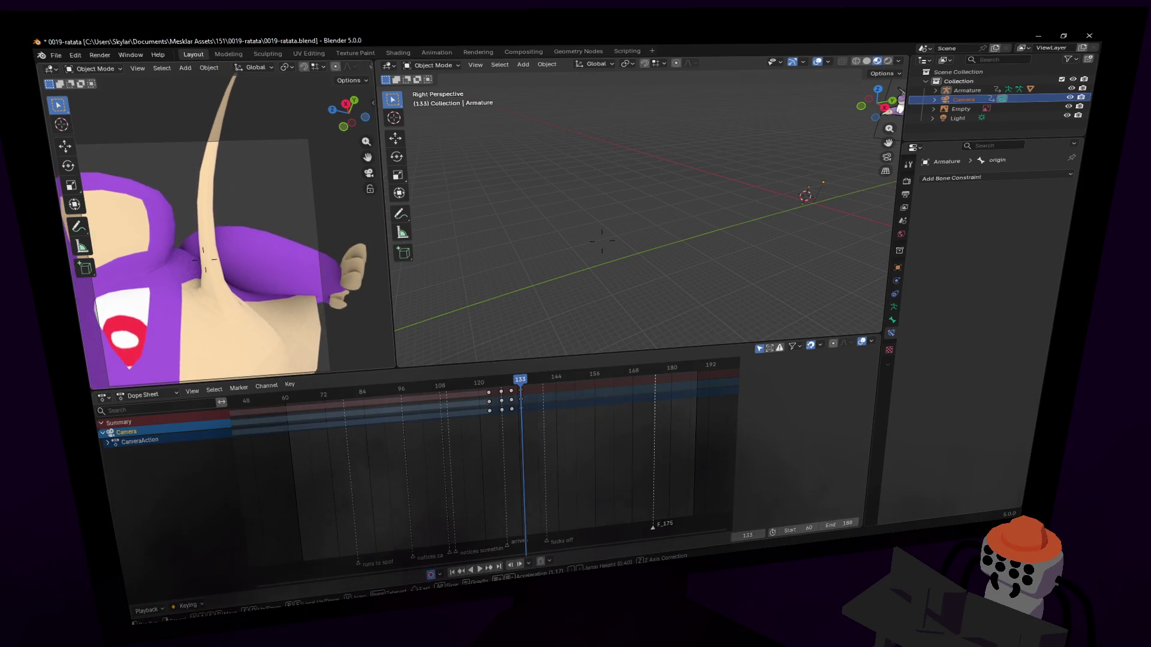
key("ctrl+z")
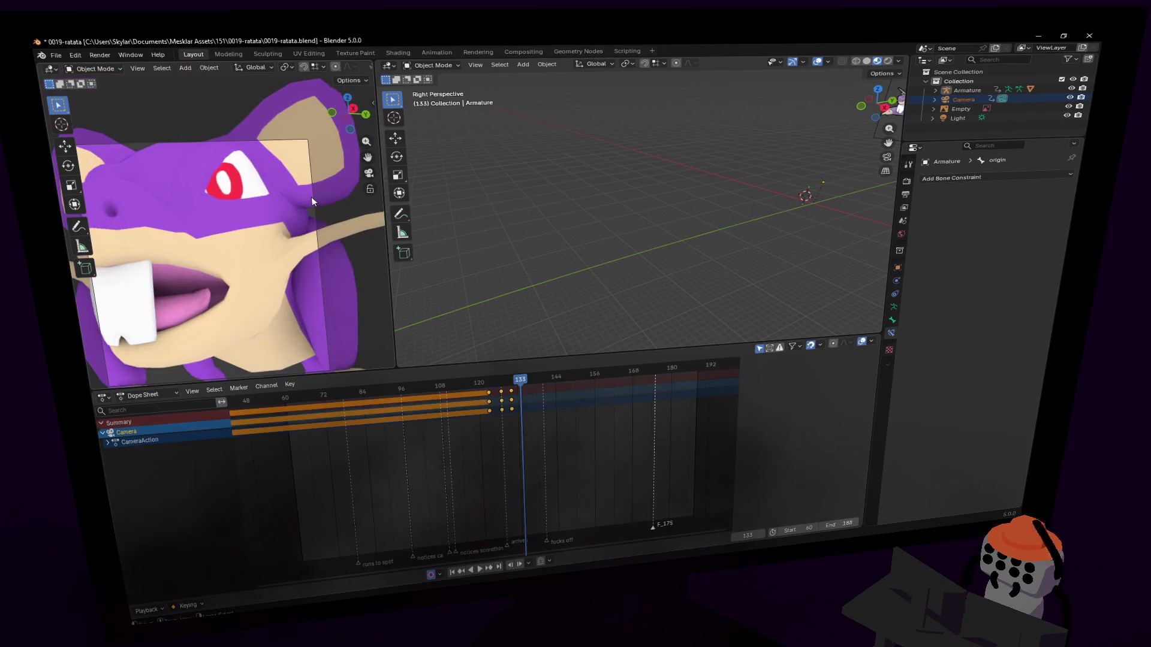
key("shift+grave")
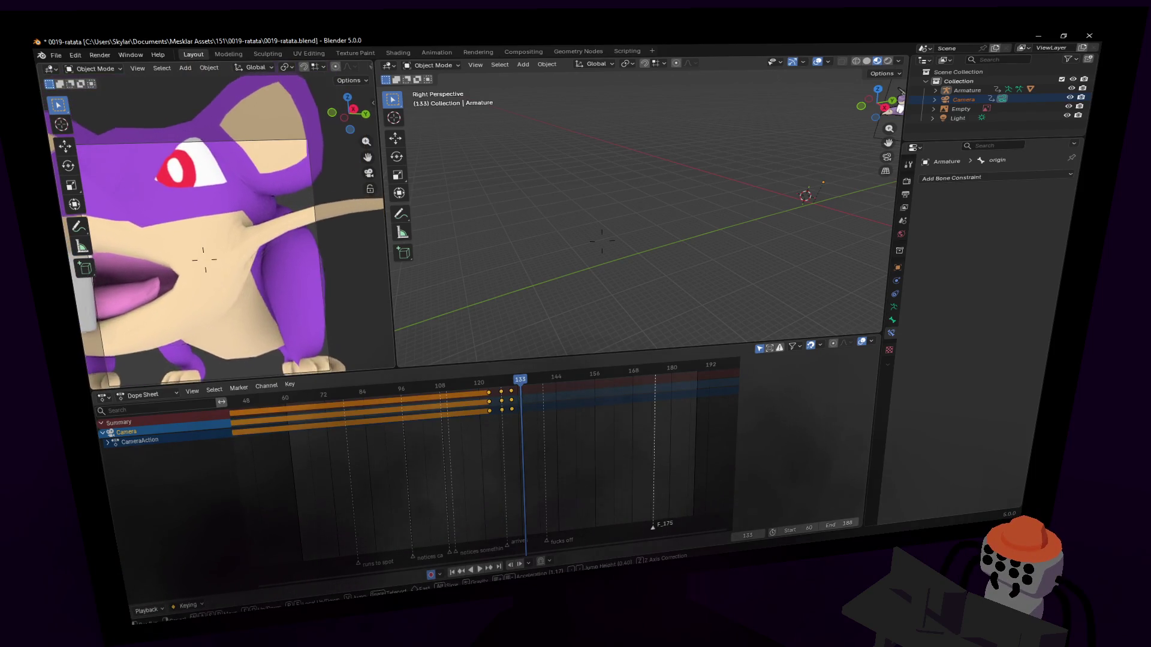
key("shift+grave")
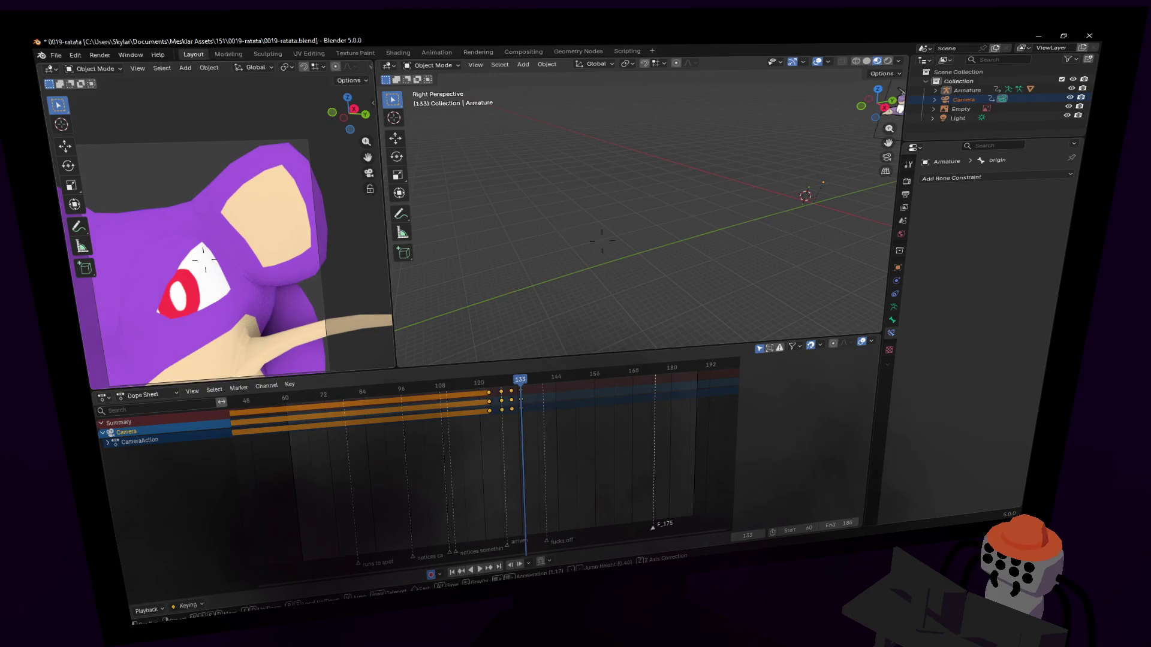
left_click(288, 204)
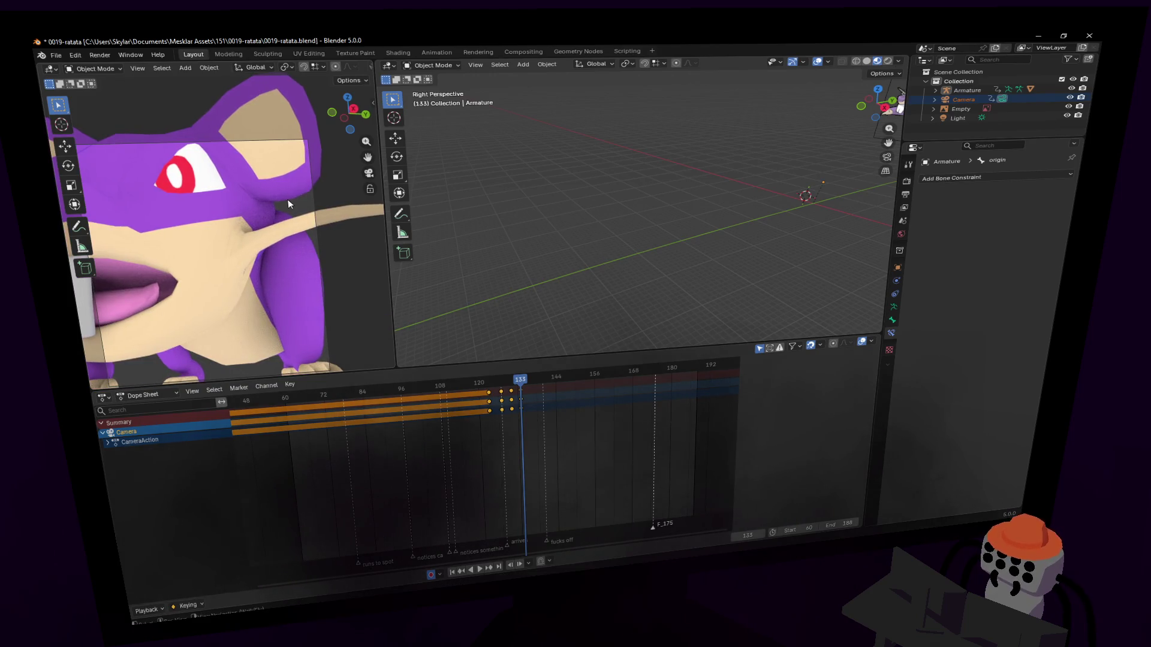
Roll the camera about 84 degrees and fly it closer to the rat.
key("r")
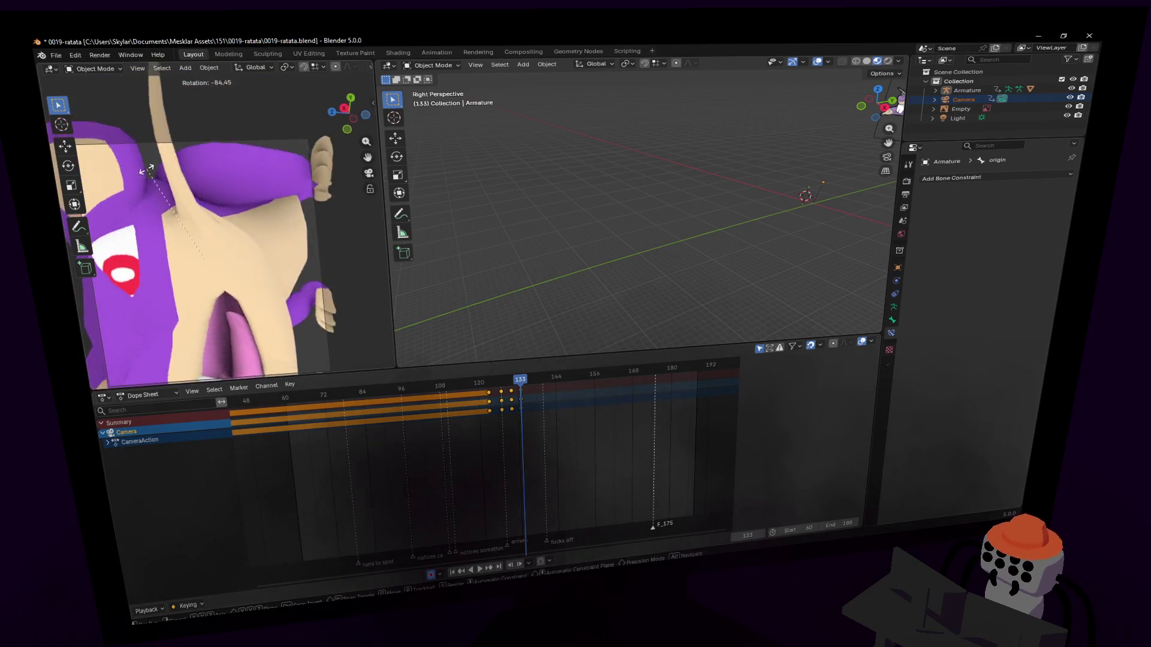
left_click(235, 180)
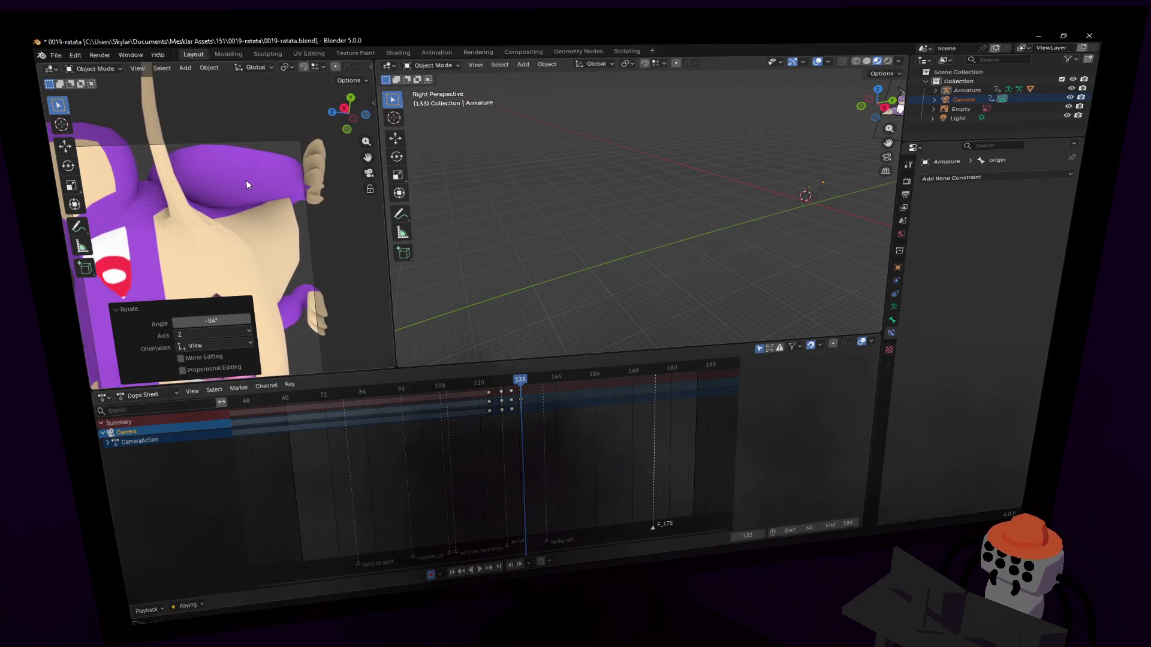
key("shift+grave")
left_click(304, 217)
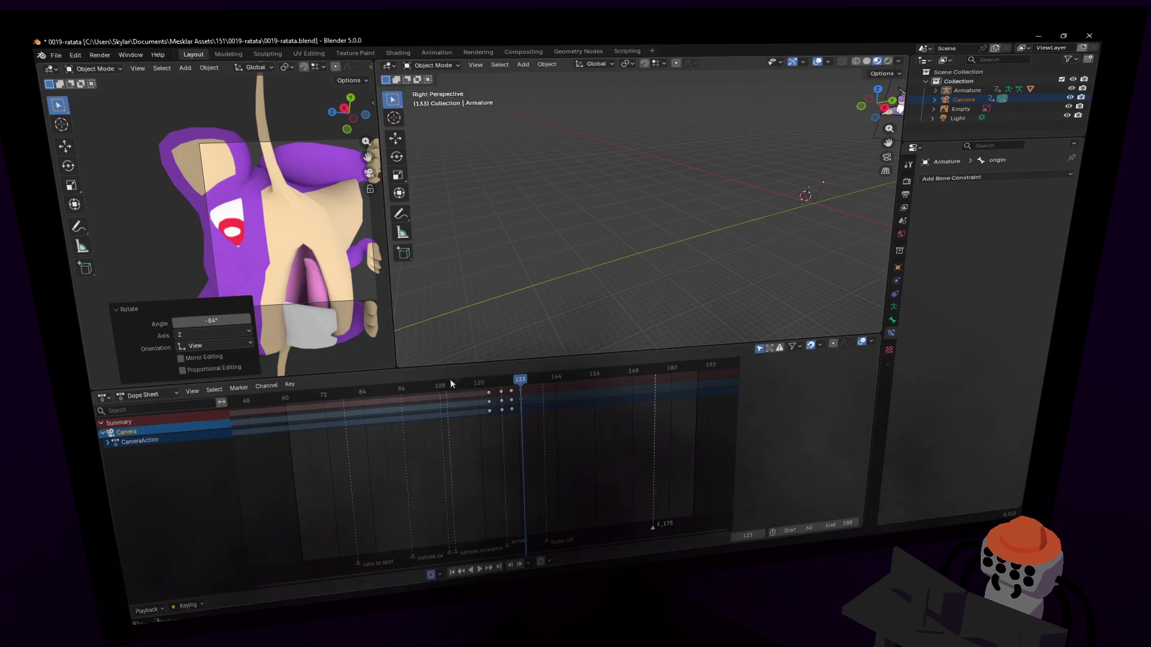
Preview the camera move by playing back from around frame 118.
left_click_drag(515, 381, 495, 375)
key("space")
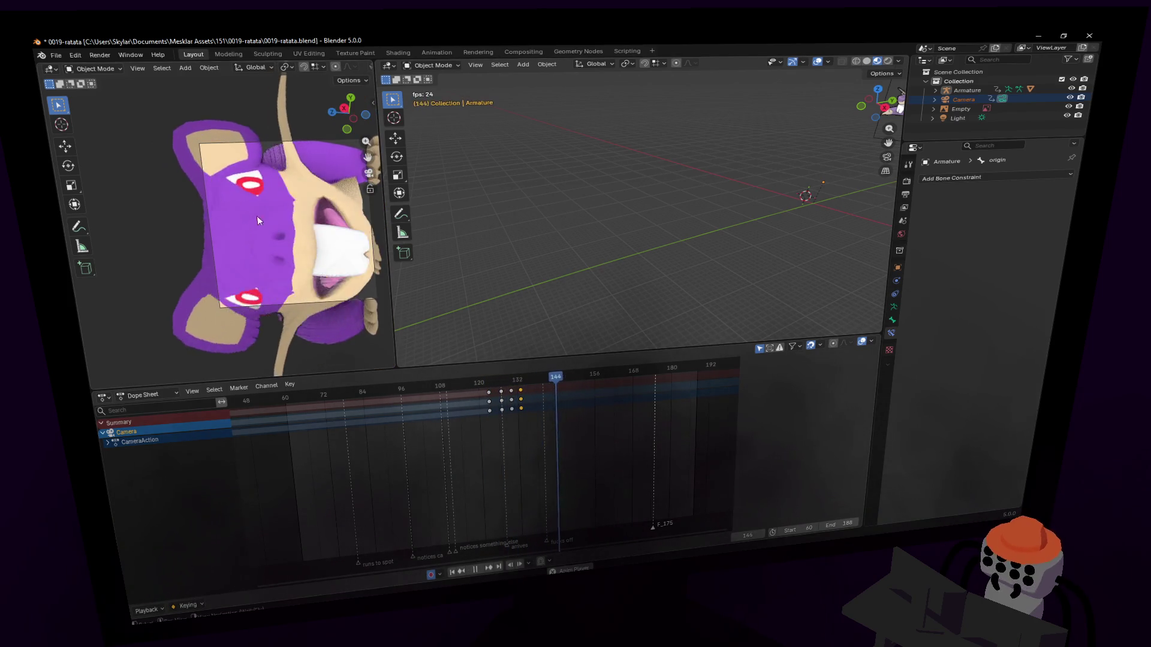
key("space")
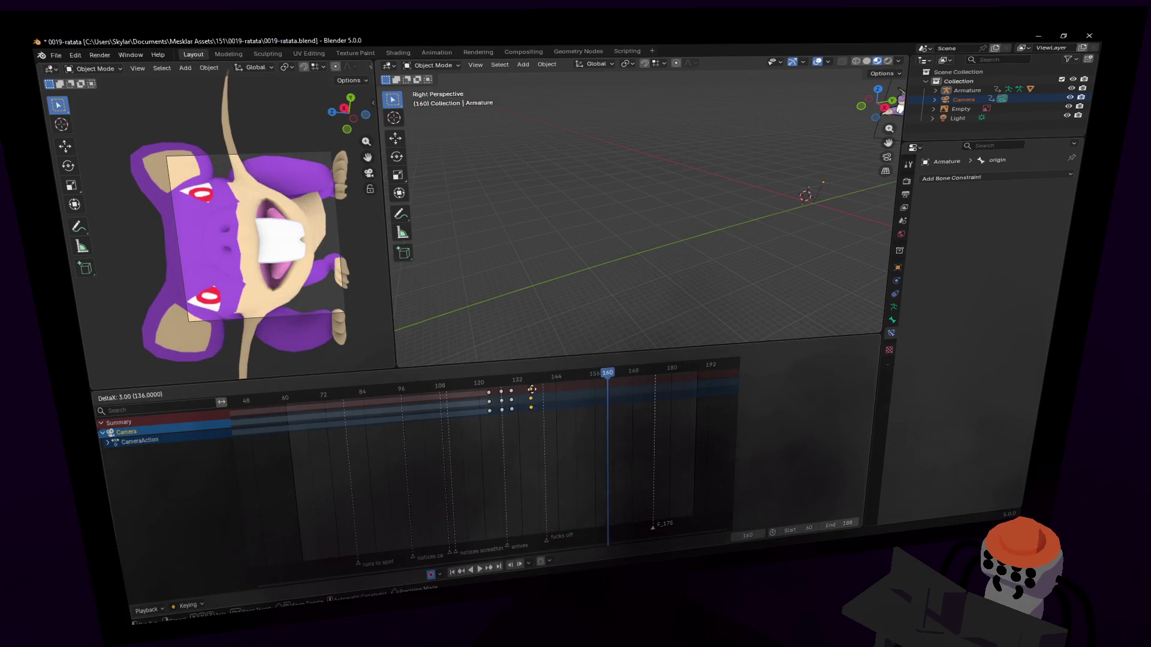
mouse_move(504, 376)
left_mouse_down()
mouse_move(470, 381)
mouse_move(638, 395)
mouse_move(472, 412)
left_mouse_up()
key("space")
key("space")
key("space")
key("space")
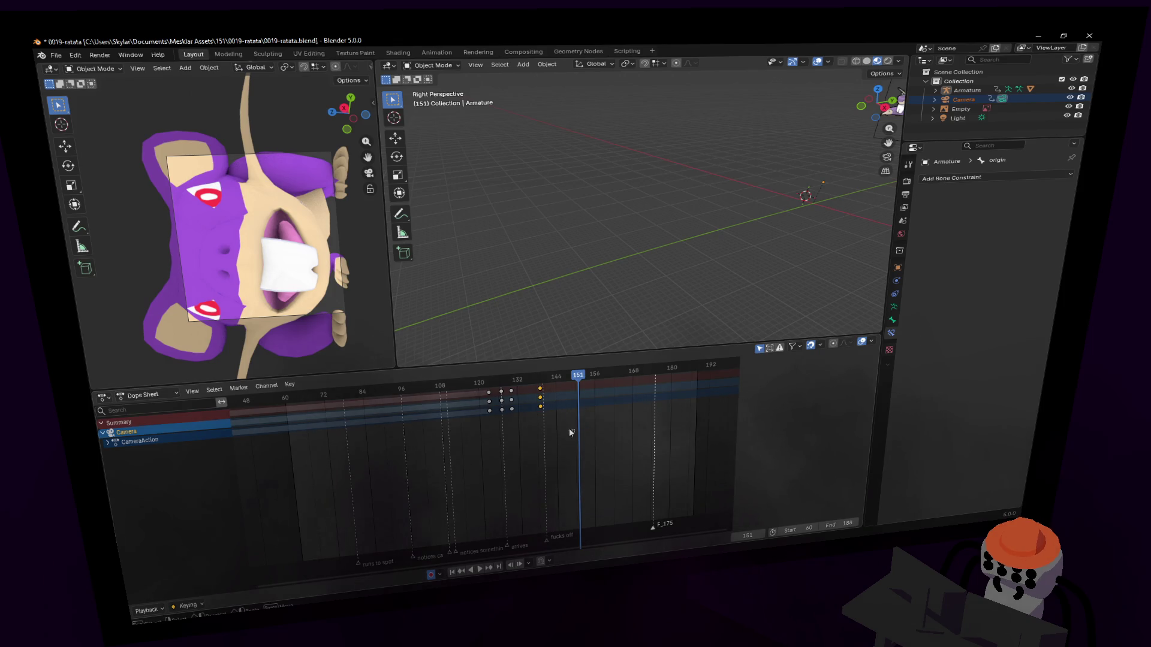
Reframe the camera and insert camera keys at frame 142, then replay from frame 134.
left_click_drag(538, 385, 557, 379)
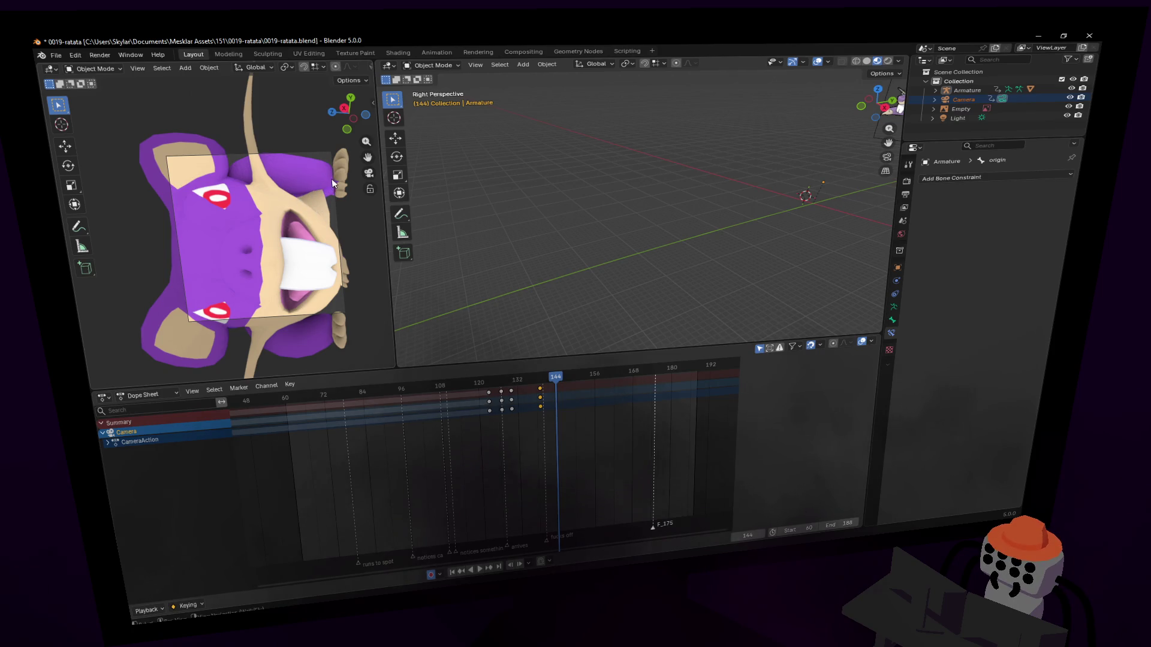
key("shift+grave")
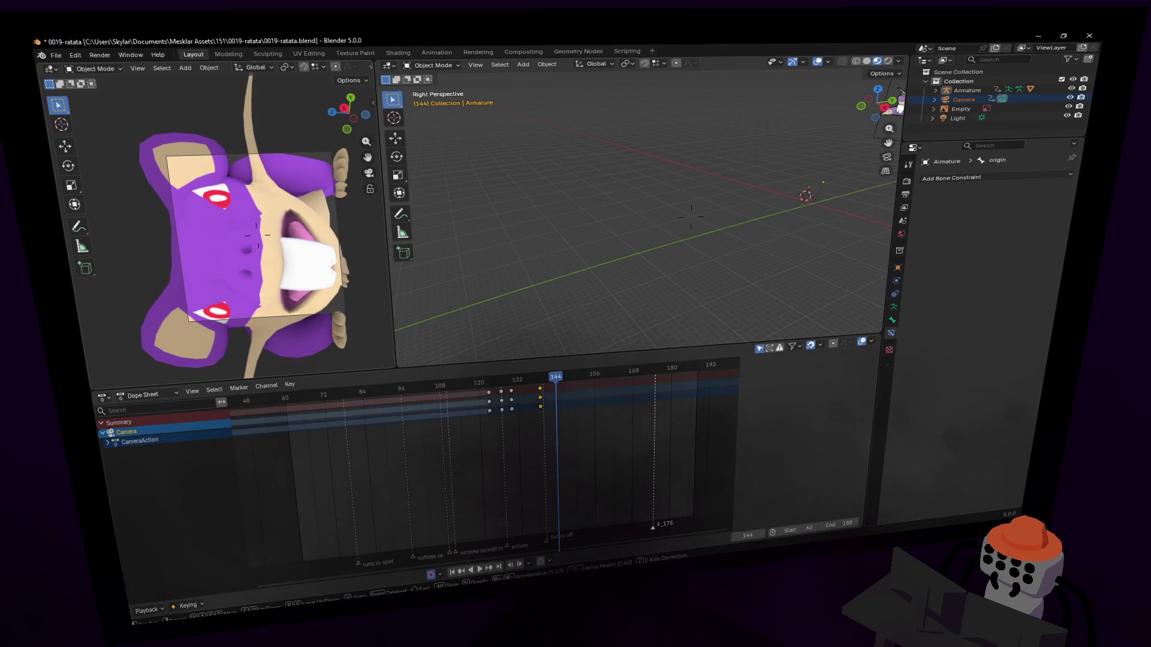
left_click(590, 369)
left_click_drag(553, 374, 549, 384)
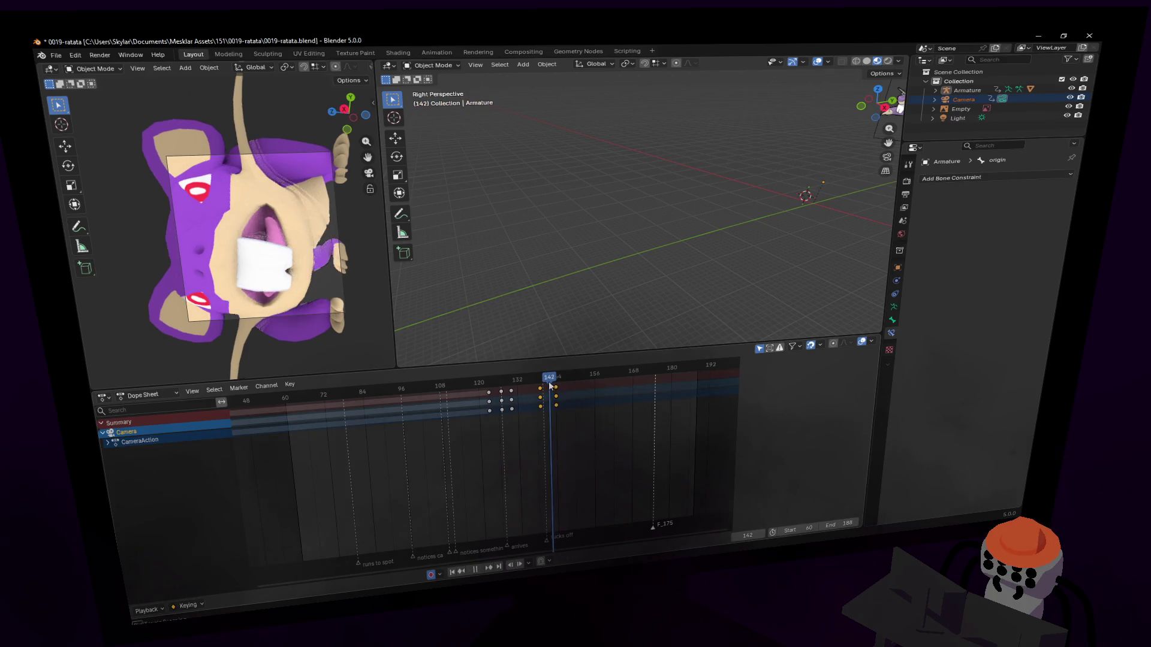
key("i")
left_click(523, 380)
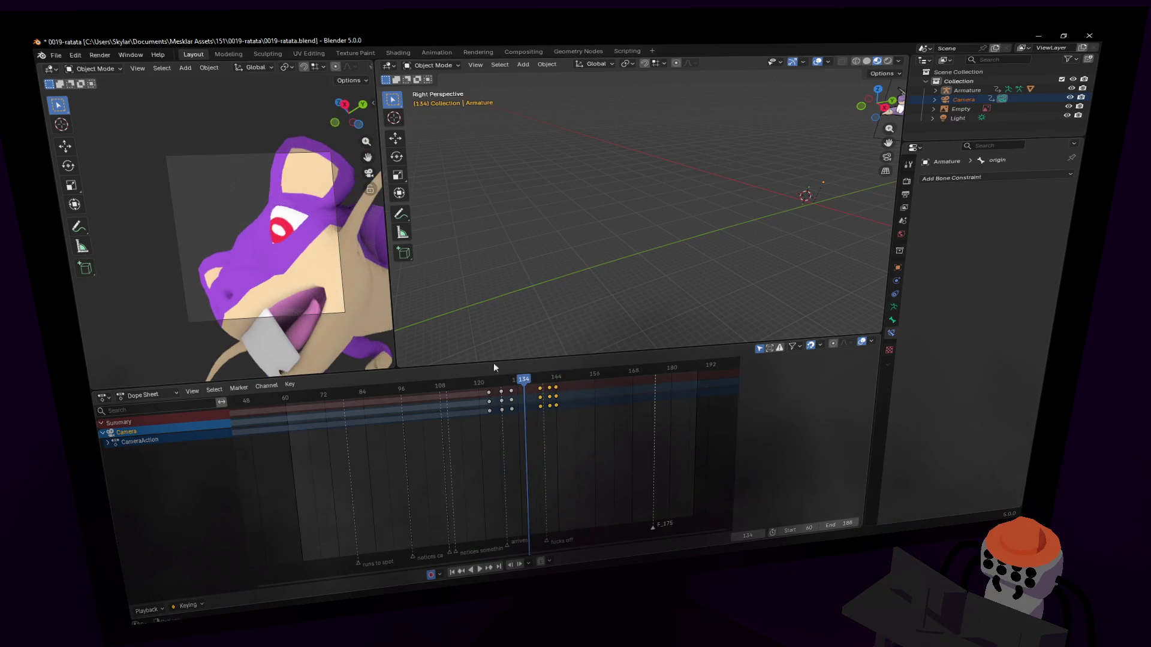
key("space")
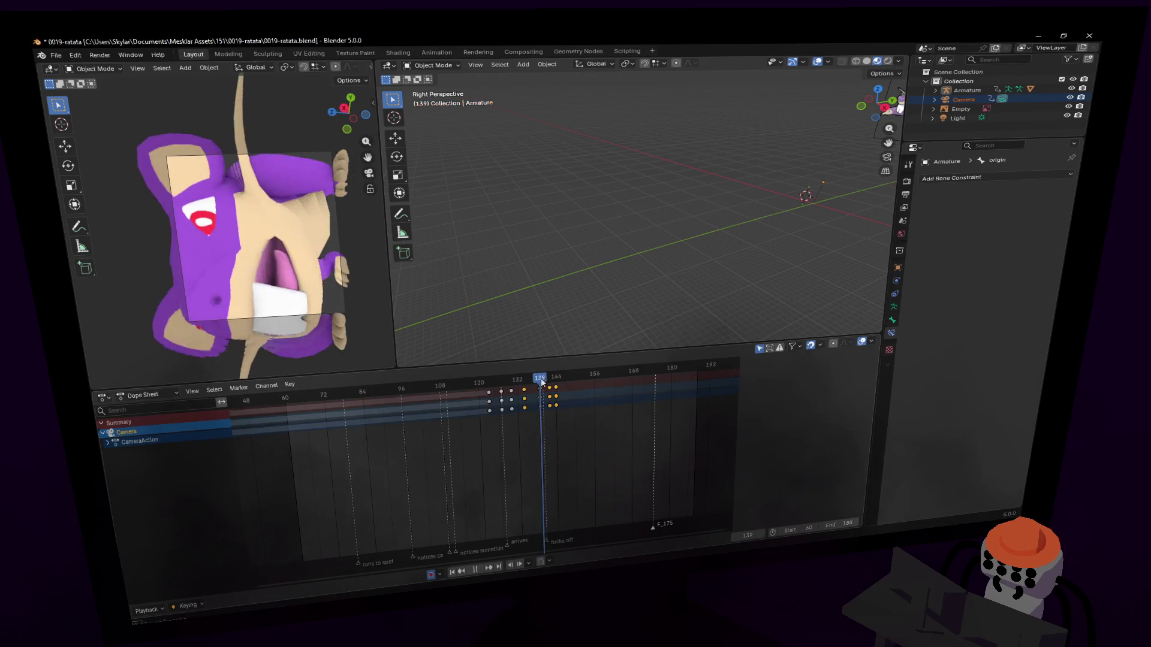
Adjust the camera around frames 151–157 and shift the chosen camera keys one frame later.
left_click_drag(569, 381, 578, 380)
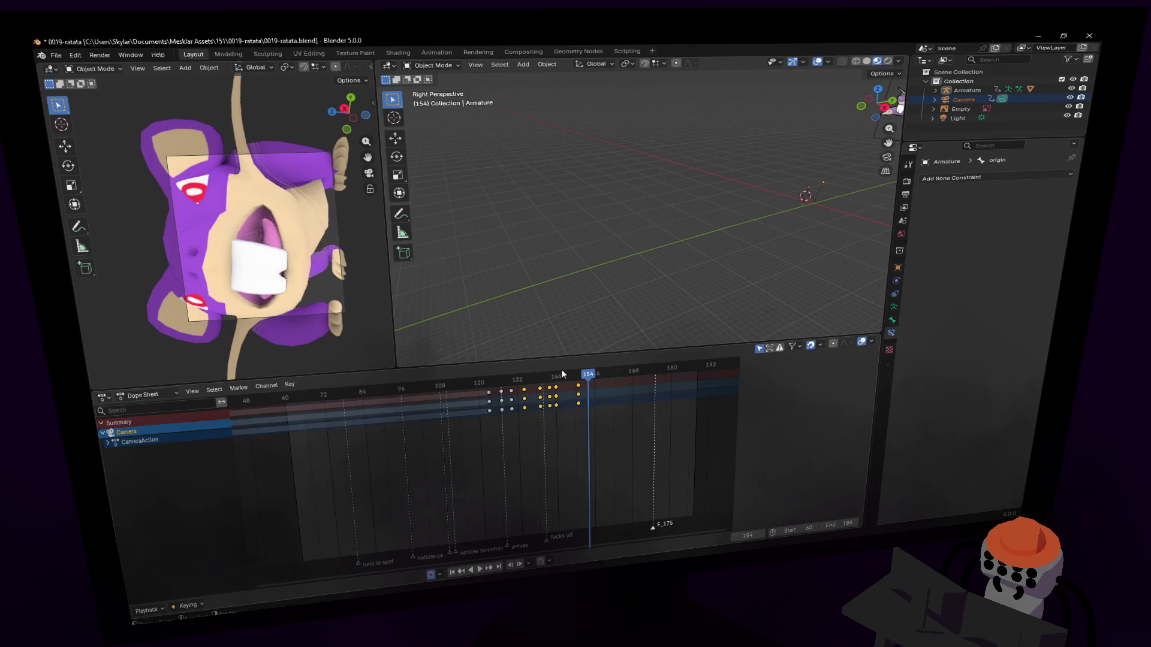
left_click(367, 286)
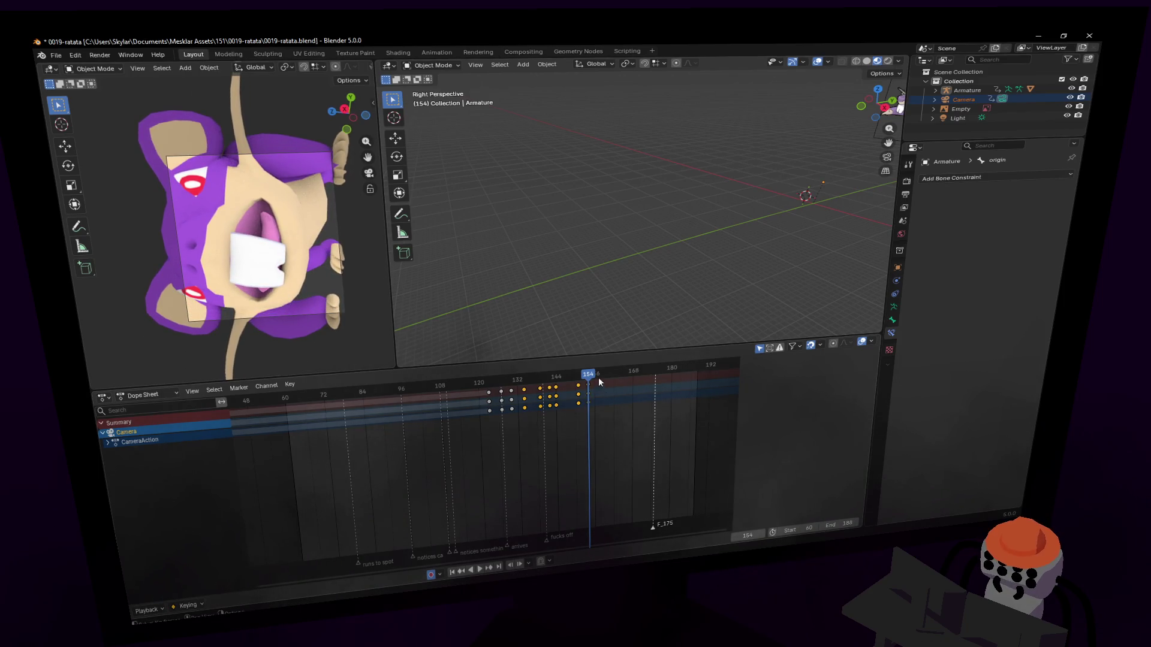
left_click_drag(627, 378, 588, 395)
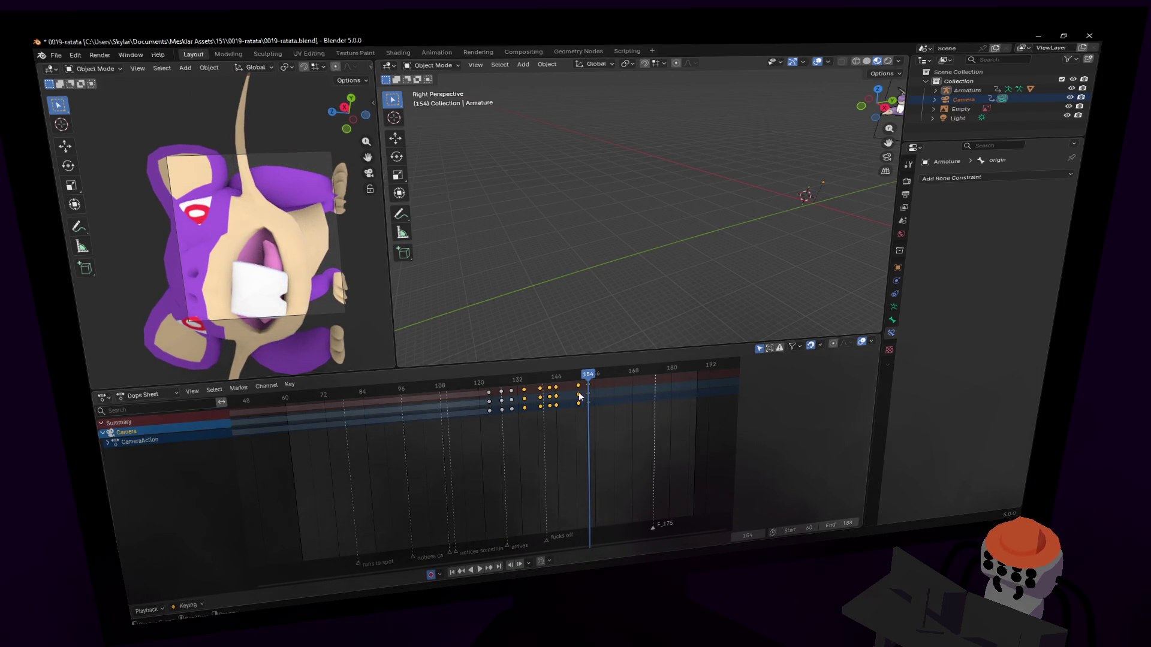
key("ctrl+shift+space")
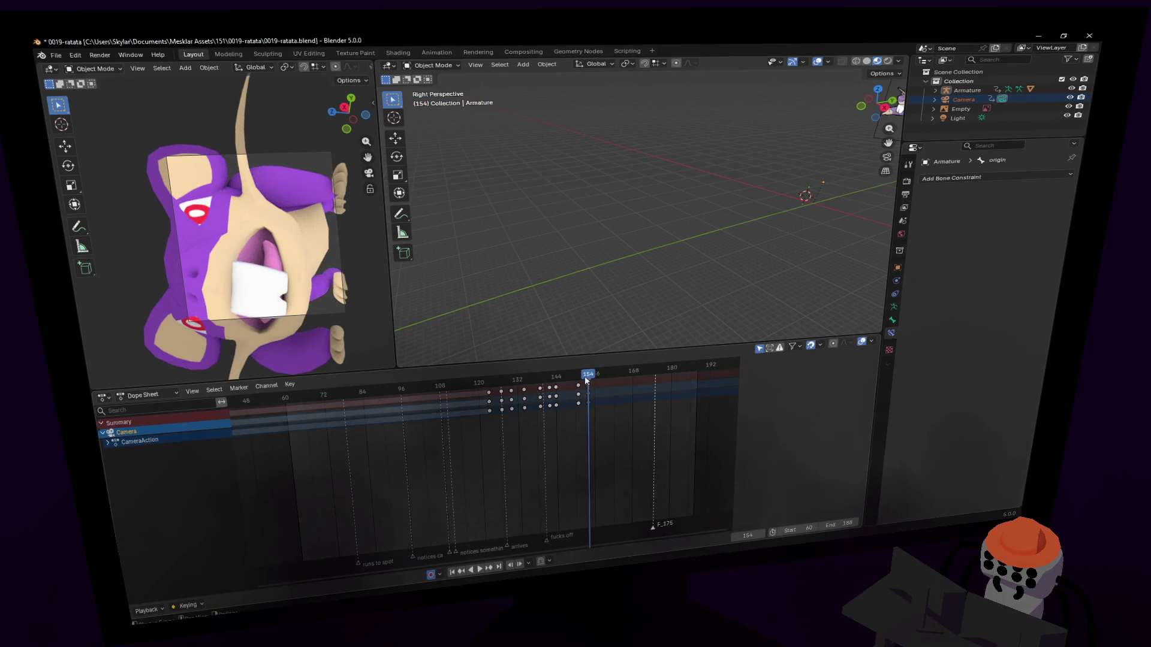
key("g")
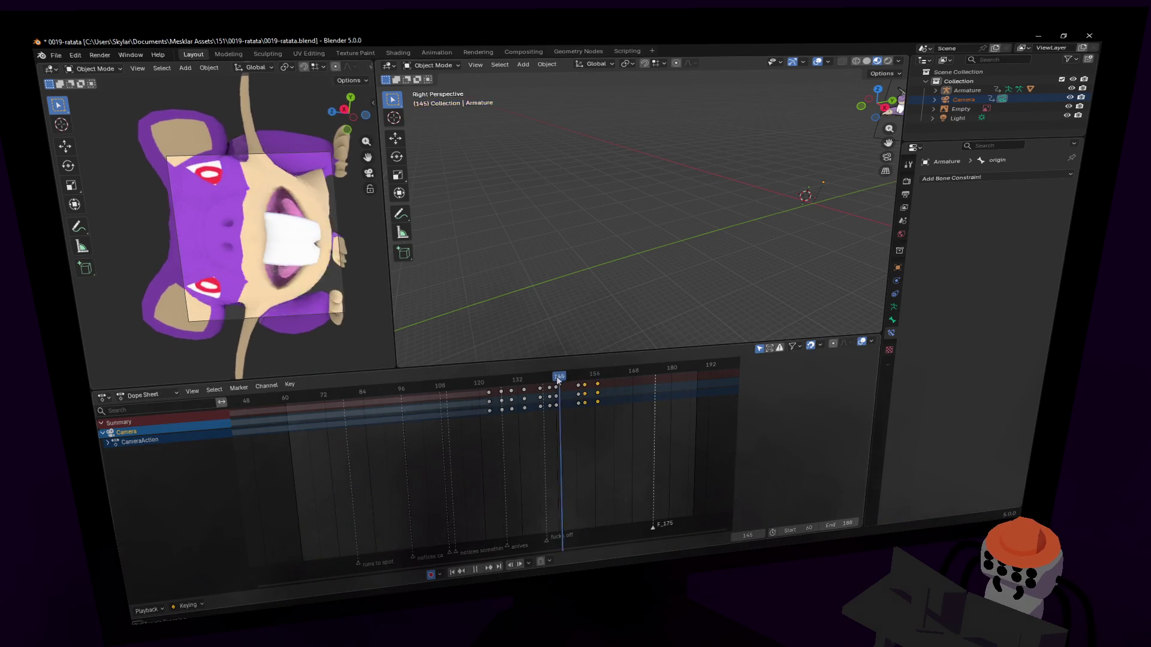
left_click(499, 386)
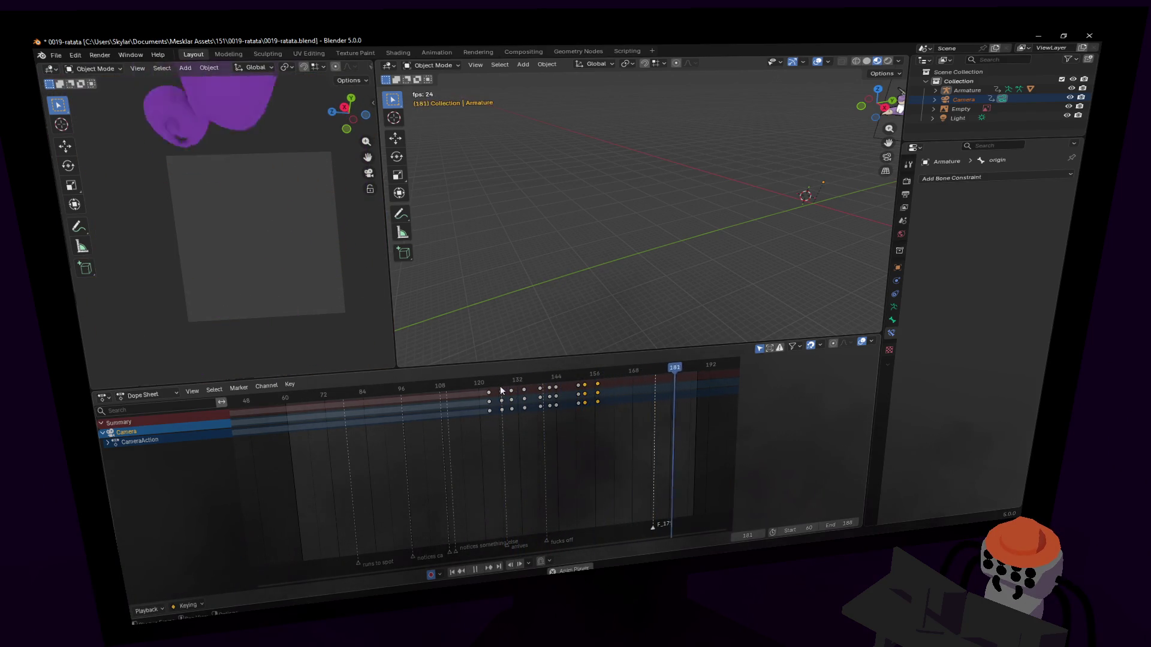
key("space")
Play the camera roll back from frame 120 and from the start to check it.
left_click(472, 384)
key("space")
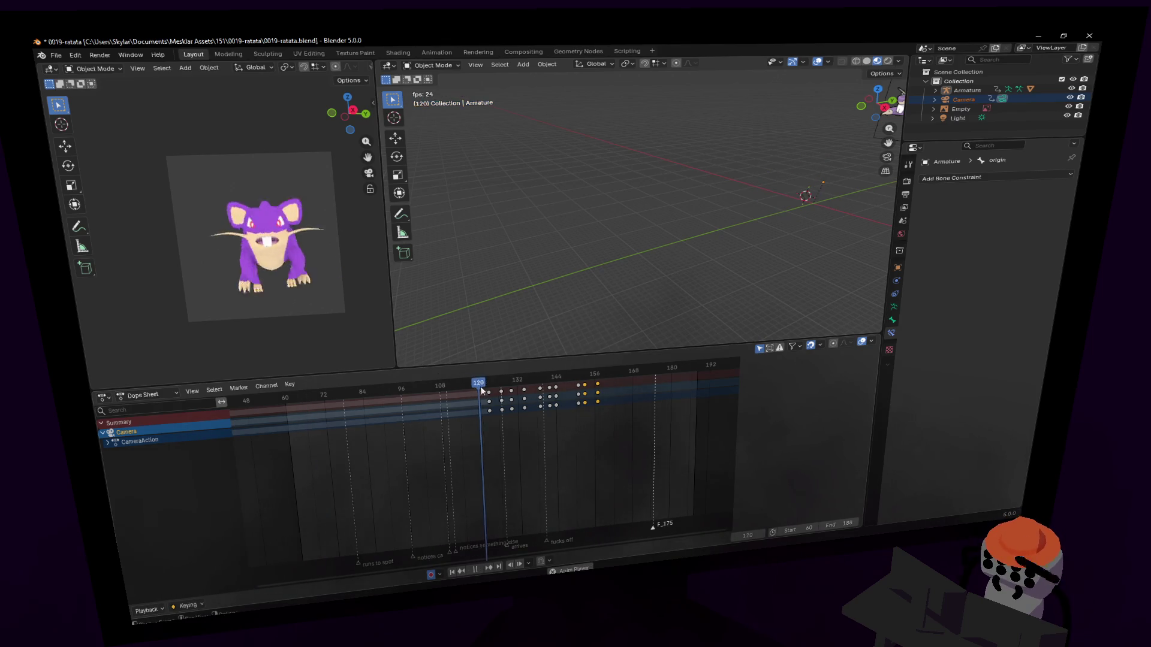
left_click_drag(490, 379, 696, 397)
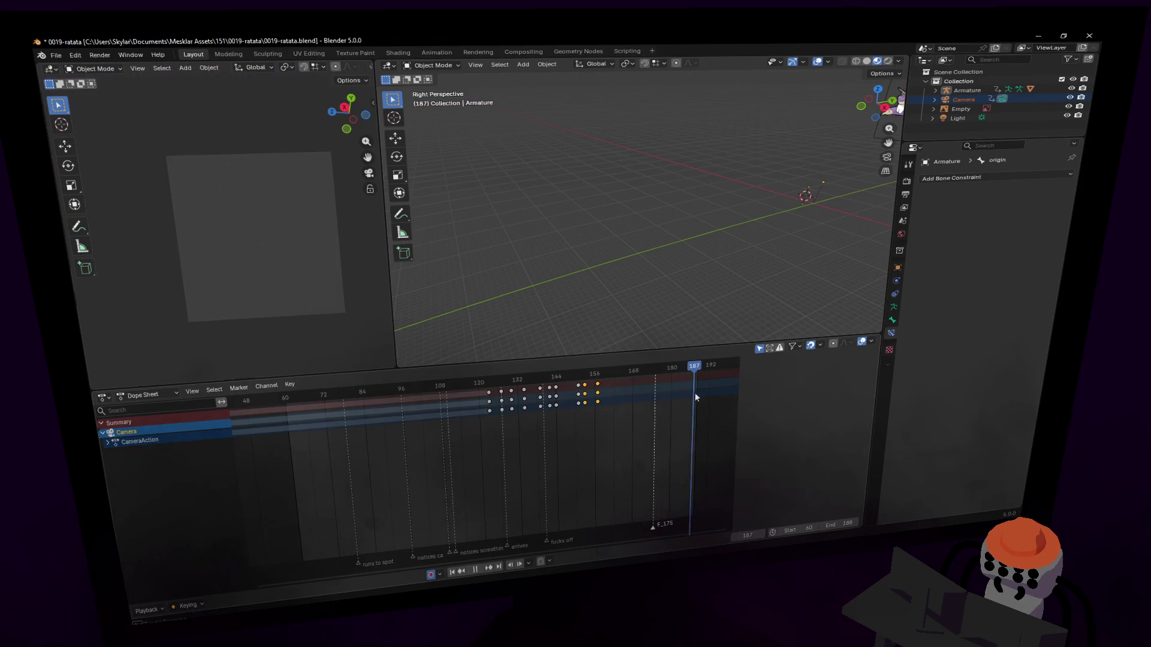
key("space")
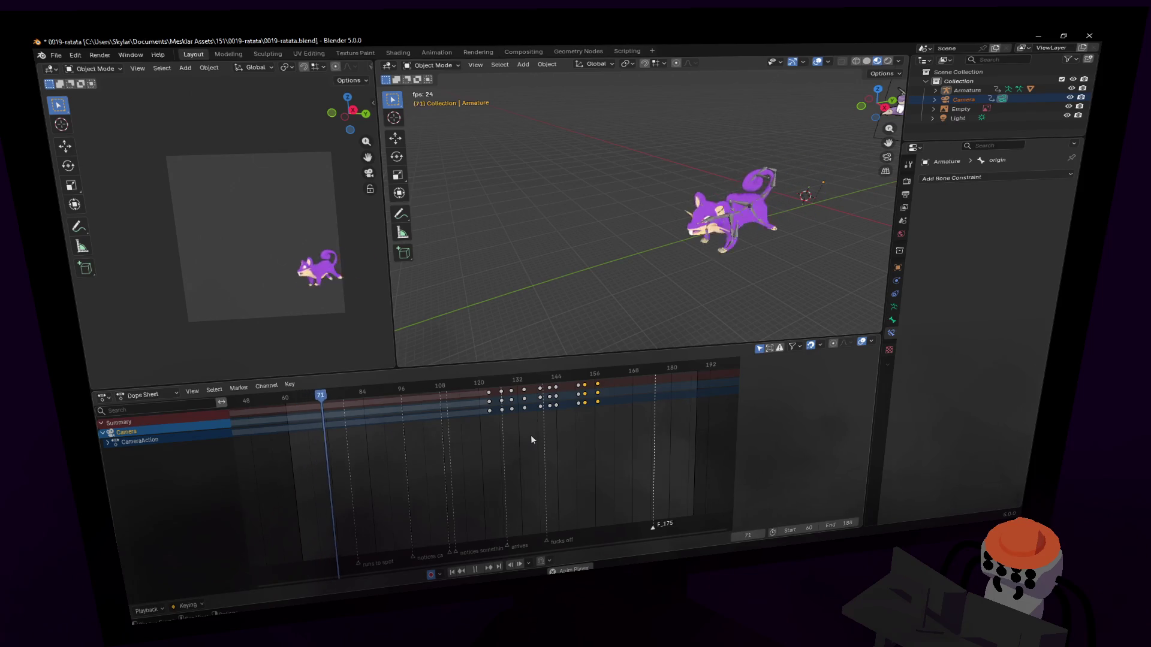
key("Escape")
key("space")
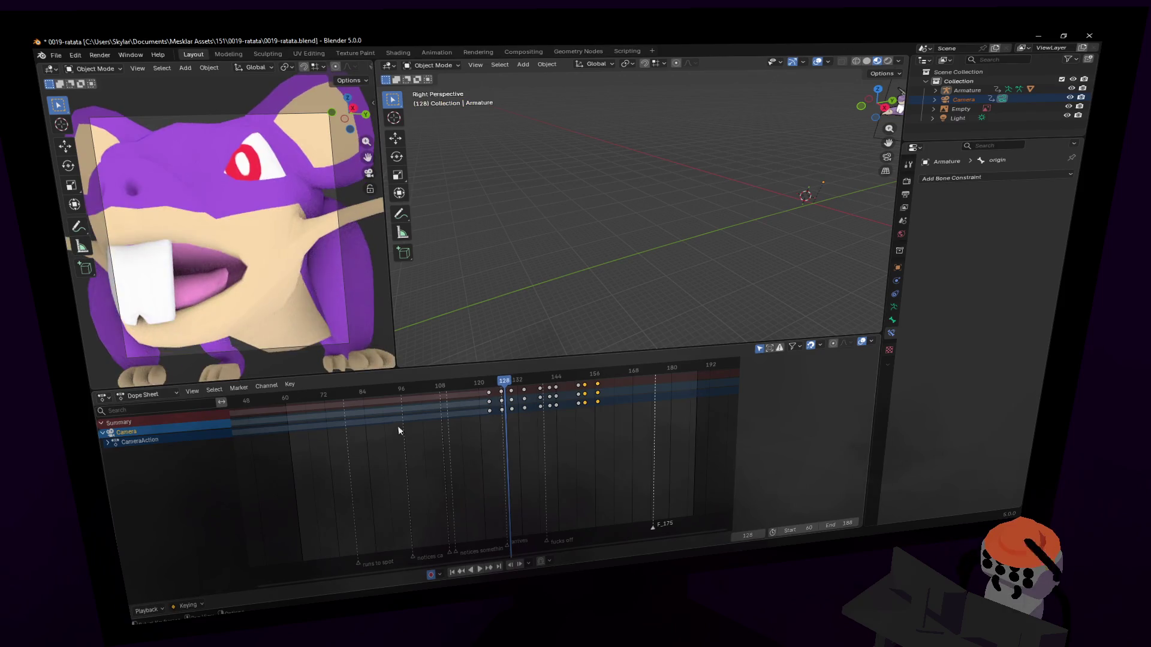
Scrub through frames 64–95, then select the rat's armature.
left_click(300, 396)
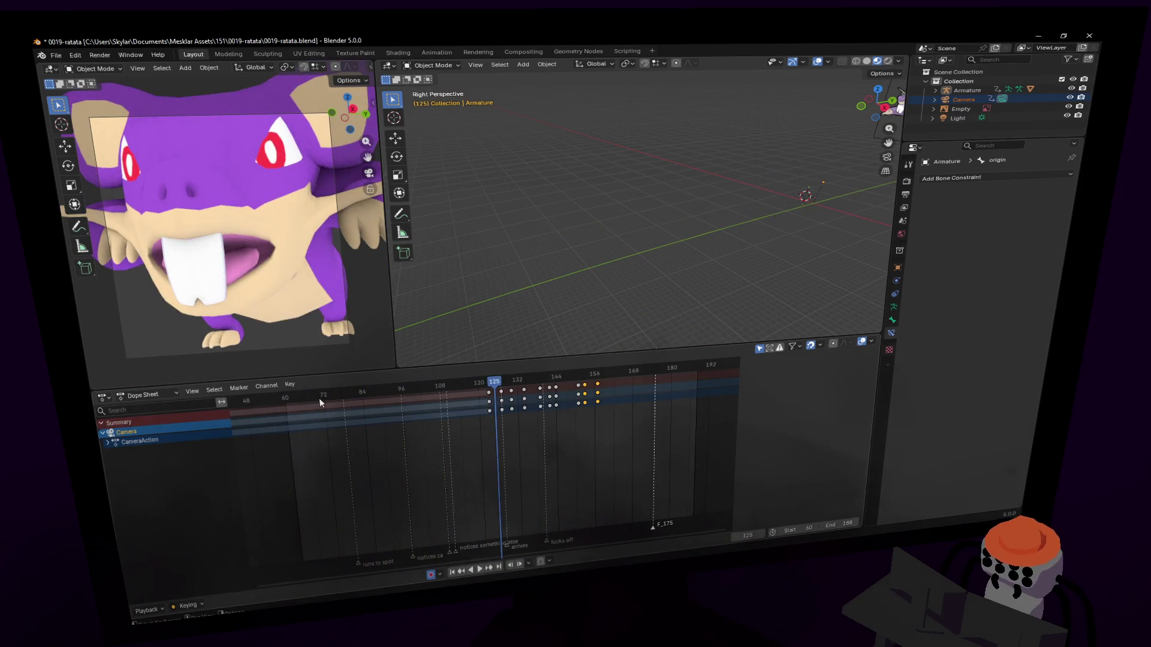
left_click(359, 397)
key("space")
left_click(627, 282)
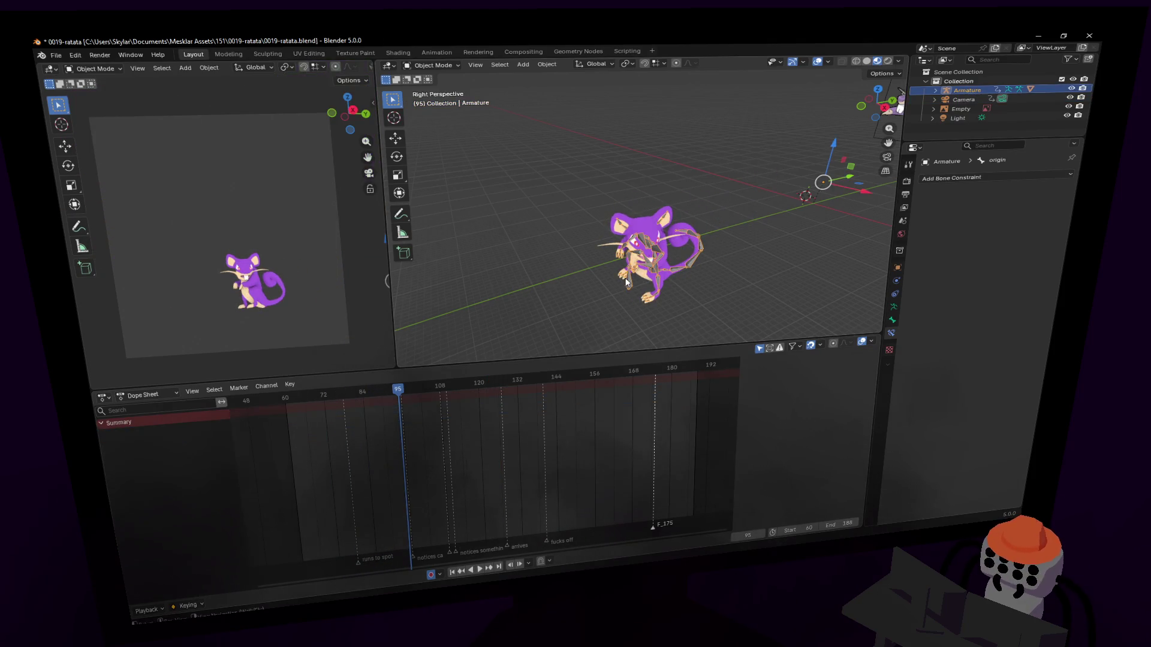
Put the armature in Pose Mode, select the origin bone, and play to frame 105.
scroll(637, 285, "up", 2)
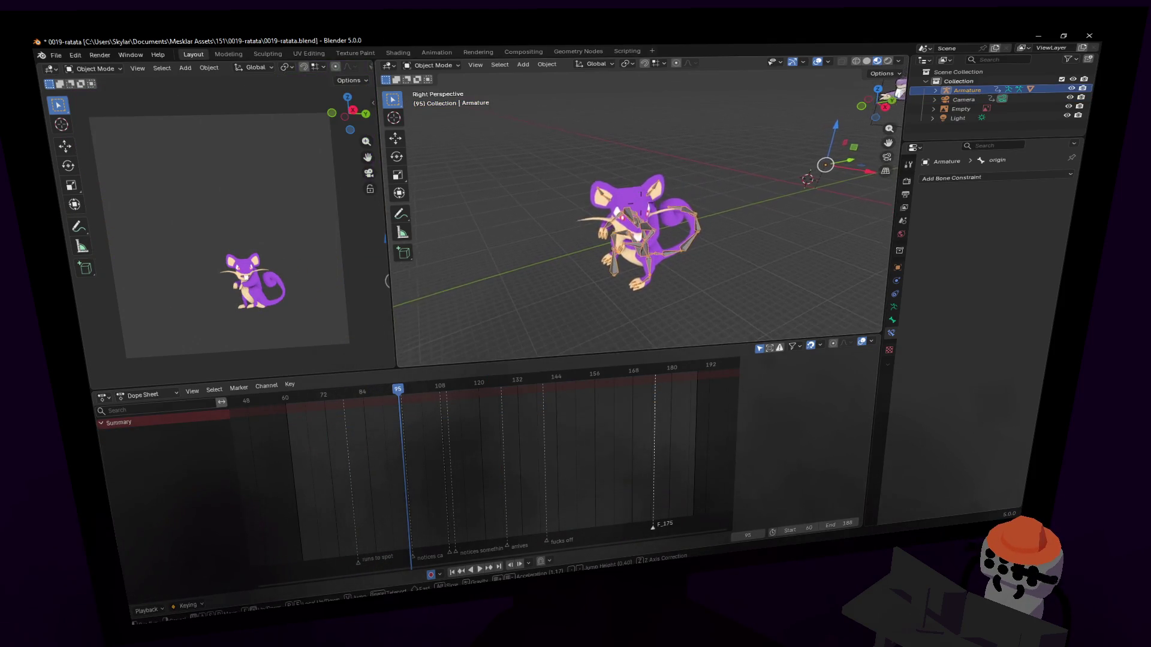
left_click(453, 105)
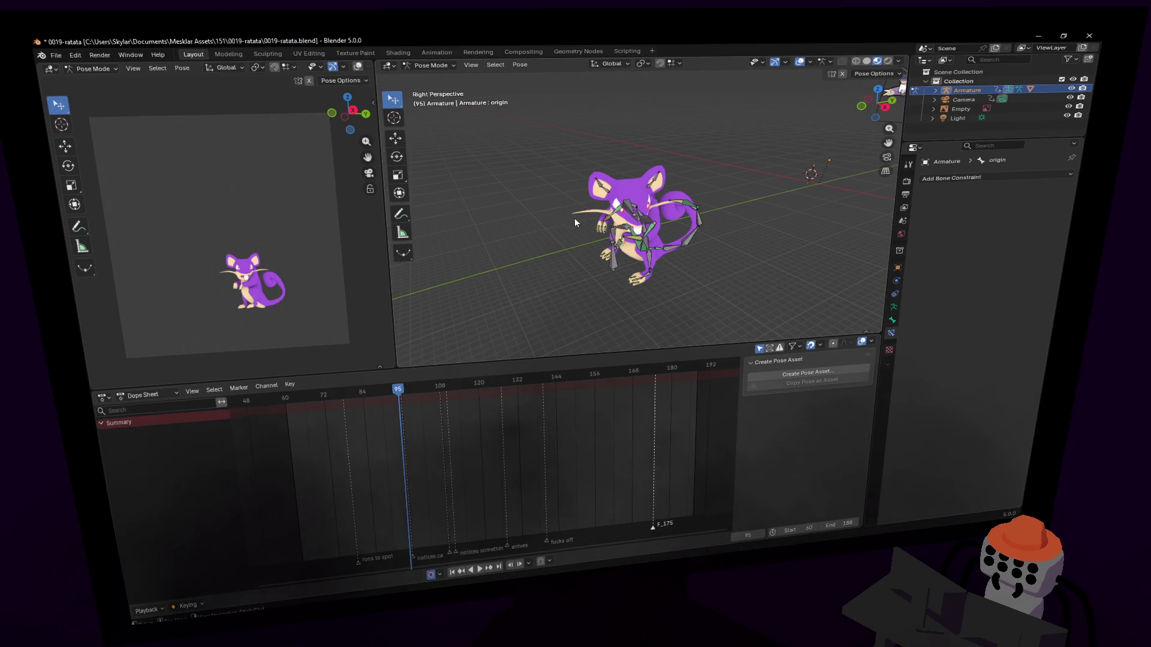
left_click(617, 271)
key("space")
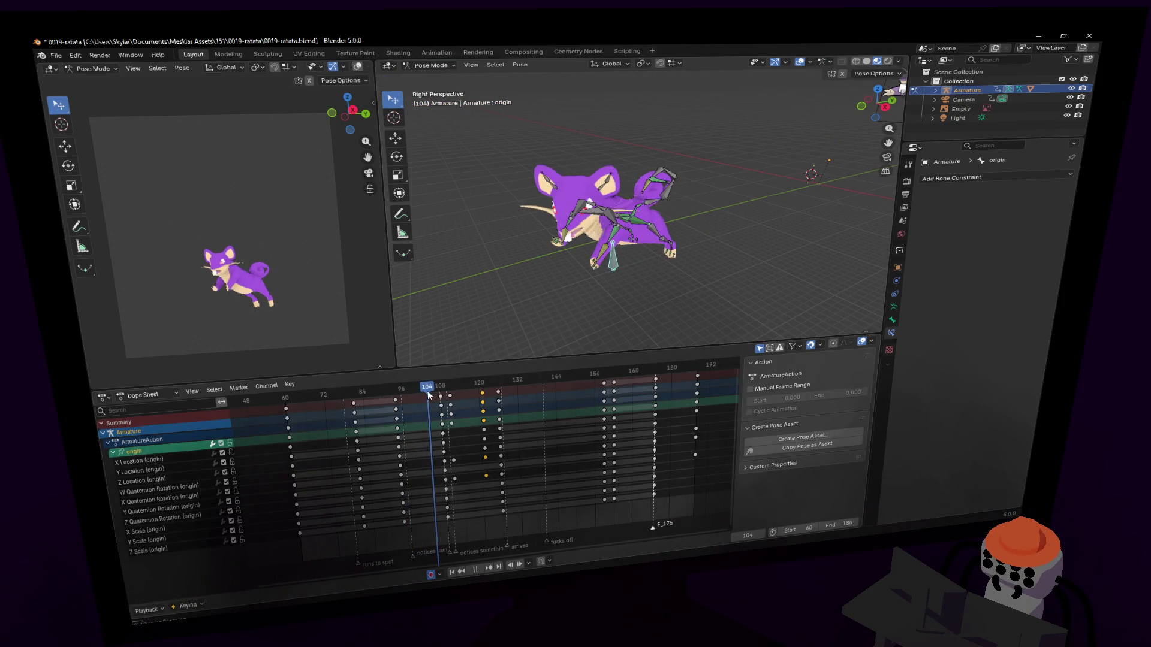
key("space")
key("Left")
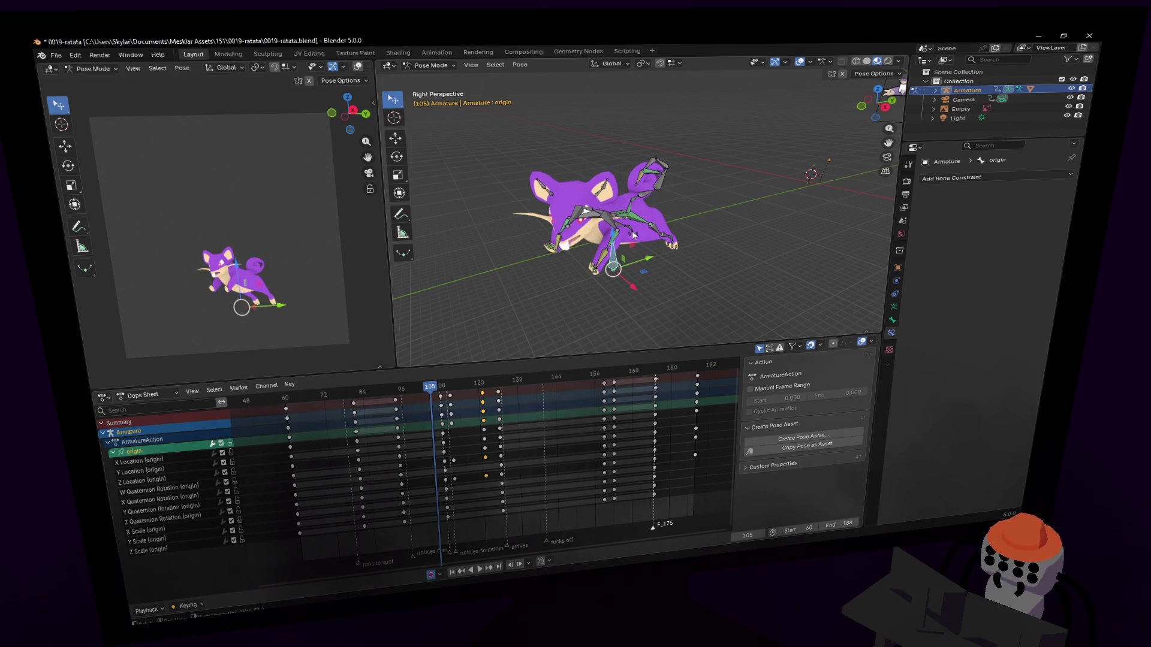
Select all bones and preview the animation around frame 103.
scroll(650, 202, "up", 3)
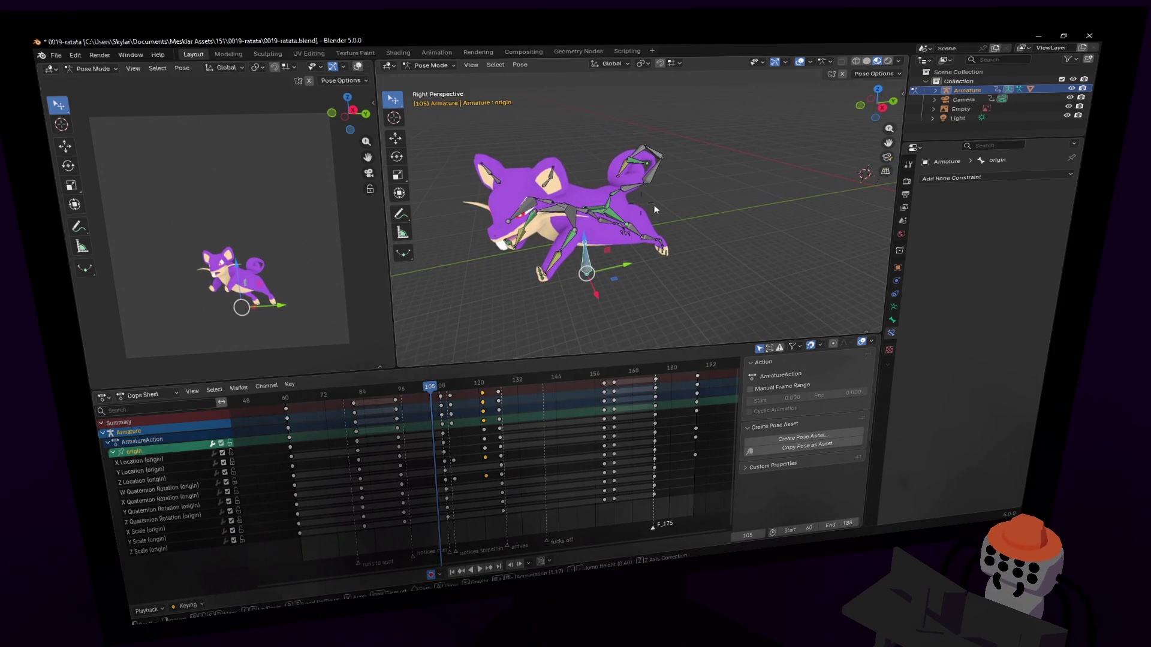
key("a")
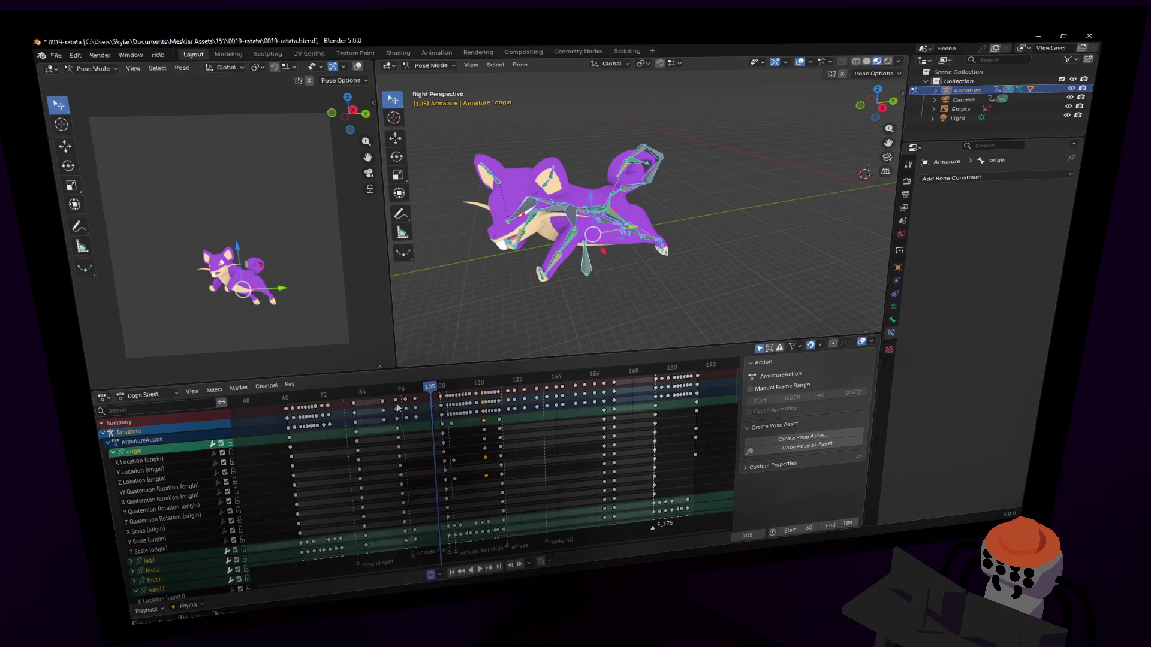
key("space")
left_click_drag(418, 391, 426, 396)
key("space")
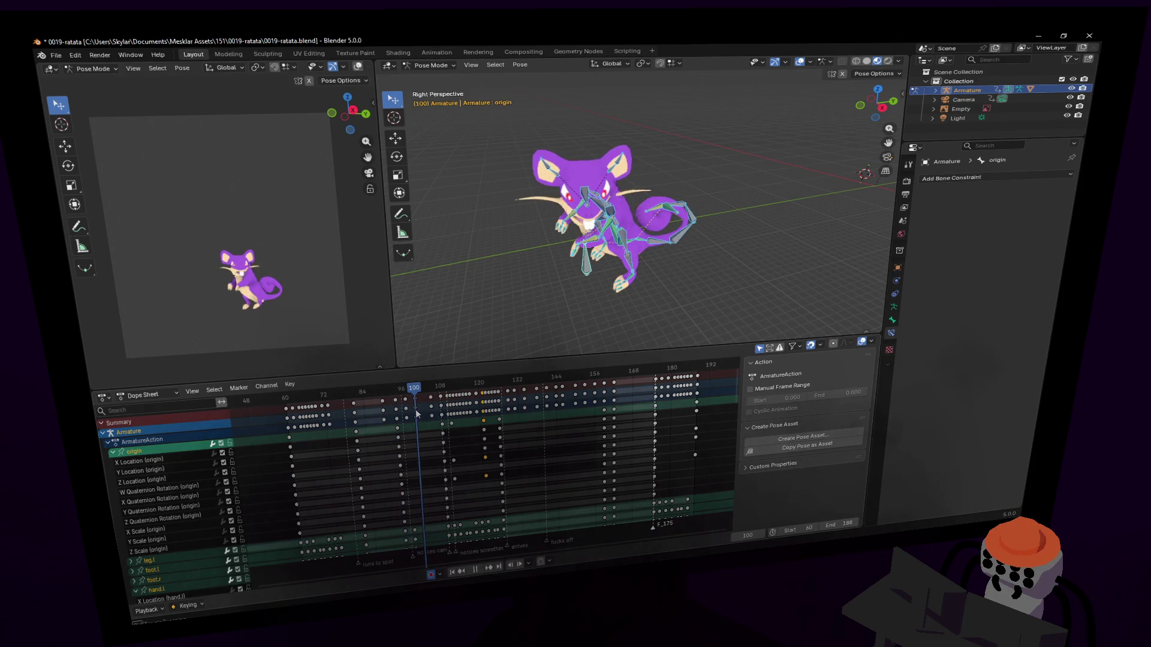
key("space")
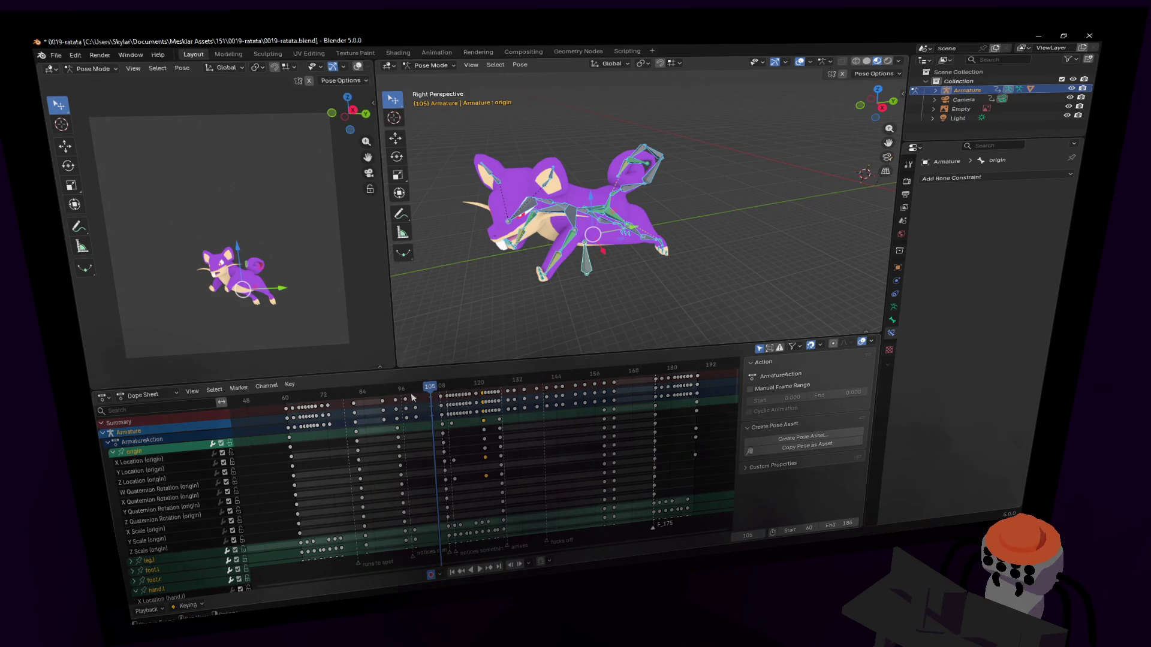
Box-select the origin bone's keys around frames 96–104 and move them a few frames later.
mouse_move(414, 428)
left_mouse_down()
mouse_move(444, 389)
mouse_move(390, 390)
mouse_move(443, 407)
left_mouse_up()
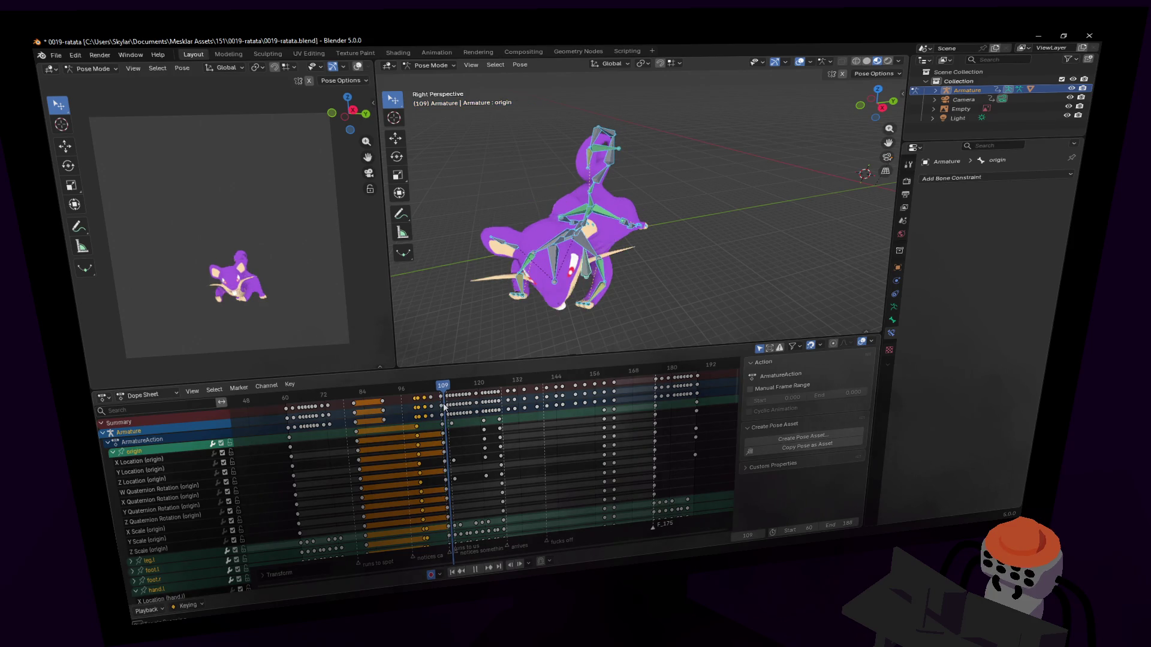
left_click(585, 273)
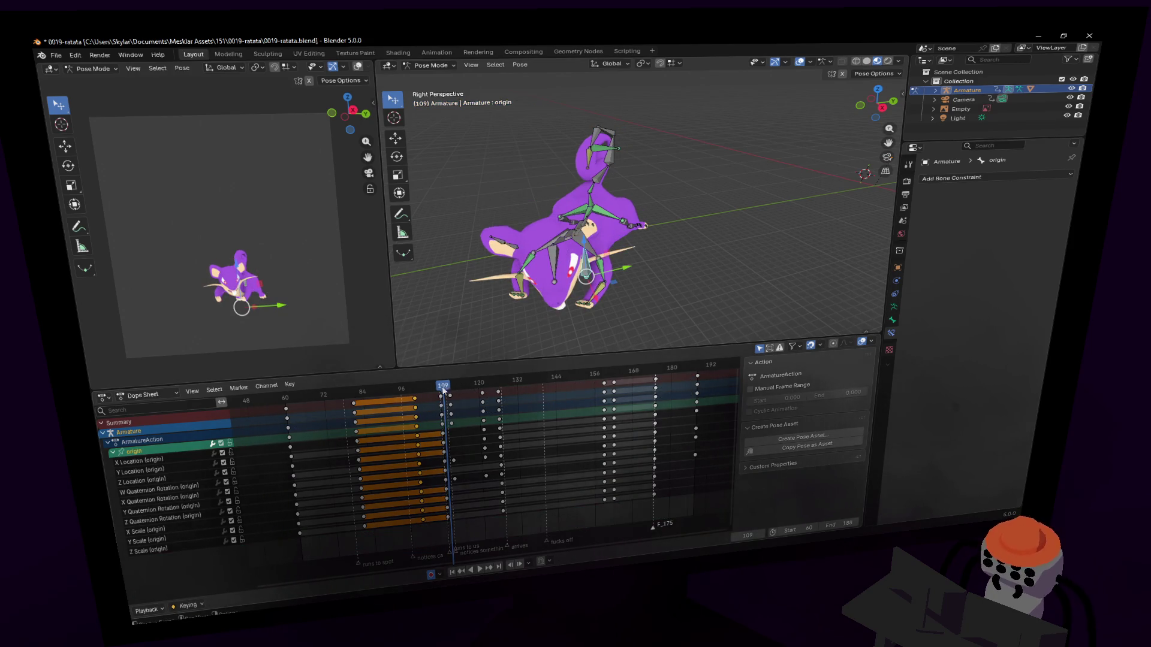
key("space")
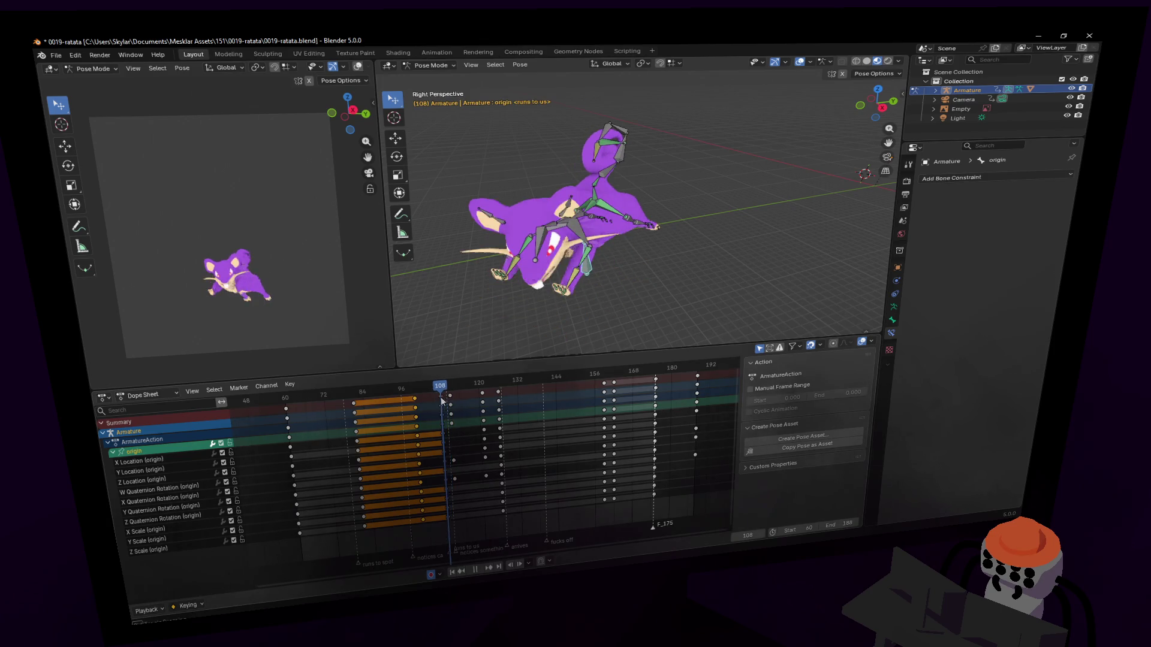
key("space")
left_click_drag(440, 394, 452, 400)
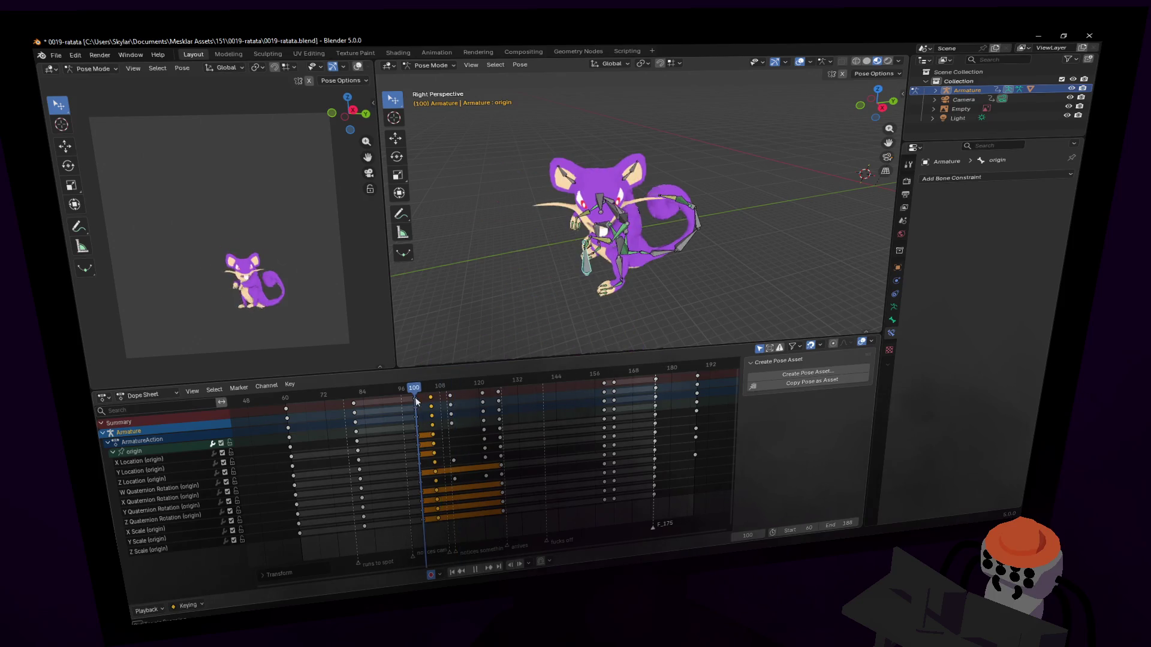
key("space")
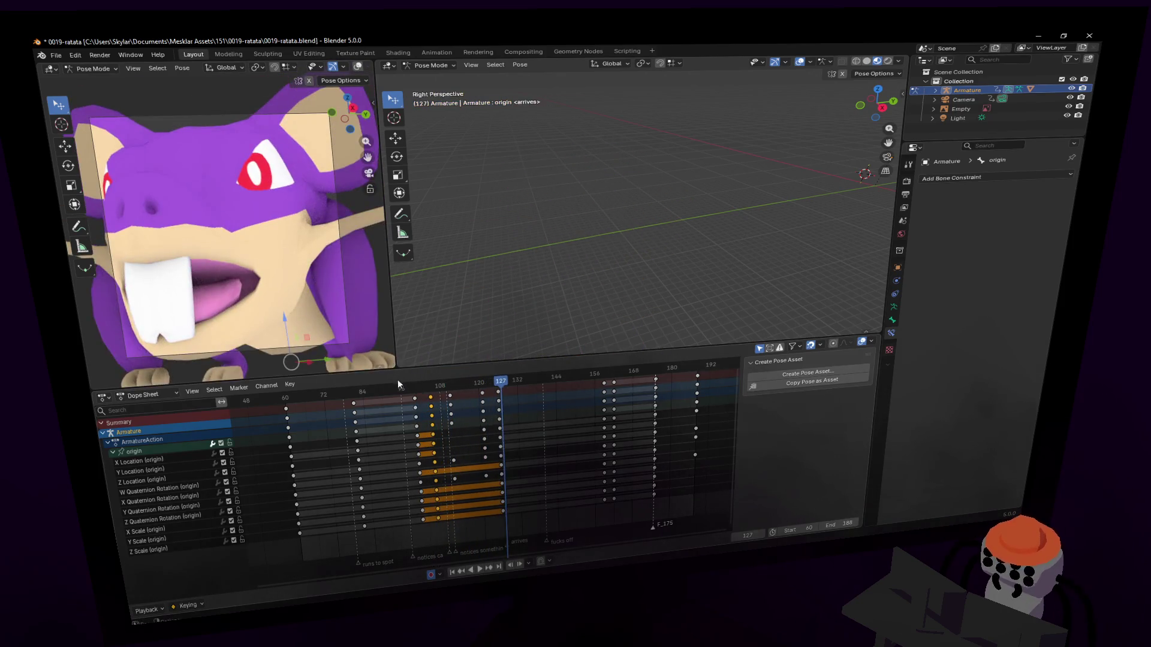
Replay frames 81–92 to check the retiming, then select the hed bone.
left_click(376, 392)
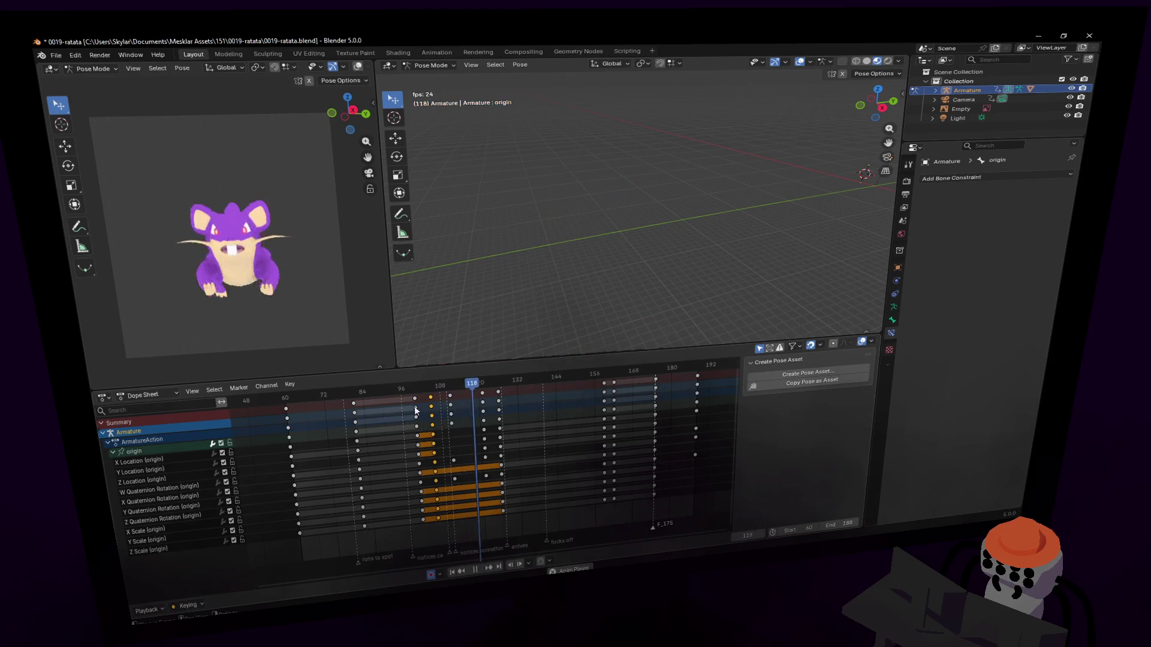
key("space")
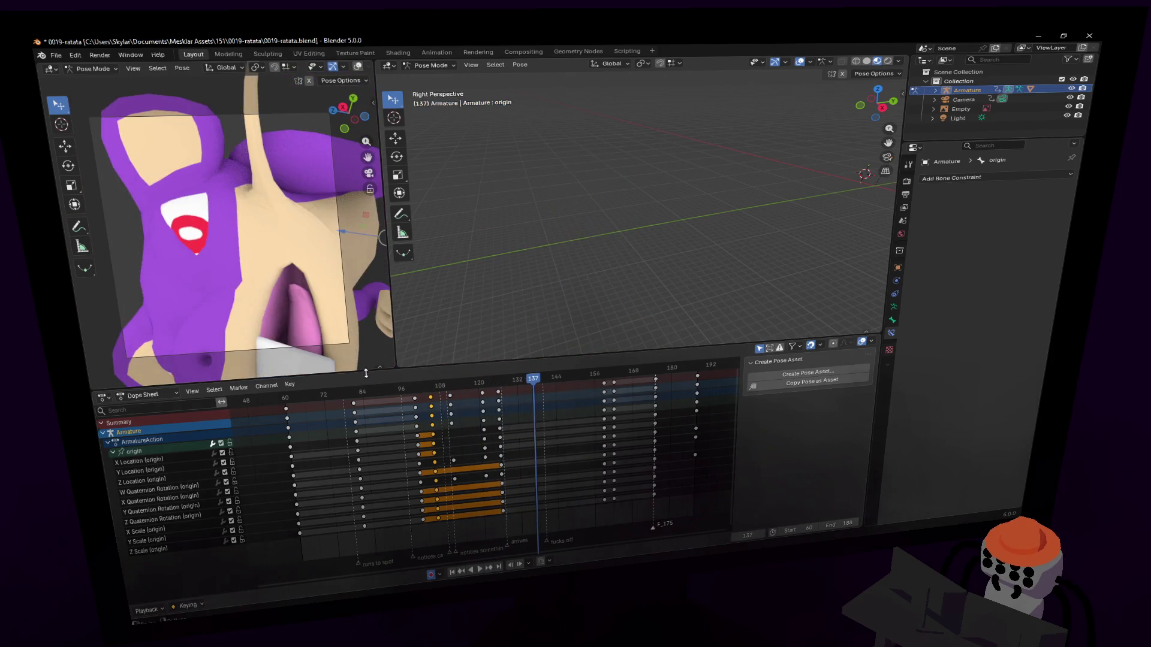
left_click(353, 393)
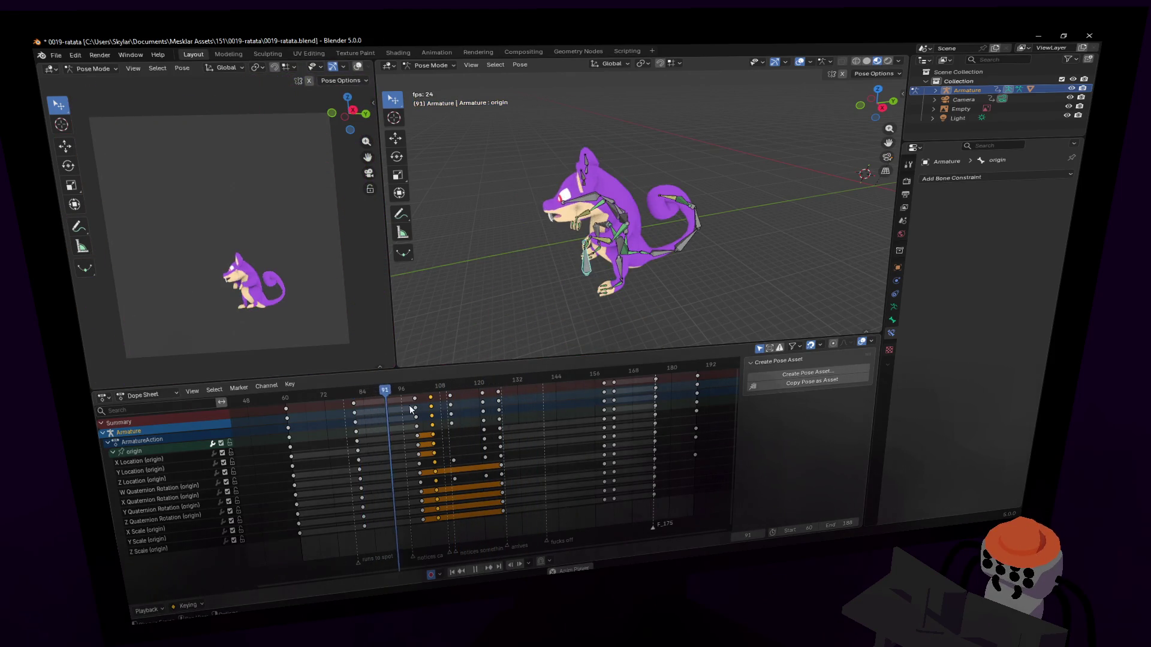
left_click(388, 393)
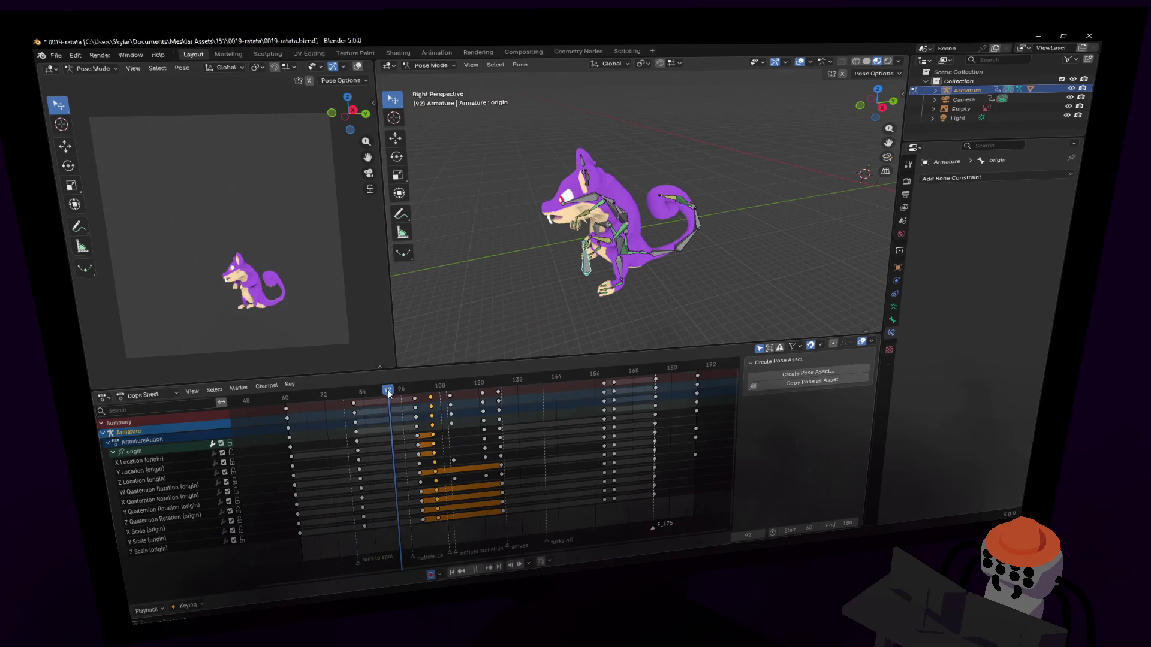
left_click(600, 207)
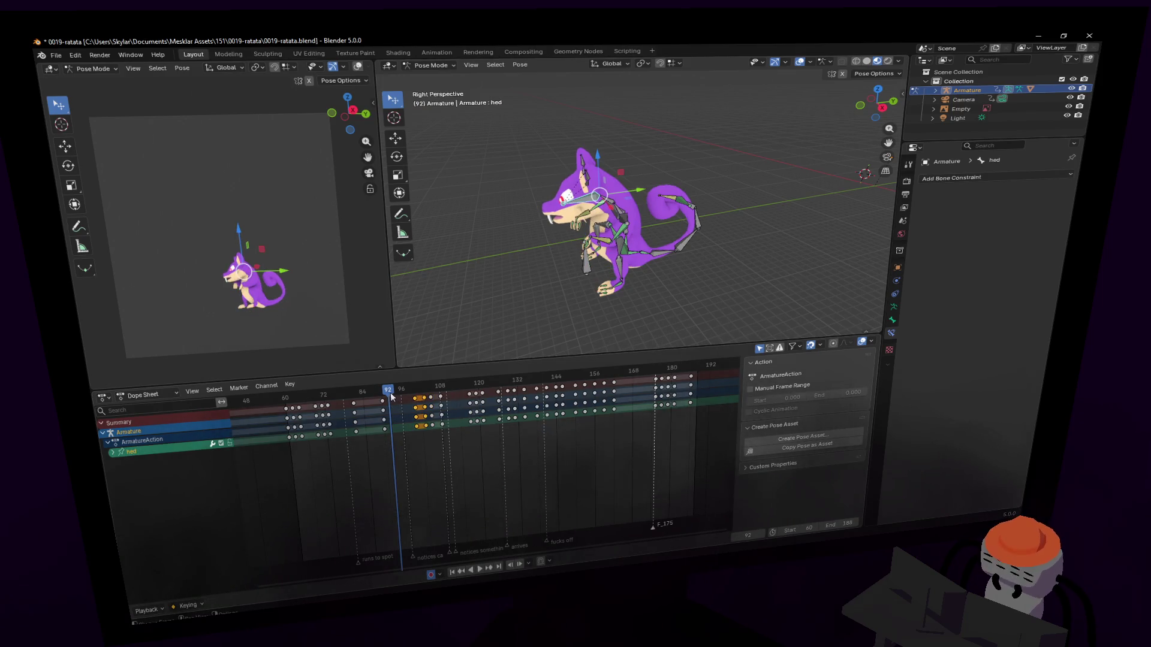
Move the hed keys about 6 frames earlier and play the whole animation to check.
key("Right")
key("Right")
key("Right")
left_click_drag(414, 403, 394, 390)
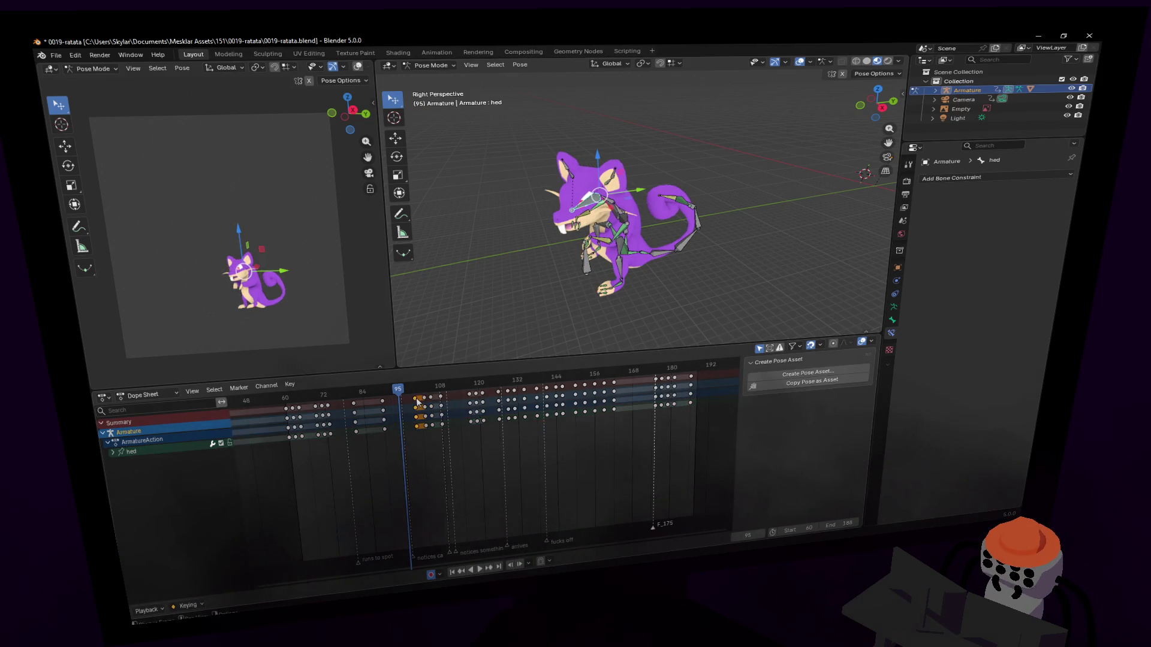
key("shift+ctrl+space")
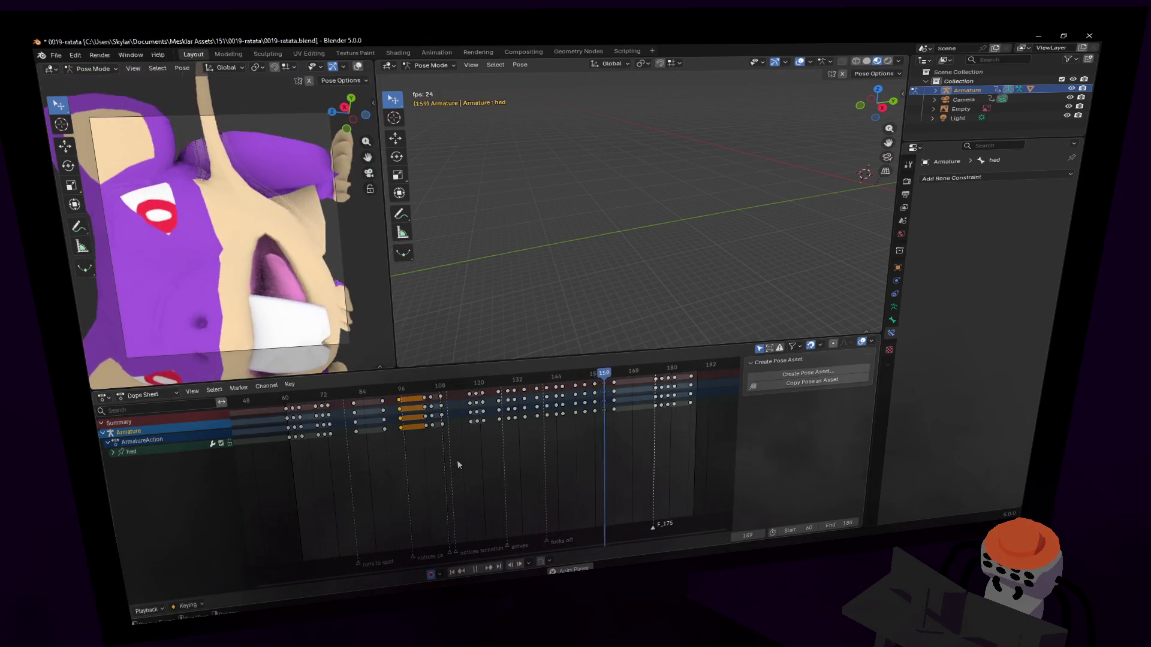
key("Escape")
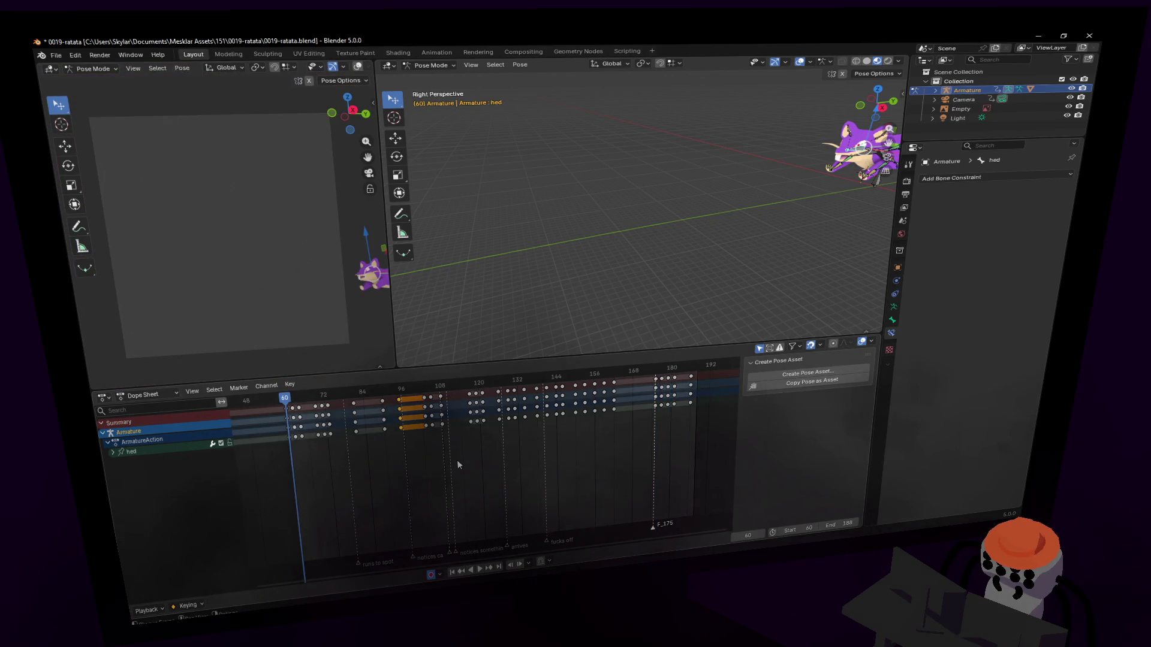
key("space")
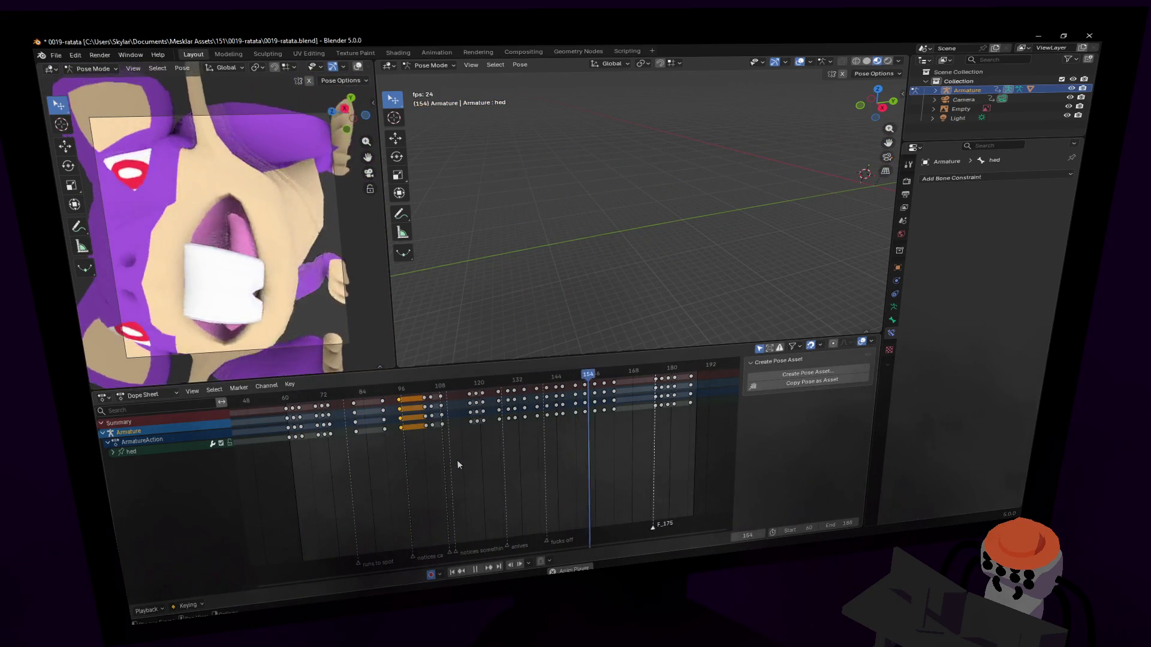
key("space")
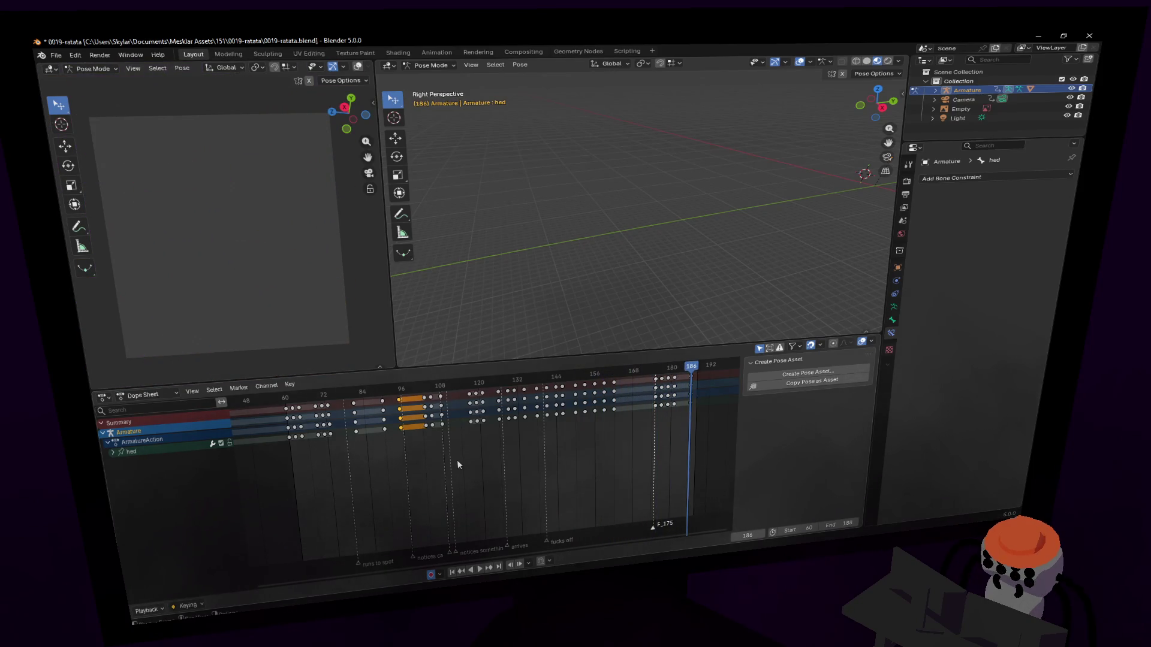
At frame 126, recentre the view on the rat and select the ear1.r bone.
left_click_drag(496, 384, 500, 384)
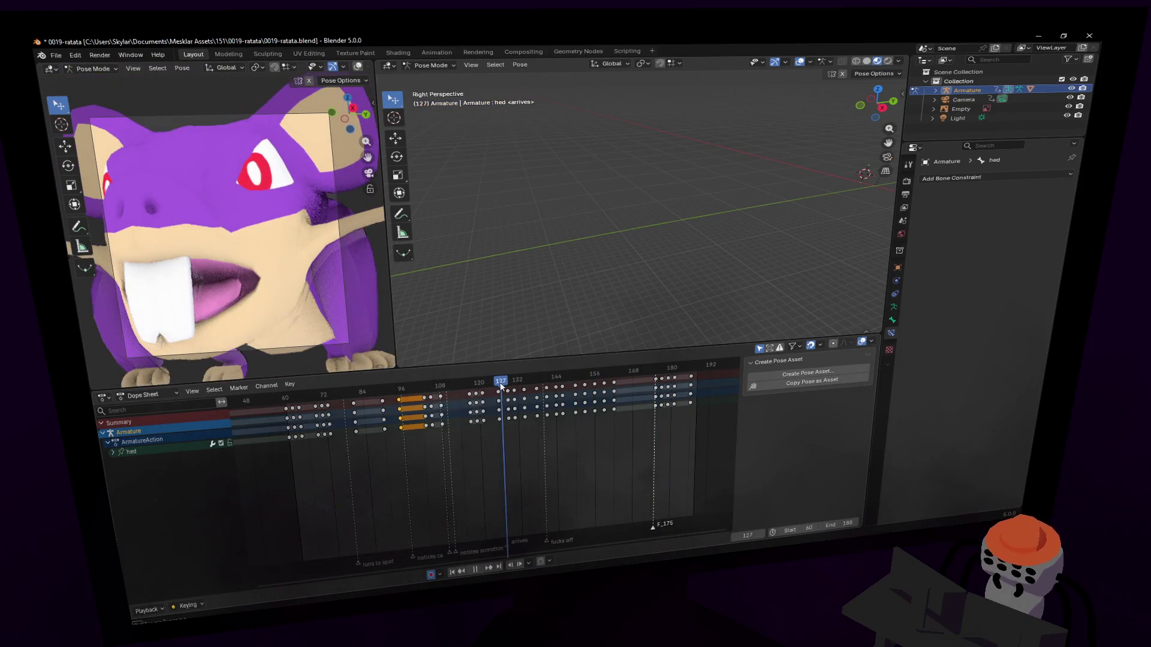
left_click(498, 383)
key("shift+grave")
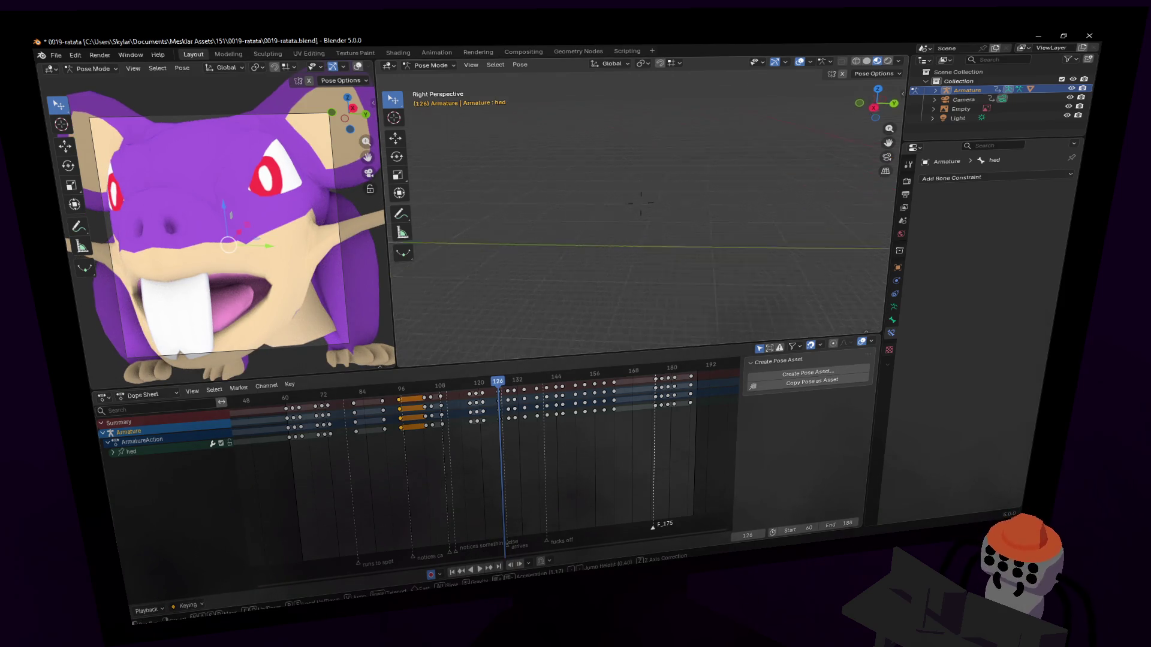
mouse_move(640, 202)
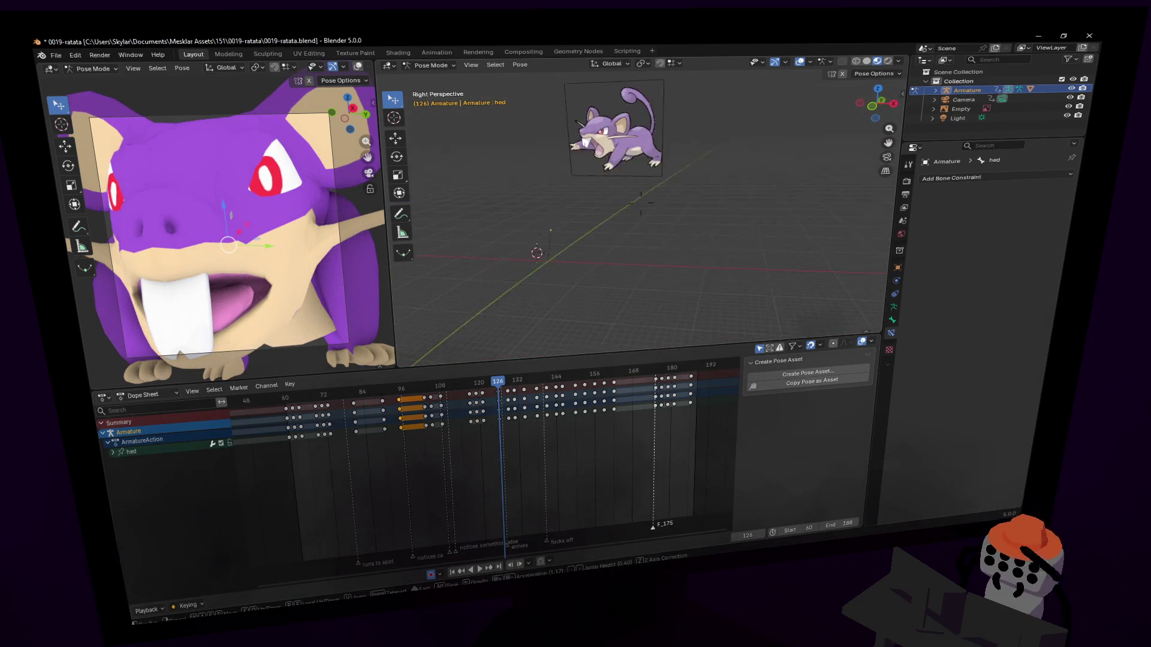
left_click(641, 202)
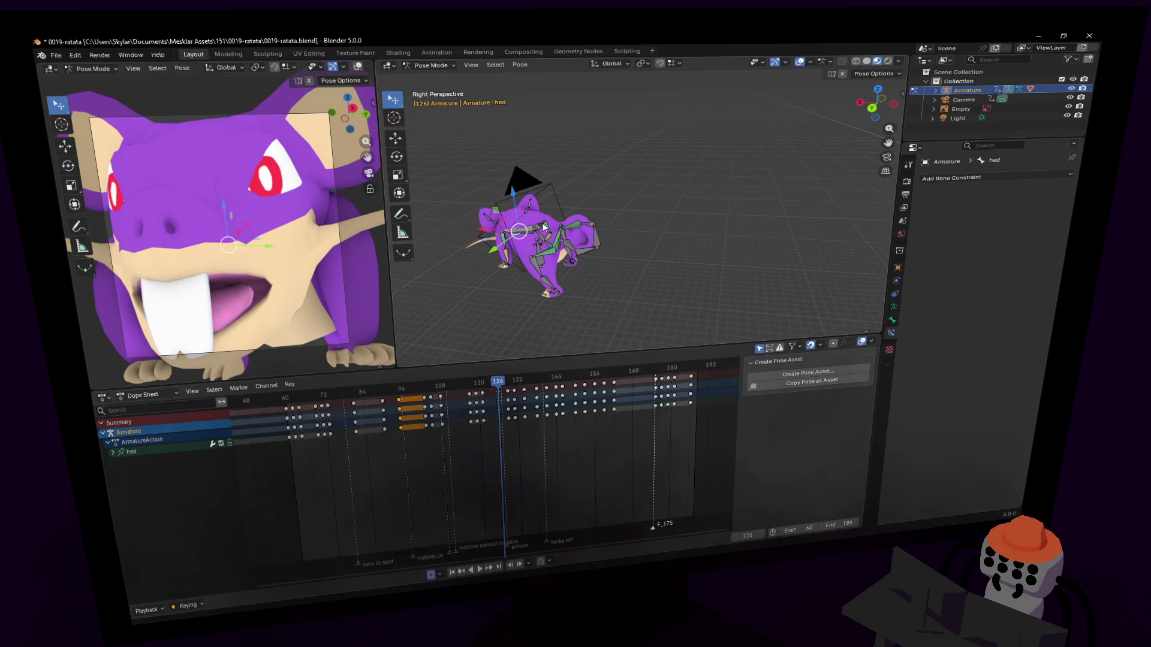
left_click(531, 218)
Switch to Object Mode, select the Cube rat mesh, and walk to a closer side view.
left_click(437, 78)
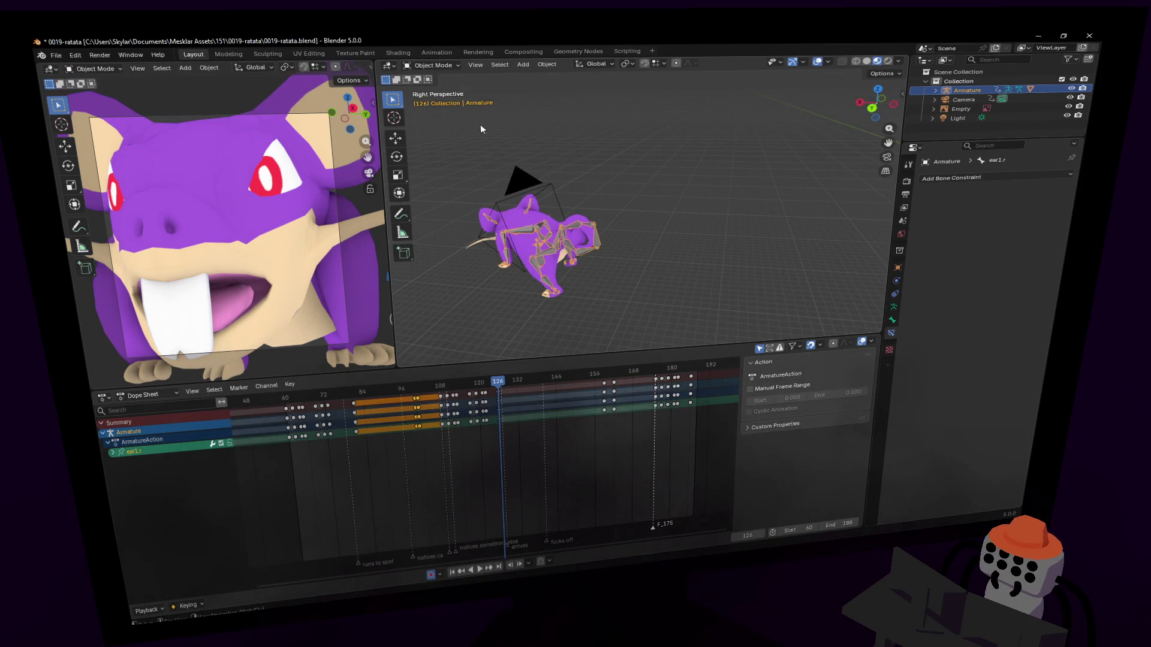
left_click(540, 224)
key("shift+grave")
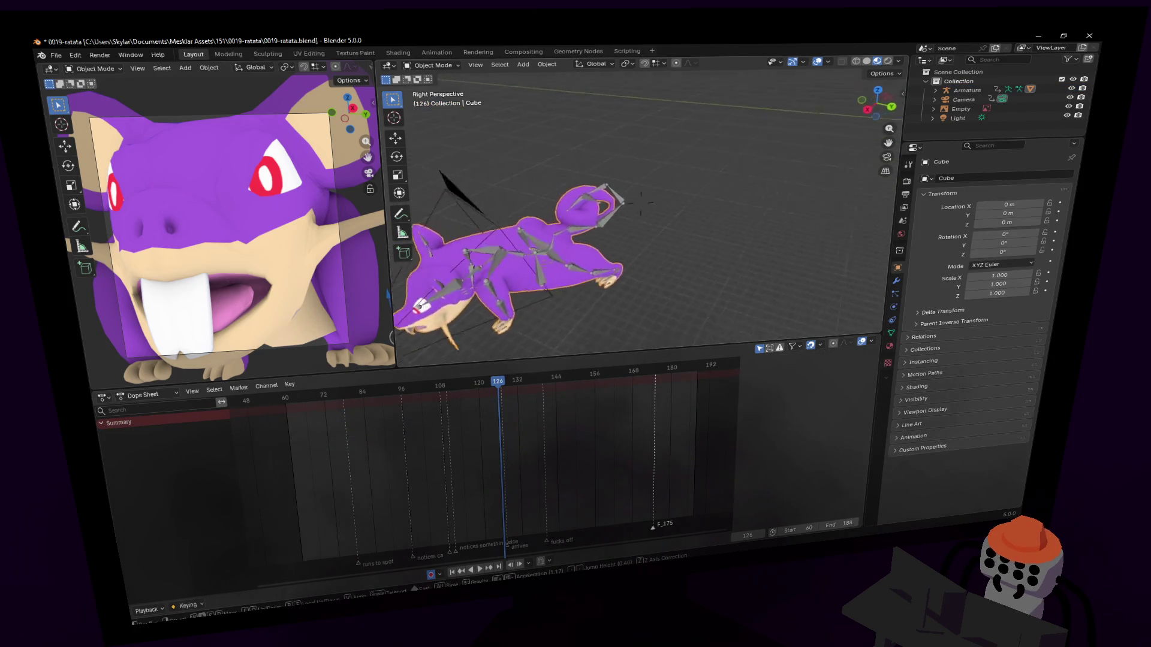
key("w")
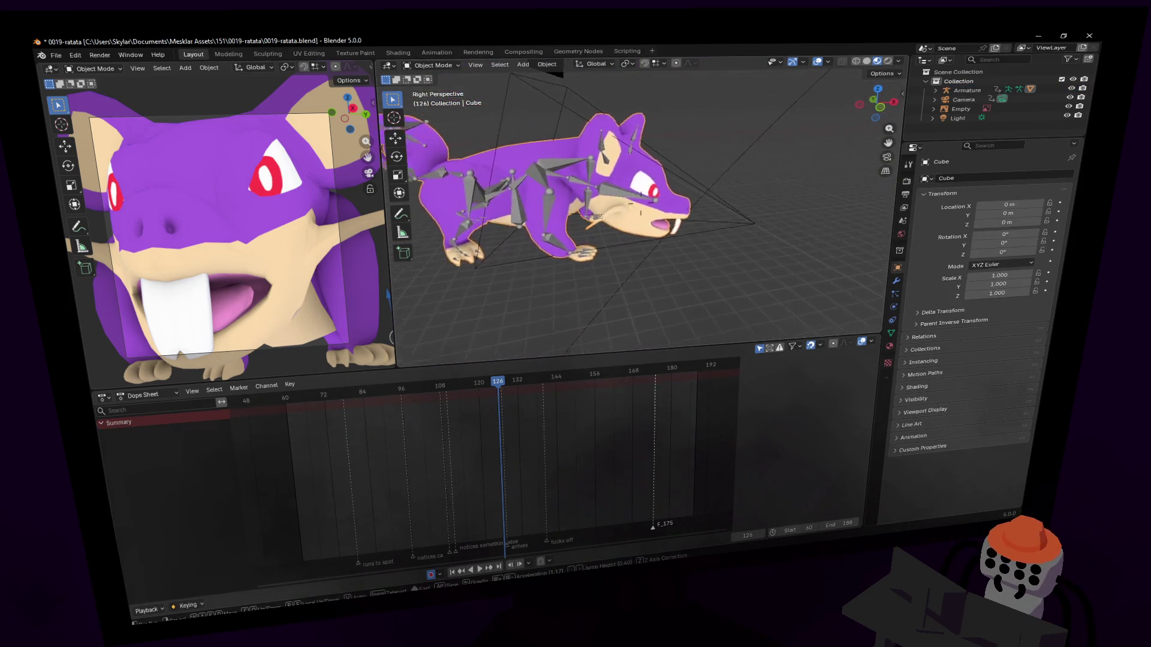
key("Return")
left_click_drag(471, 383, 430, 392)
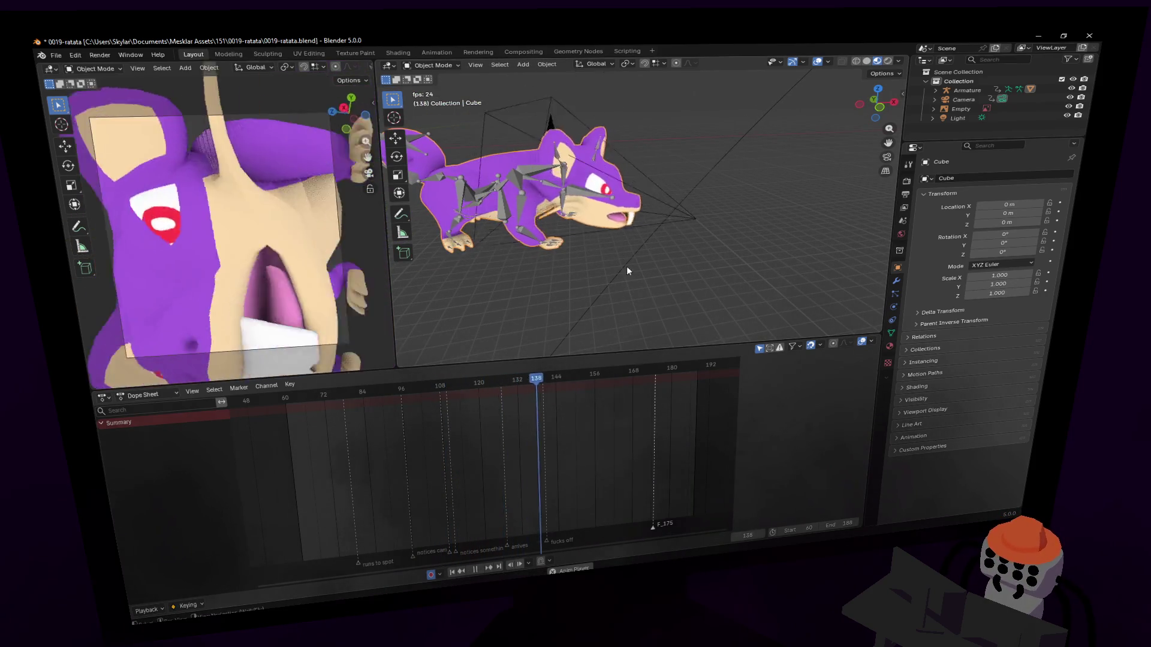
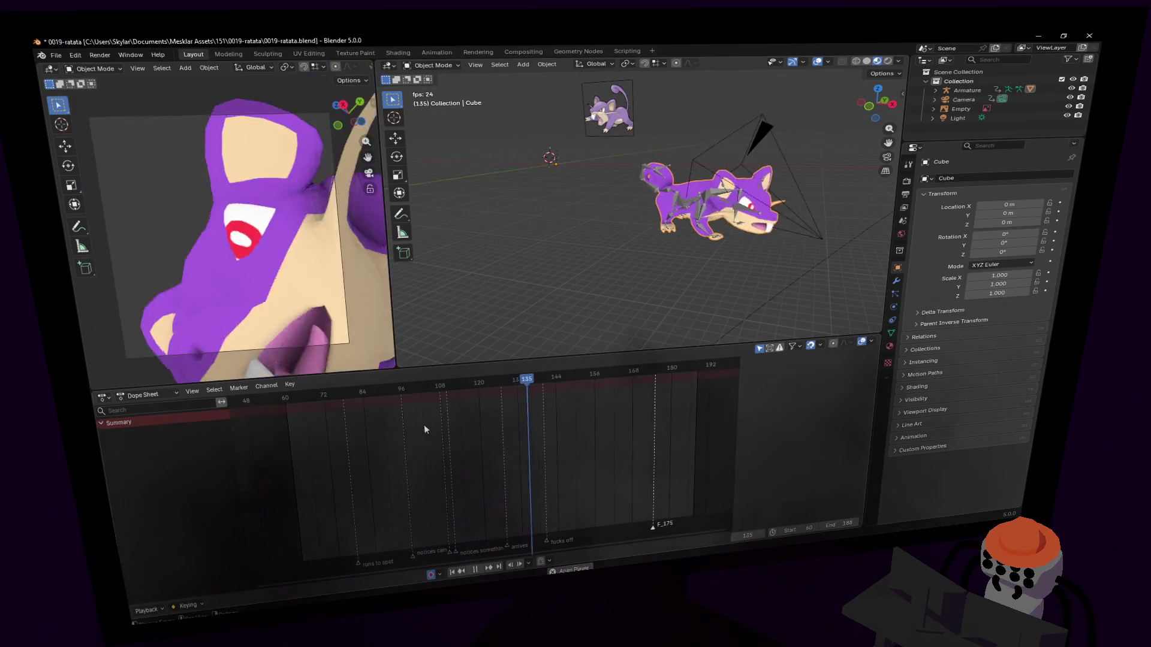
Stop the playing animation and set the current frame to 132.
key("space")
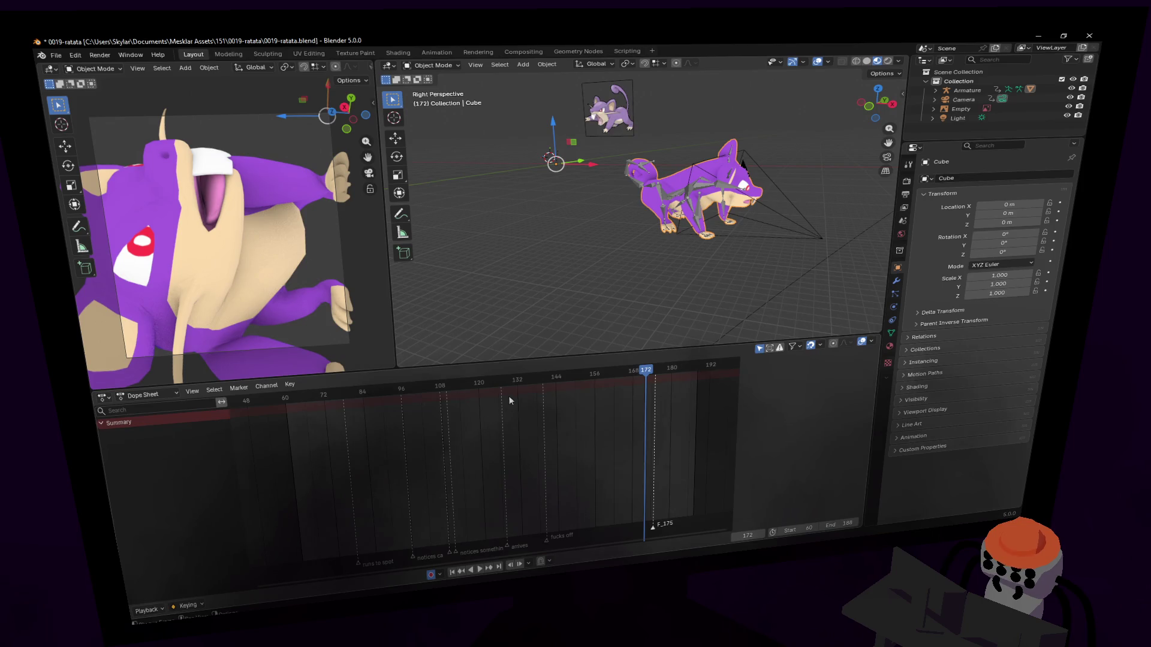
left_click(516, 385)
left_click_drag(517, 384, 519, 383)
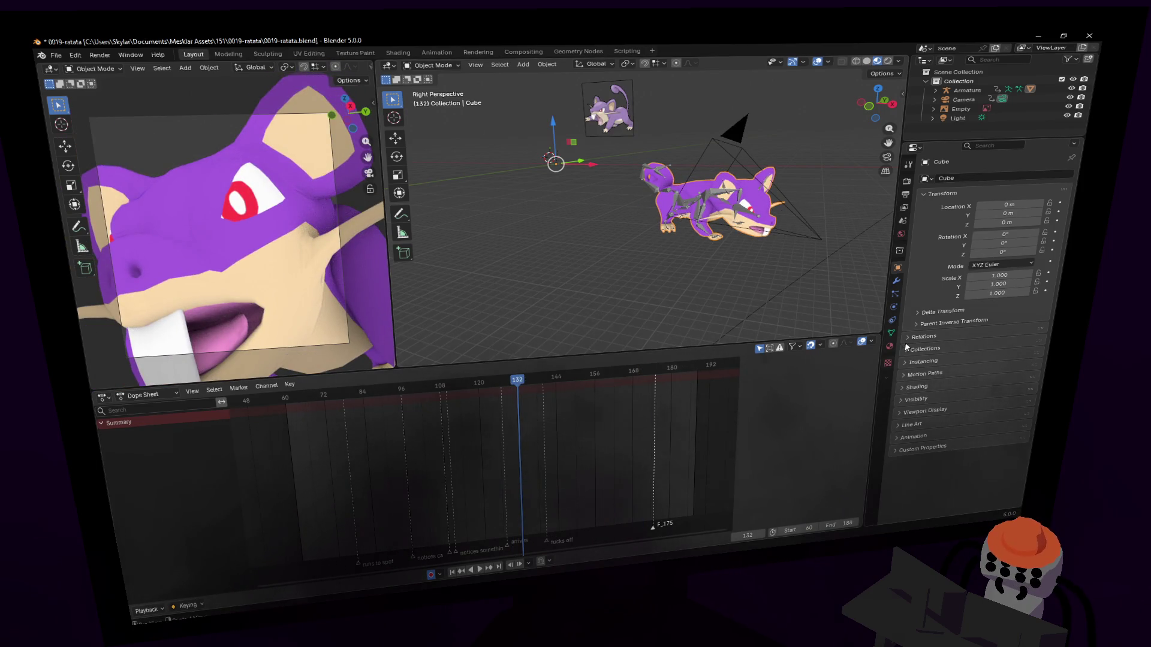
In Object Data properties, add a Basis shape key and a new Key 1 shape key.
left_click(891, 333)
left_click_drag(963, 441, 984, 252)
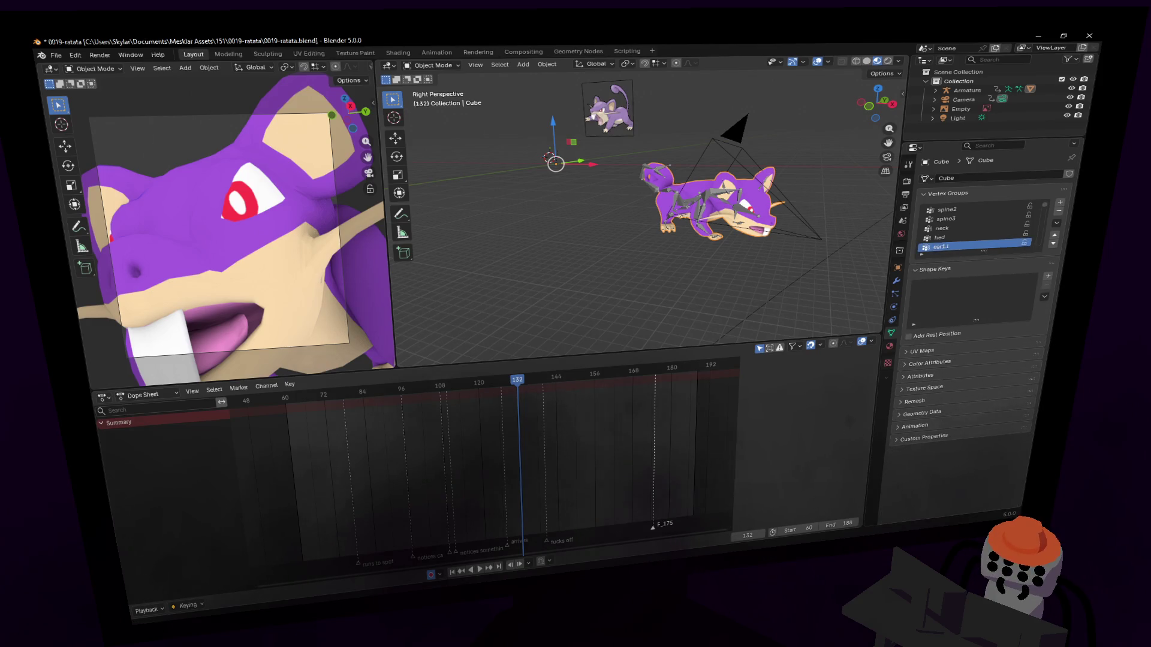
left_click(1049, 277)
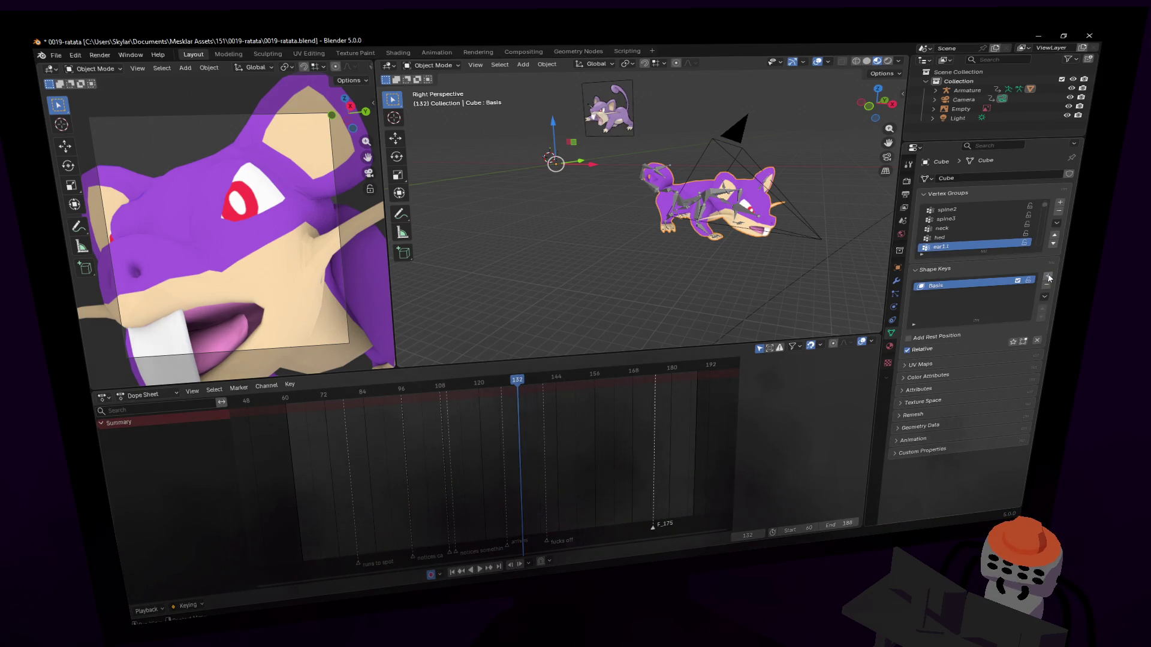
left_click(1049, 276)
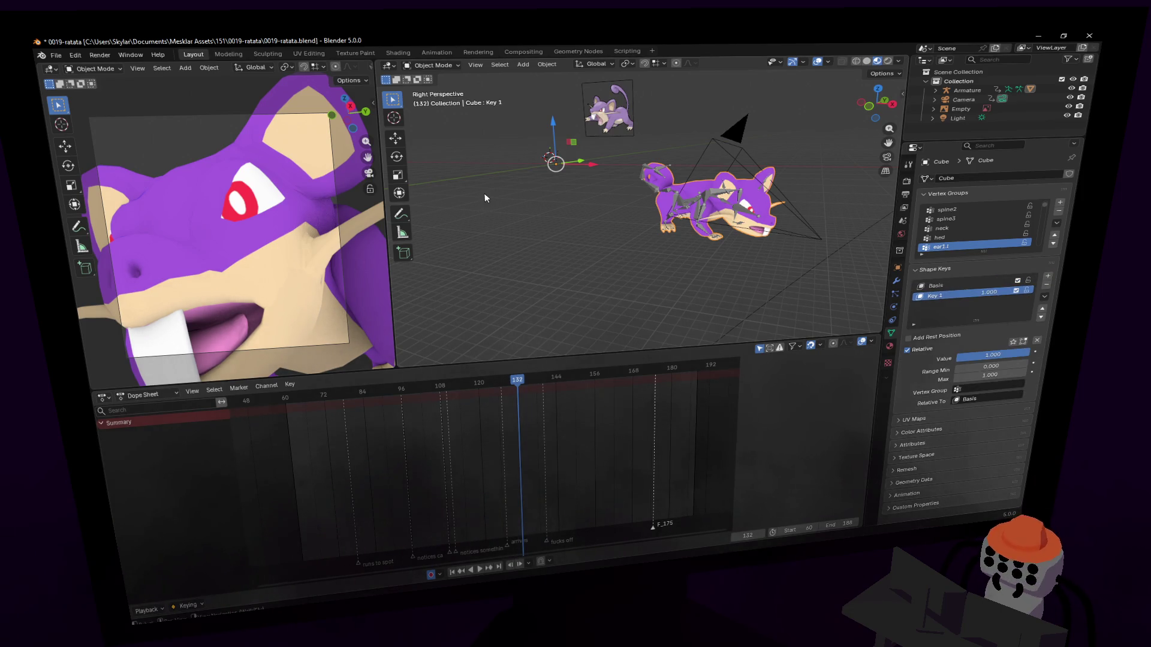
Enter Edit Mode on the rat mesh and fly the view close to its head.
key("Tab")
key("shift+grave")
key("w")
key("w")
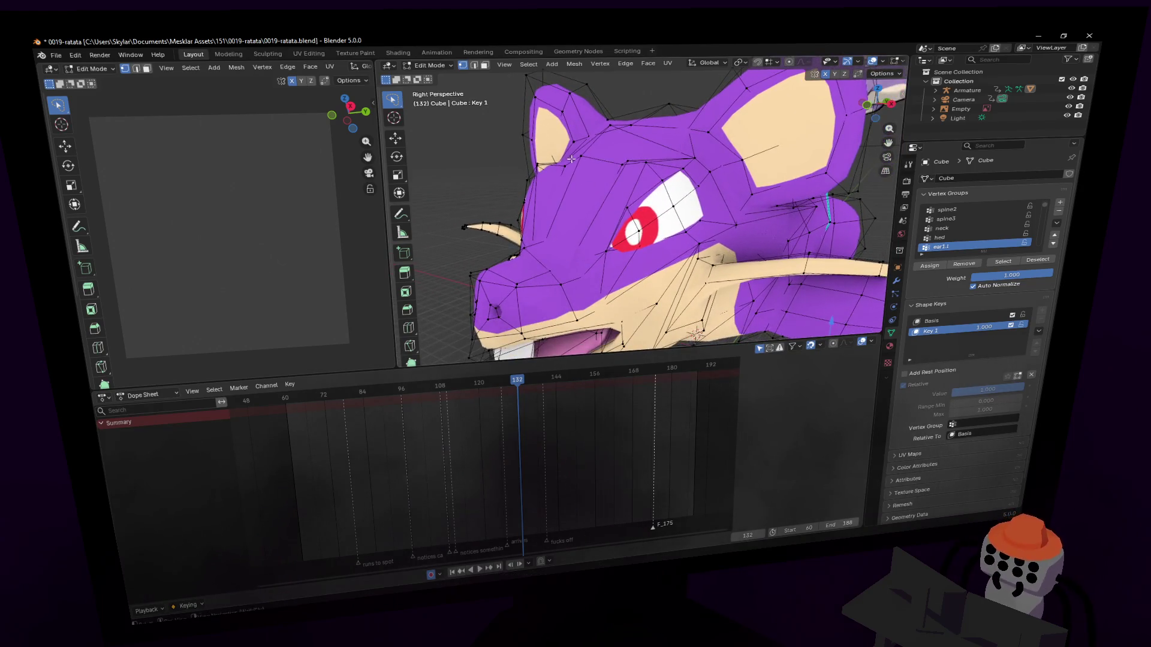
In edge select, pick an upper eyelid edge and move it down toward the eye.
key("2")
middle_click_drag(654, 175, 705, 162)
left_click(705, 162)
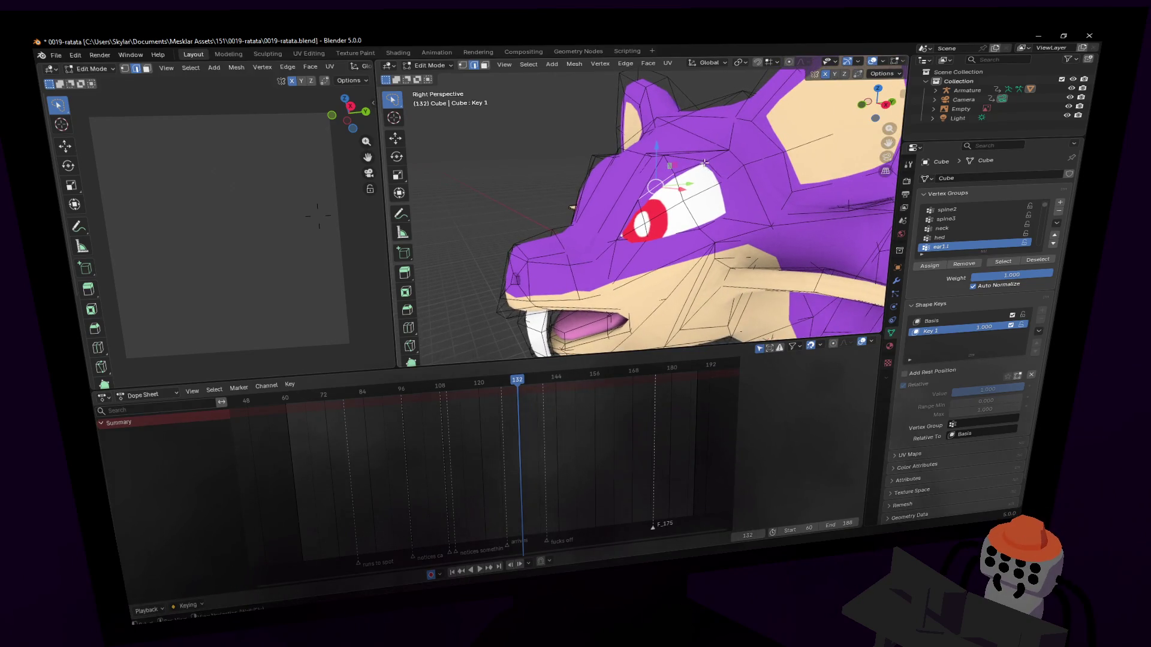
key("g")
left_click(708, 177)
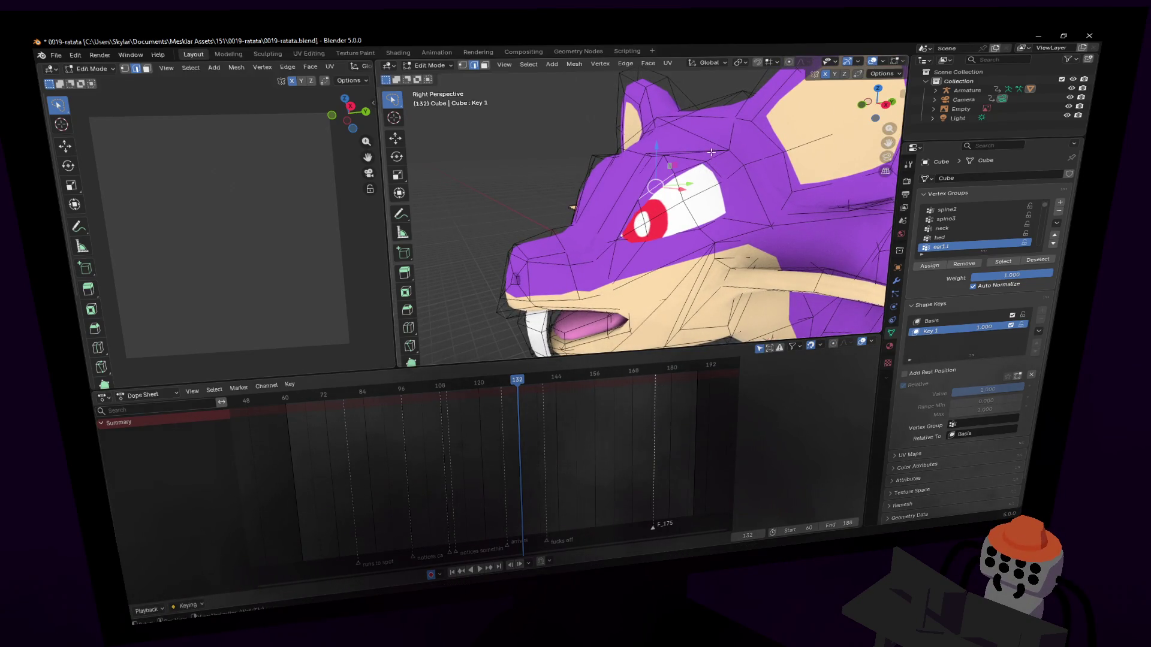
key("g")
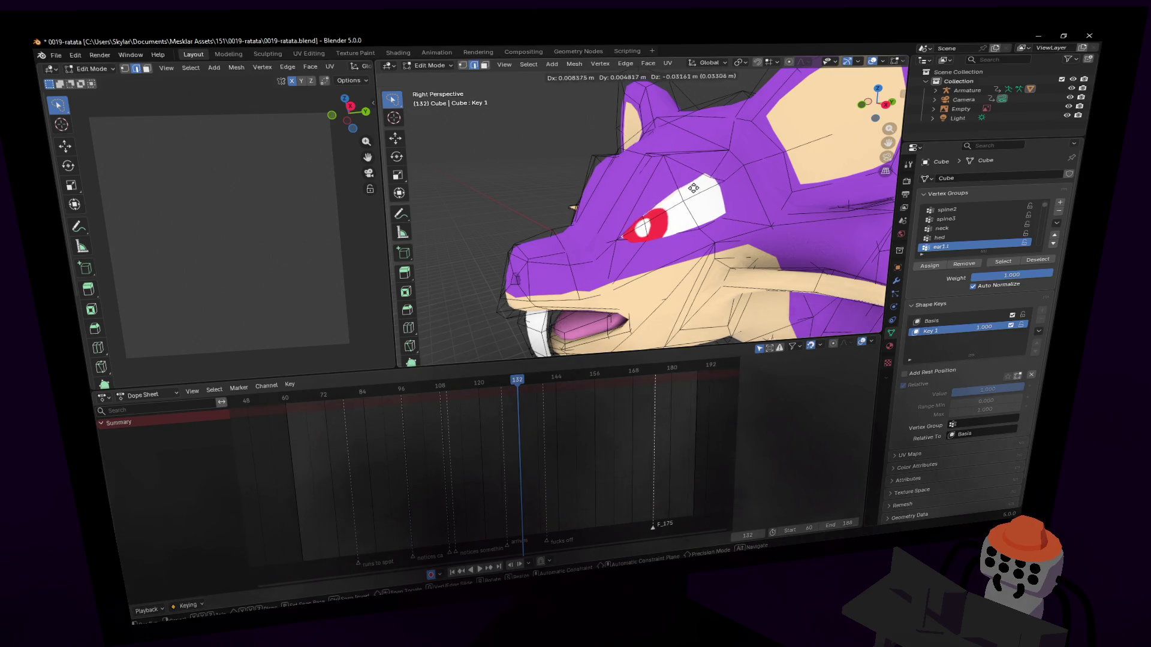
left_click(694, 188)
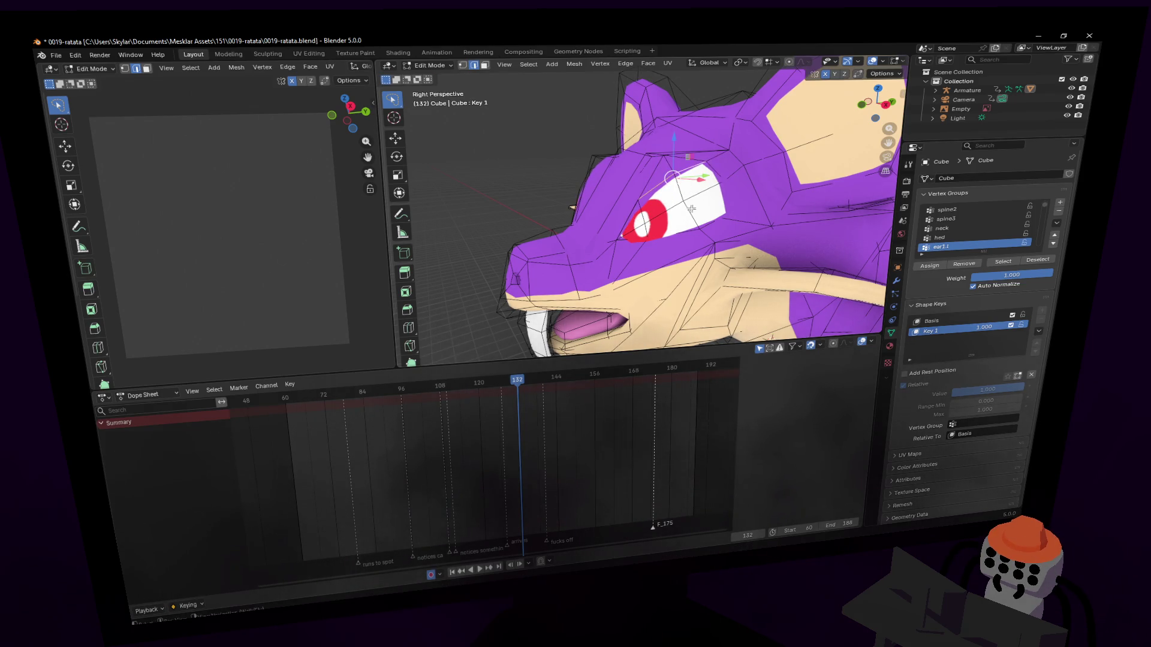
Select the face covering the eye and pull the eyelid edge down over it.
middle_click_drag(669, 184, 668, 187)
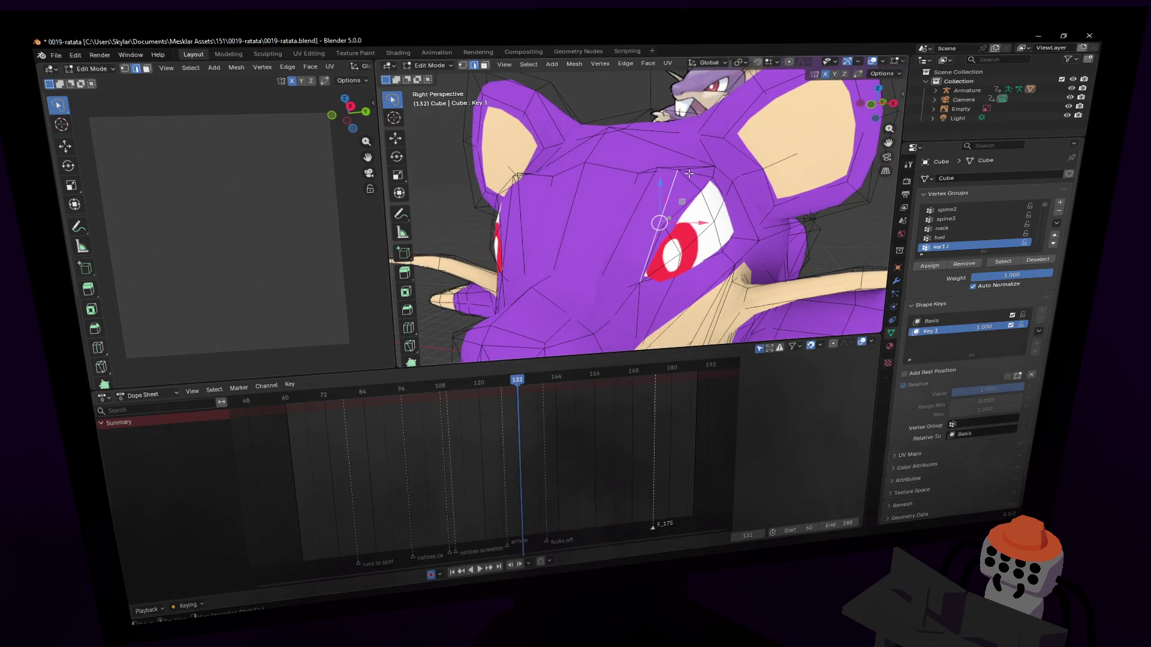
key("g")
right_click(773, 190)
scroll(761, 208, "up", 5)
key("3")
left_click(729, 199)
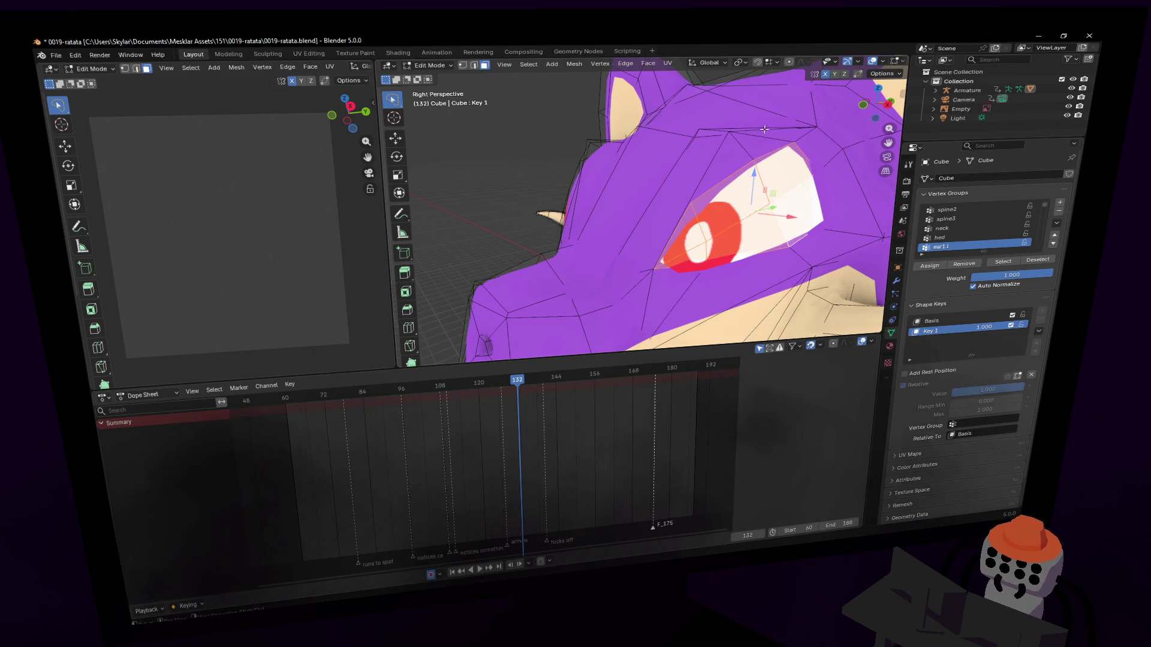
scroll(798, 128, "down", 3)
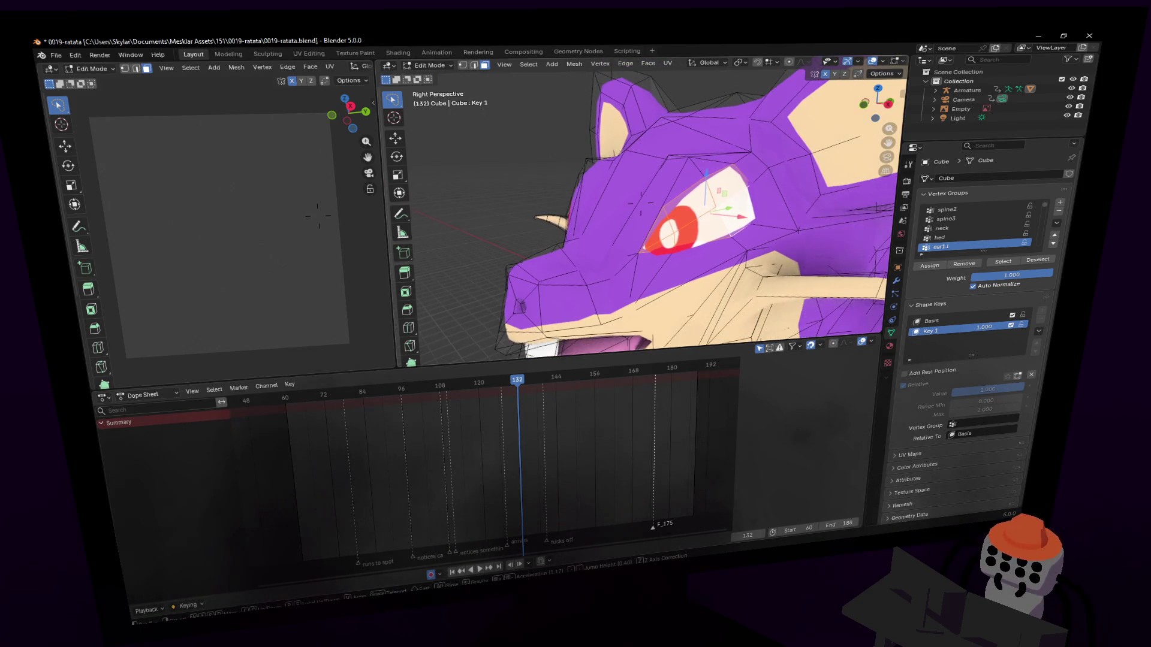
key("2")
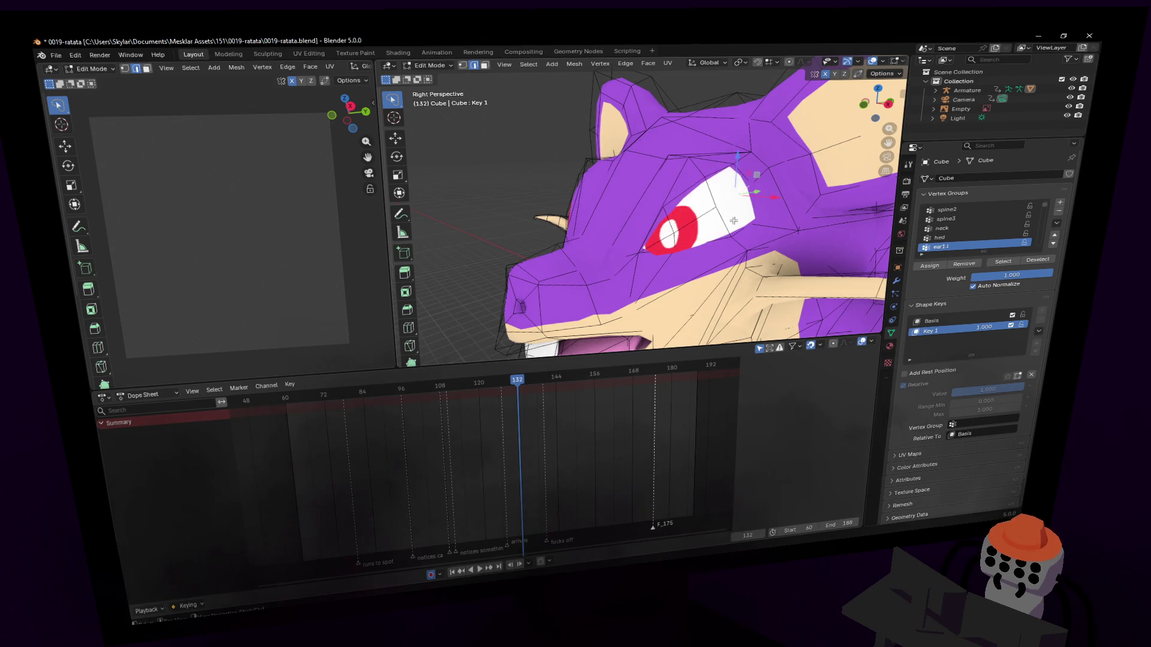
left_click_drag(722, 202, 732, 219)
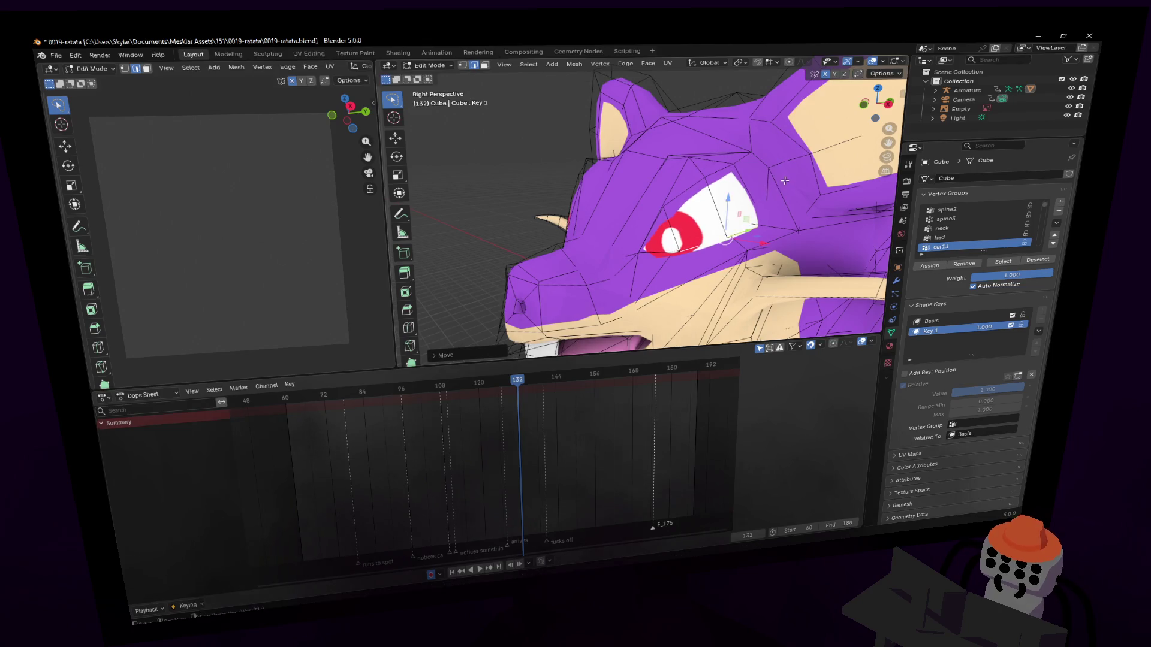
Move the edges above the eye down to narrow it to a thin slit.
left_click(692, 182)
mouse_move(670, 212)
left_mouse_down()
mouse_move(709, 196)
mouse_move(726, 220)
left_mouse_up()
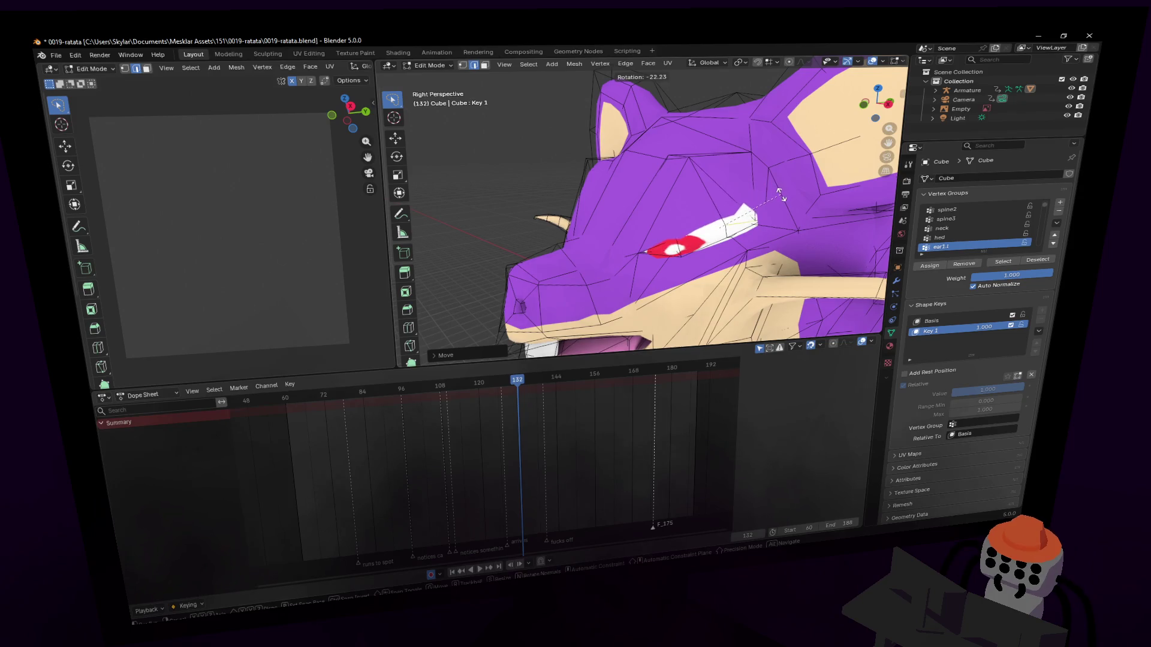
mouse_move(703, 164)
middle_mouse_down()
mouse_move(714, 174)
mouse_move(689, 224)
mouse_move(712, 278)
mouse_move(670, 266)
middle_mouse_up()
scroll(713, 174, "up", 5)
key("g")
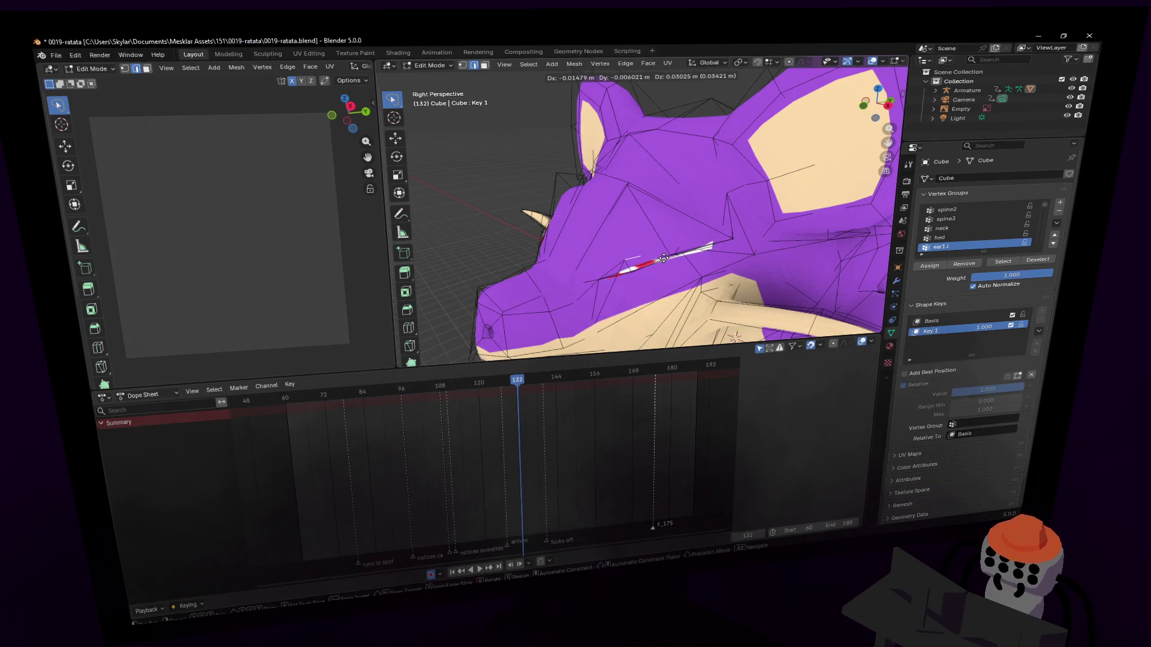
left_click(667, 265)
mouse_move(667, 265)
middle_mouse_down()
mouse_move(689, 200)
mouse_move(693, 246)
middle_mouse_up()
Move the eye-slit vertices further to refine the half-closed eyelid shape.
key("g")
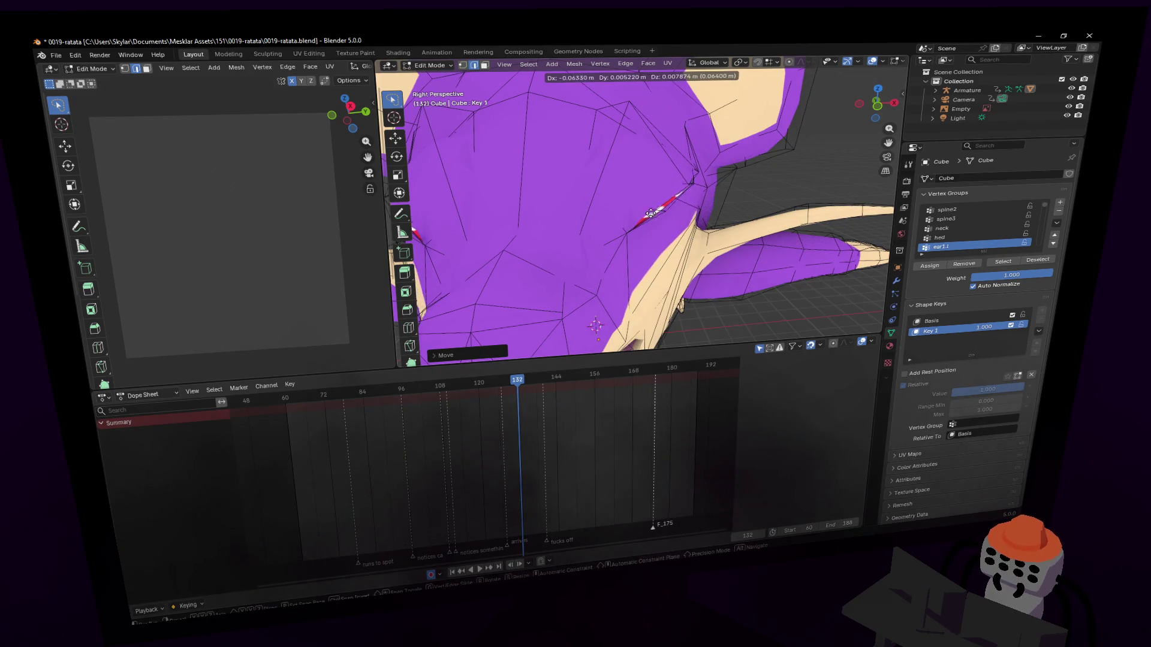
left_click(649, 214)
key("g")
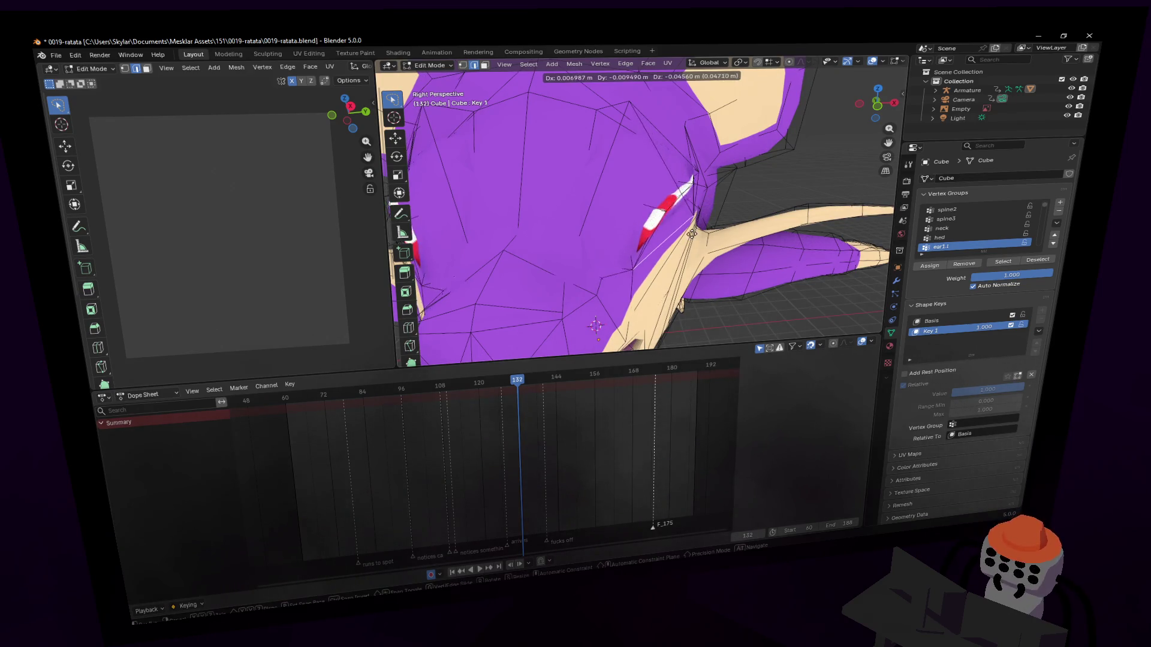
left_click(693, 217)
middle_click_drag(694, 214, 704, 166, "shift")
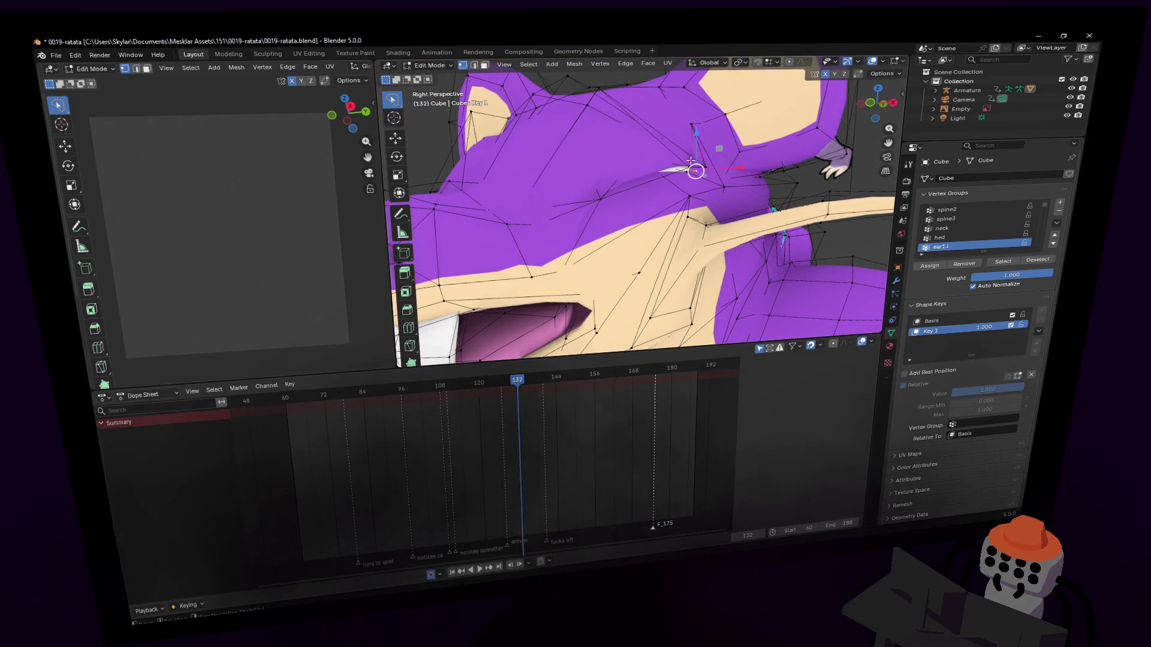
key("g")
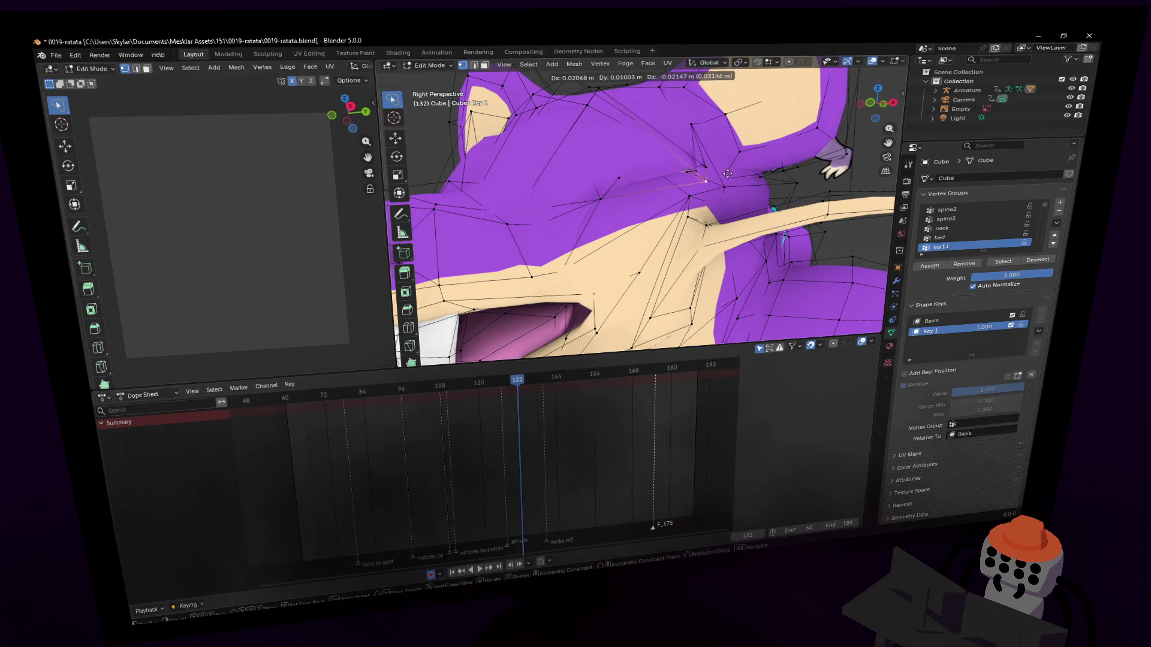
left_click(730, 172)
scroll(735, 165, "up", 3)
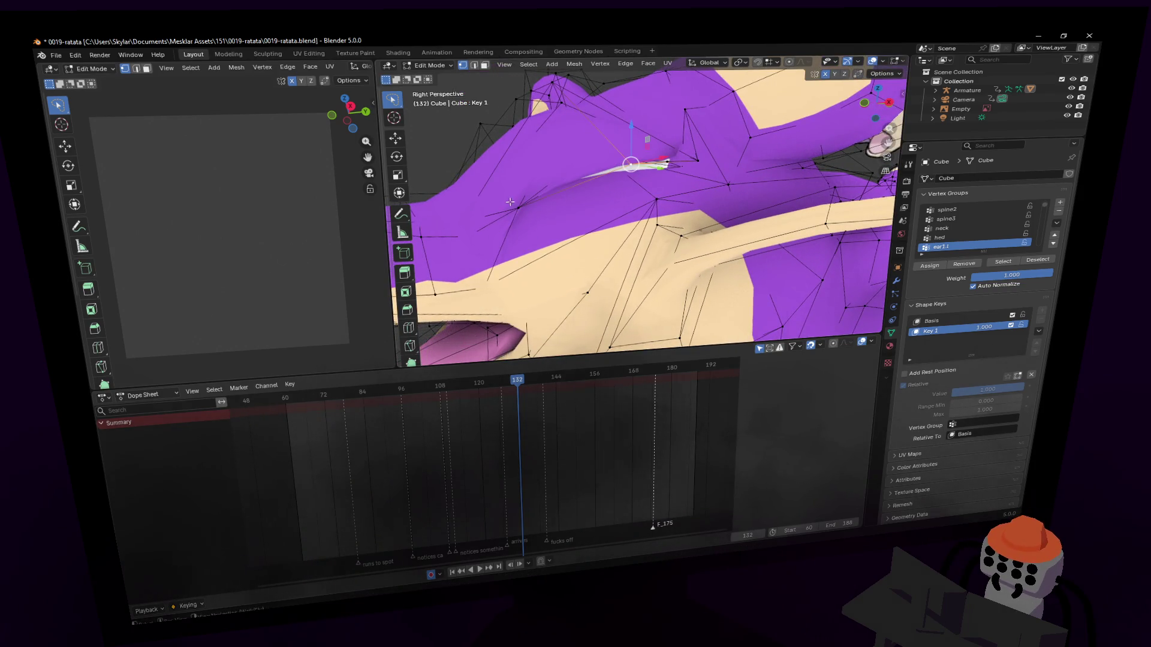
scroll(528, 202, "up", 2)
Adjust another eye vertex, then fly the view to a head close-up.
key("shift+grave")
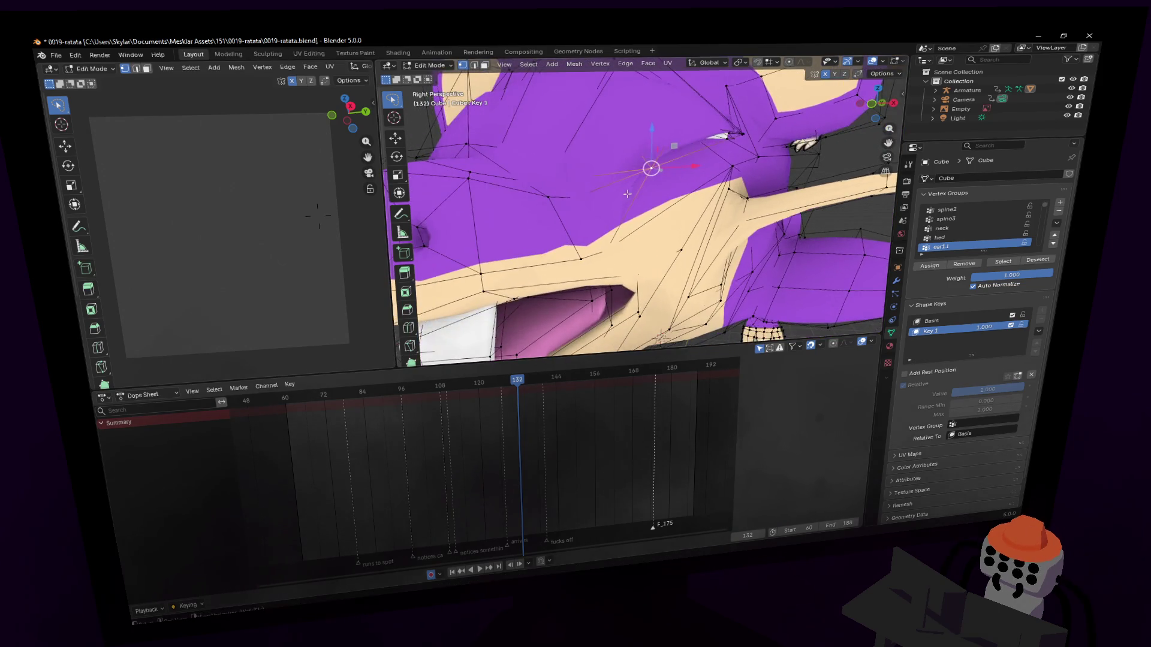
left_click(736, 153)
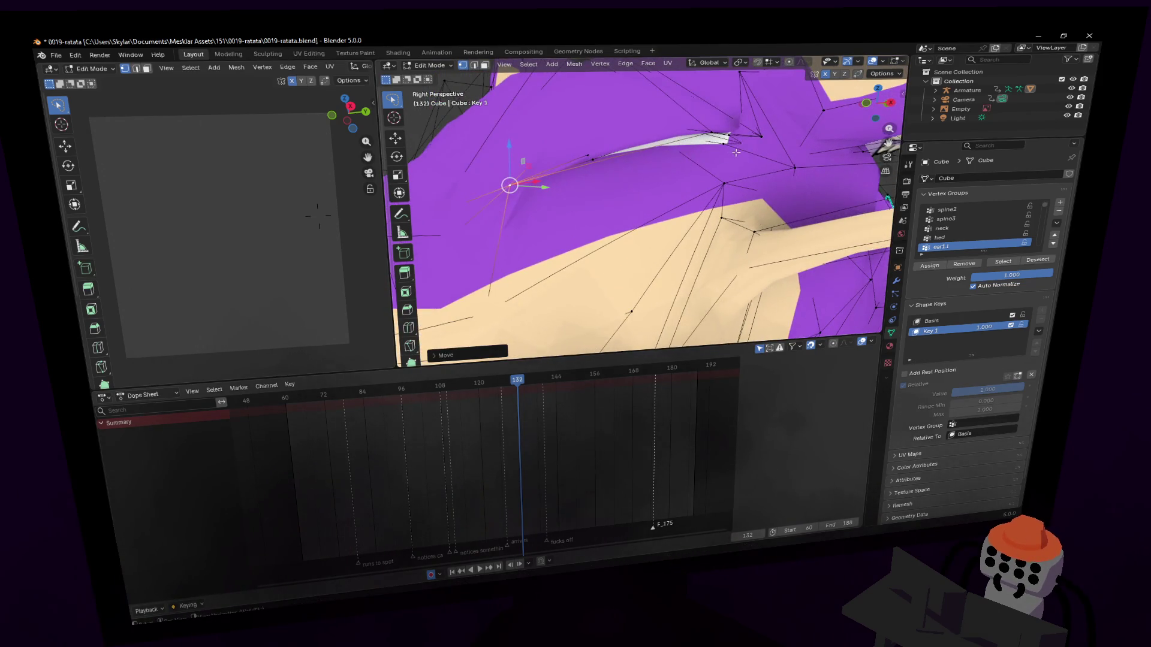
key("g")
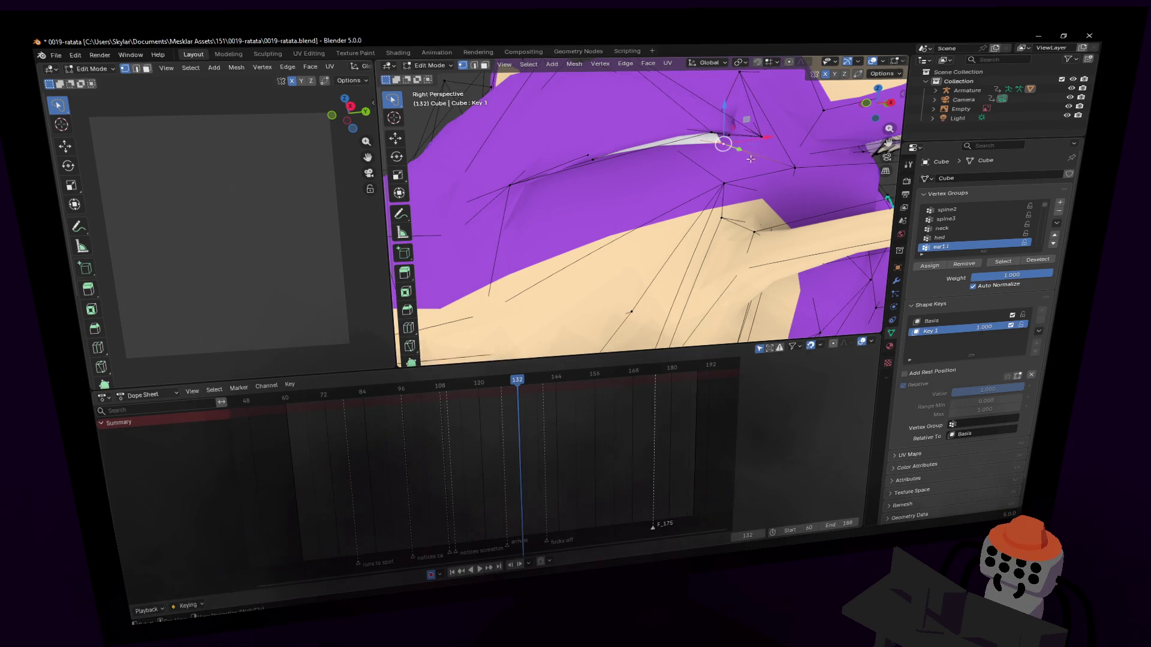
left_click(684, 138)
key("shift+grave")
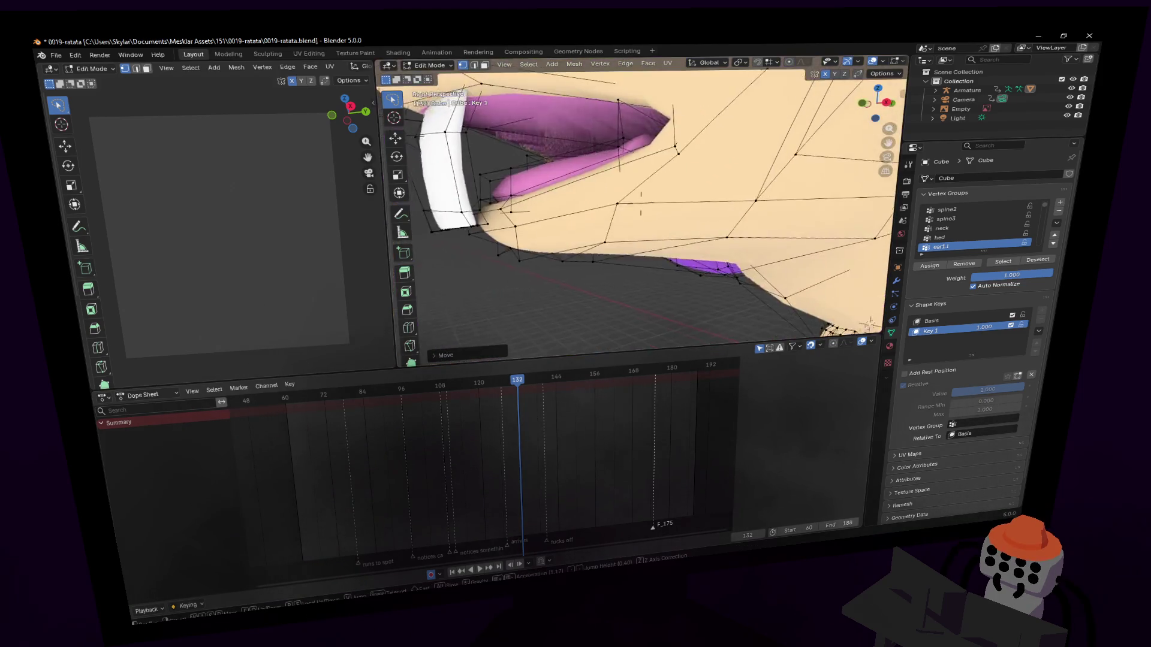
key("s")
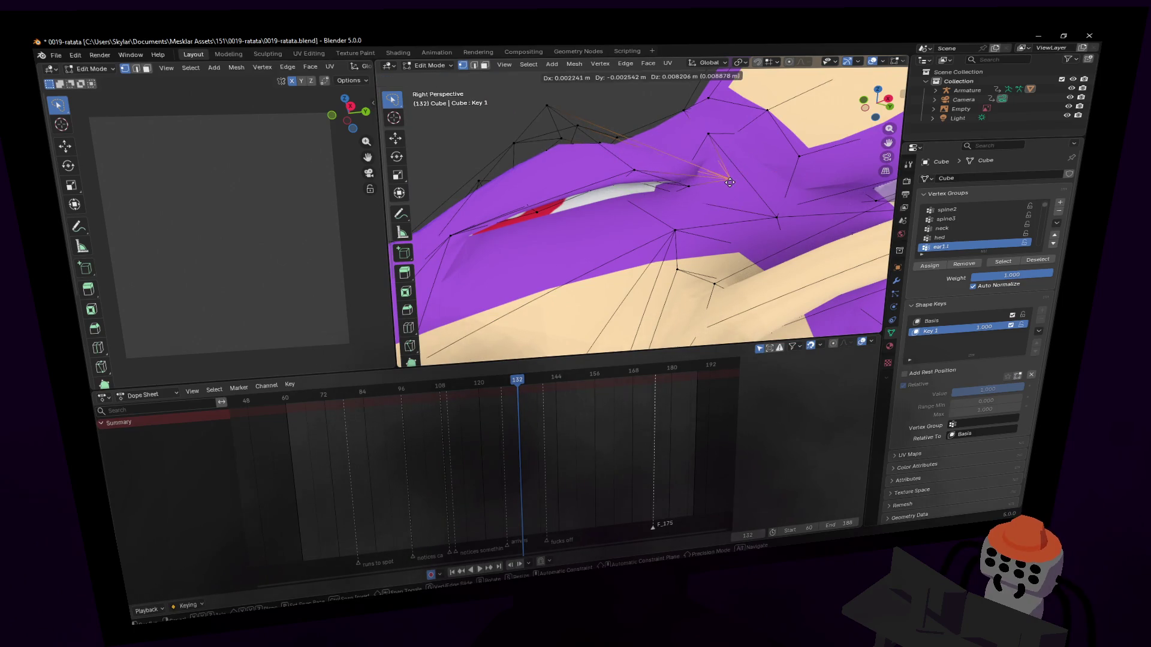
key("w")
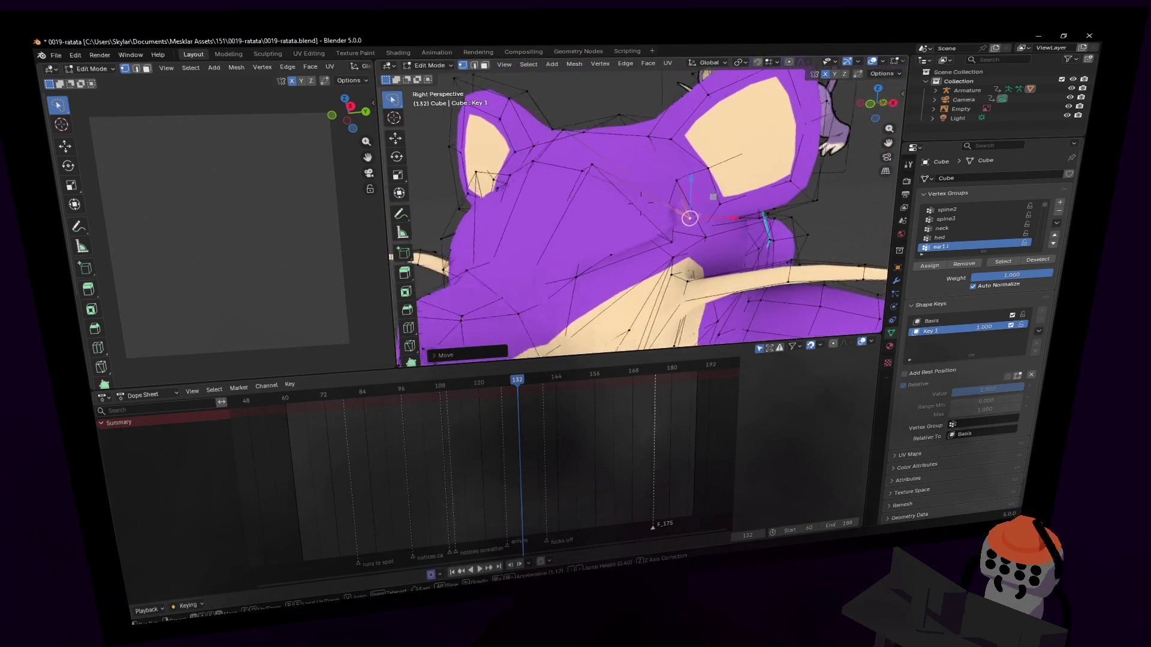
left_click(642, 226)
key("g")
key("z")
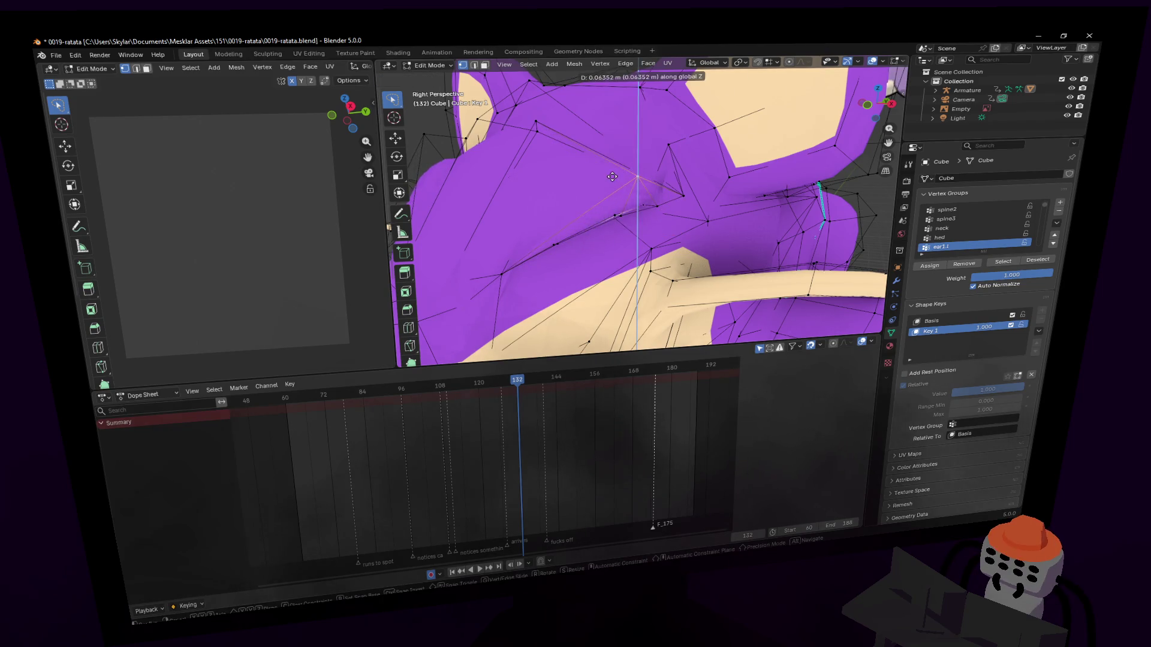
key("Escape")
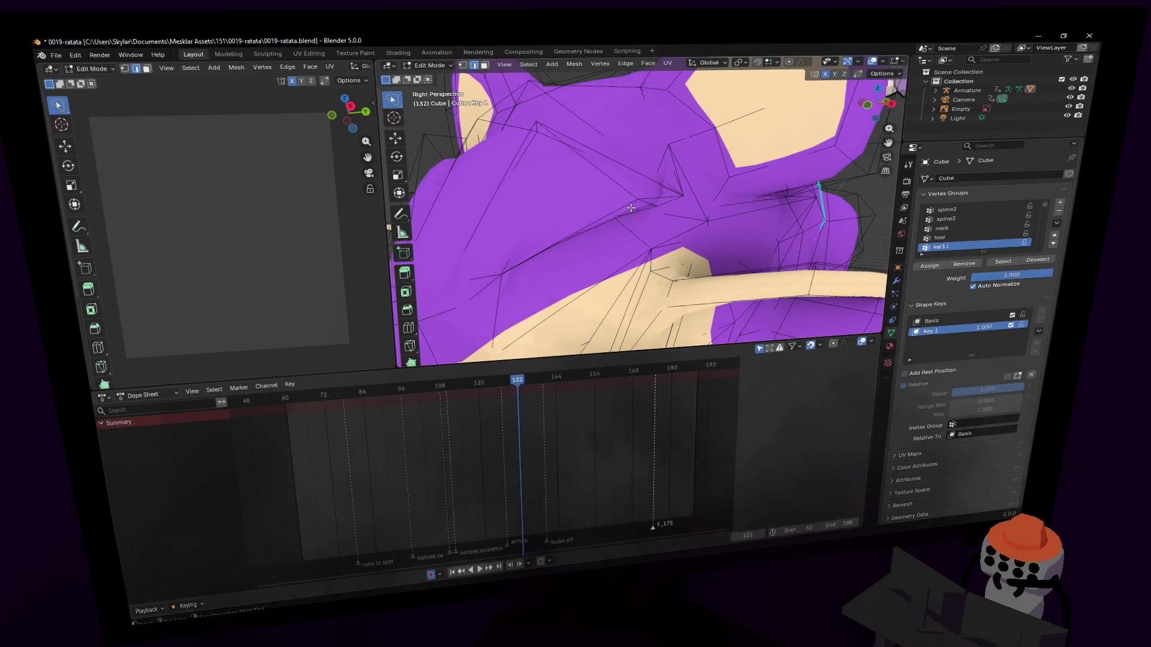
In vertex select, reveal the hidden inner ear piece and move it onto the head.
key("1")
key("alt+h")
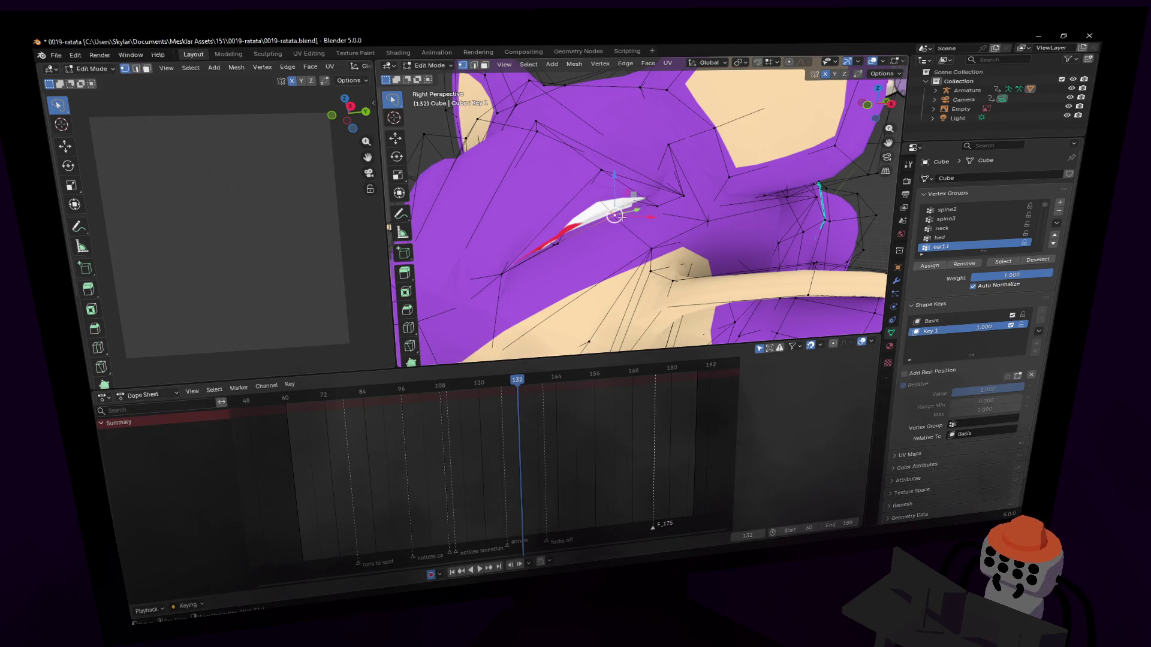
key("g")
left_click(613, 208)
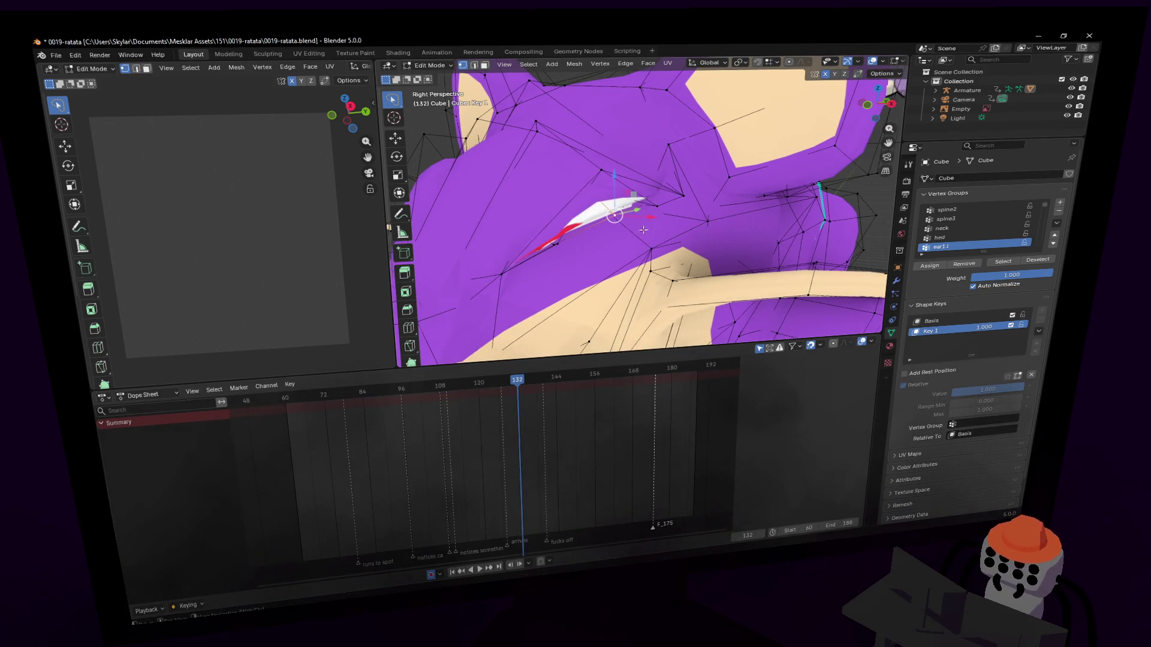
key("shift+grave")
left_click(648, 254)
middle_click_drag(630, 222, 679, 171)
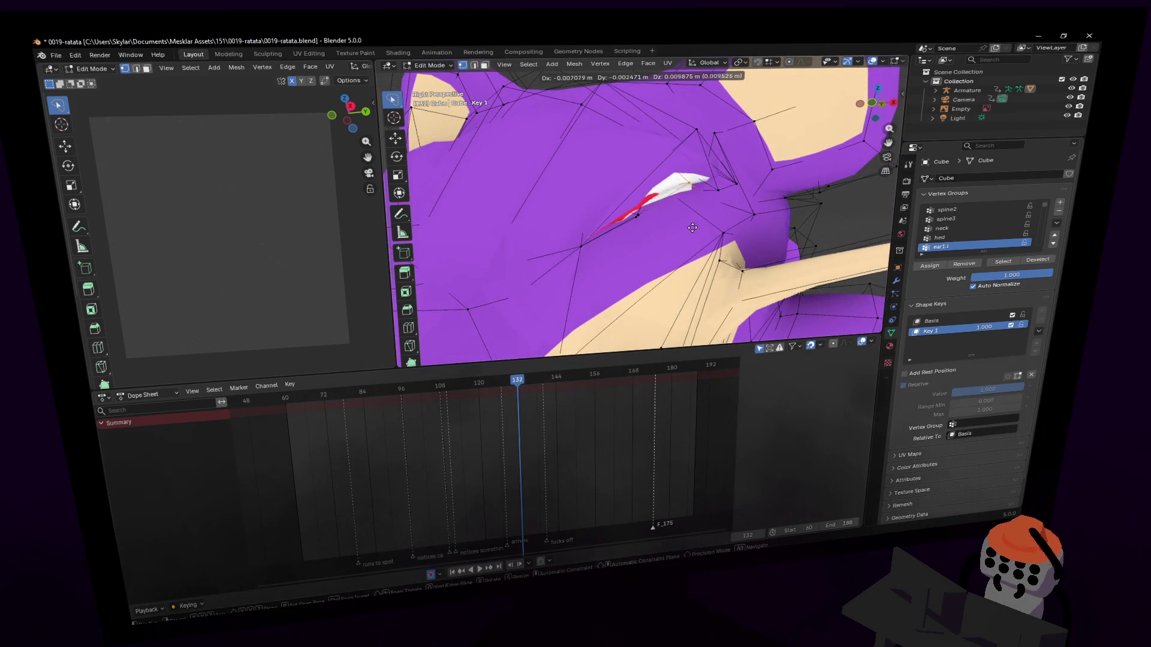
Select vertices at the ear tip and beside the ear, then bring up Modifier Properties.
left_click(700, 128)
key("g")
key("Escape")
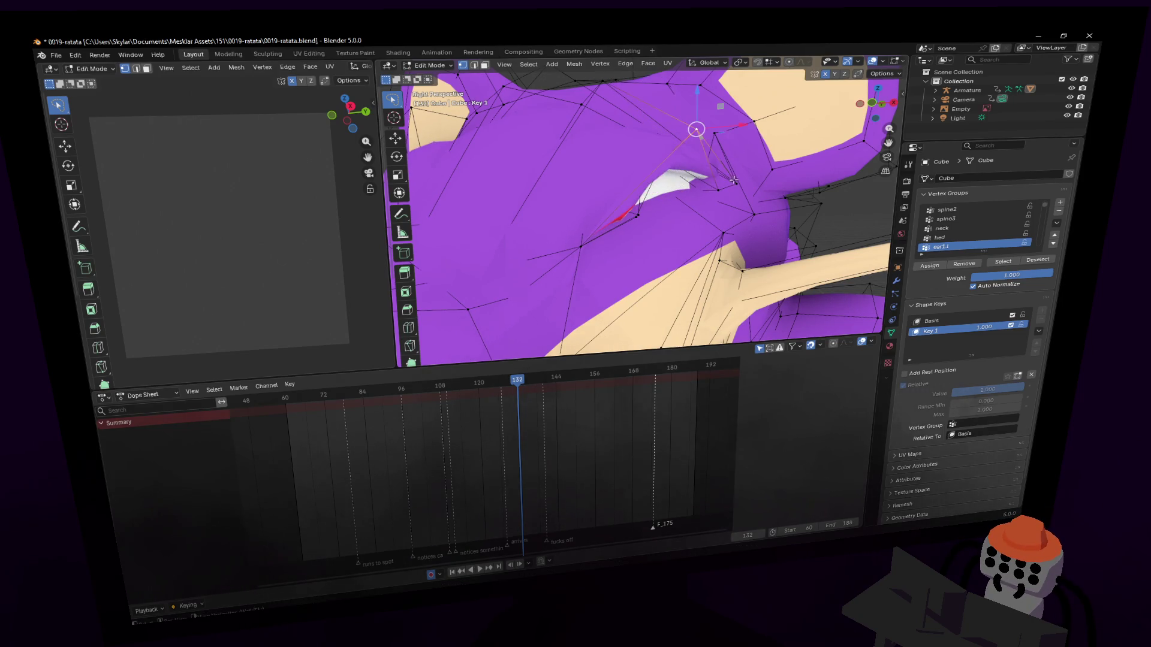
left_click(719, 189)
middle_click_drag(722, 190, 728, 201)
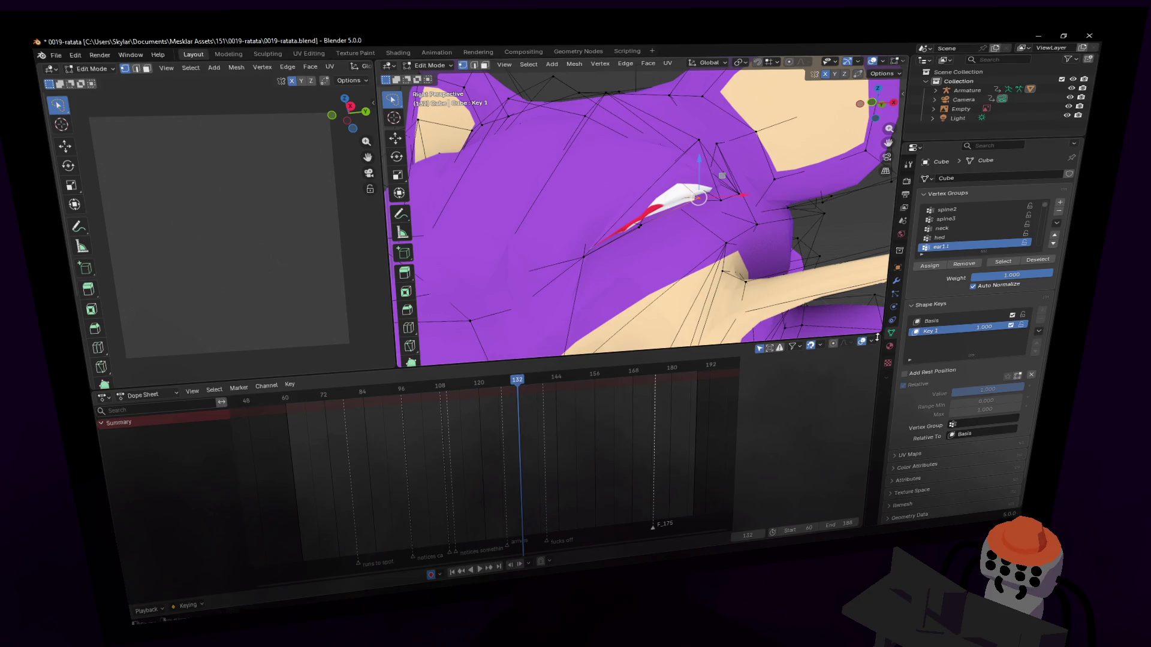
left_click(897, 280)
Try repositioning an ear vertex, undoing the moves that don't fit.
mouse_move(780, 228)
middle_mouse_down()
mouse_move(774, 216)
mouse_move(762, 234)
mouse_move(768, 224)
middle_mouse_up()
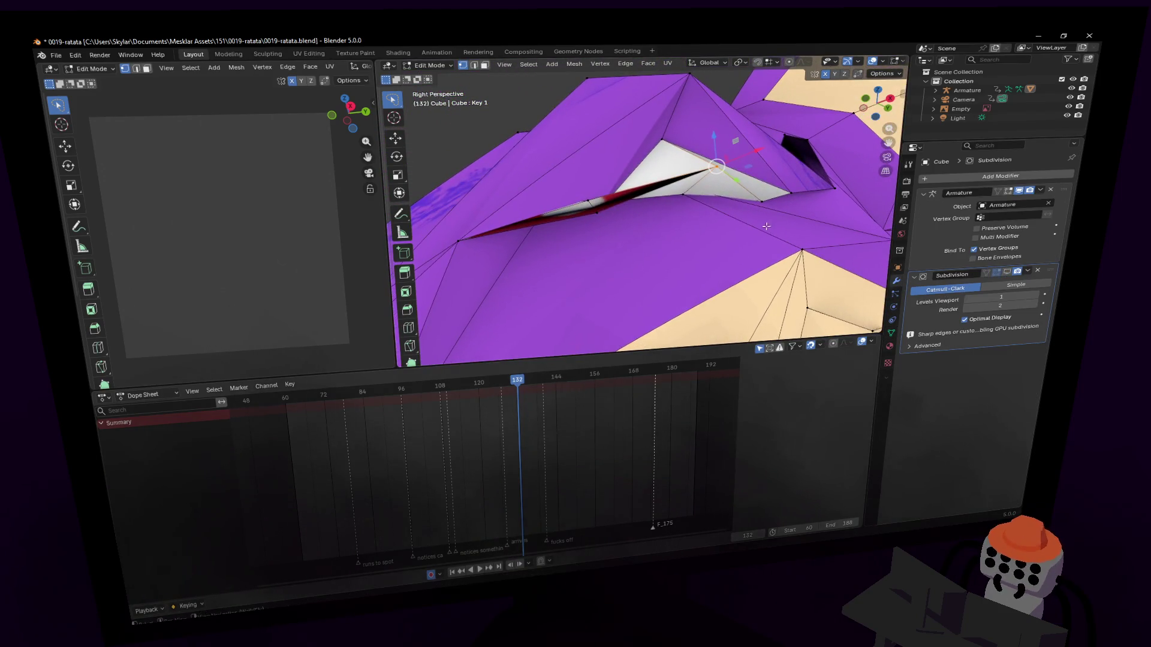
middle_click_drag(699, 203, 756, 174)
key("g")
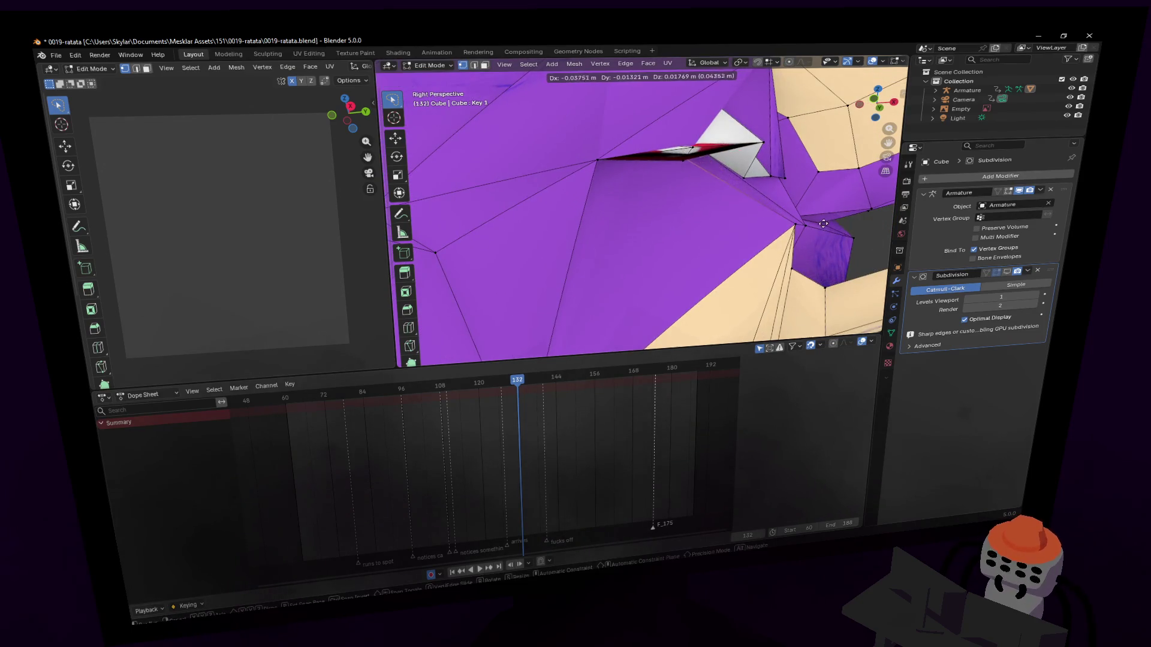
left_click(769, 163)
key("ctrl+z")
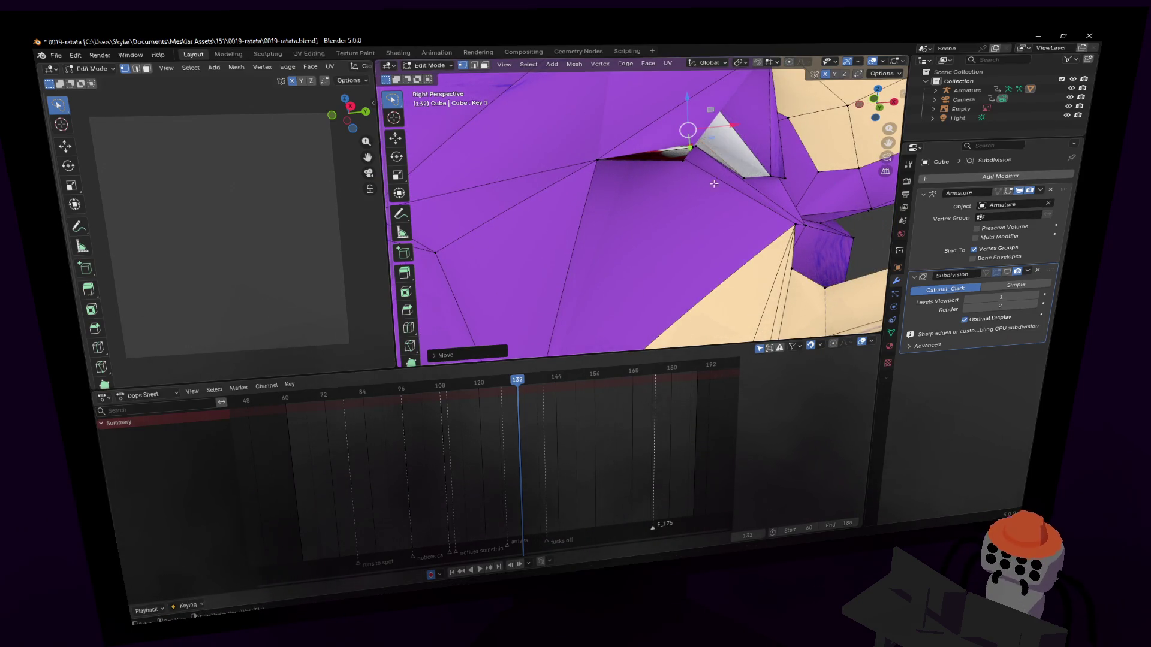
key("g")
left_click(796, 213)
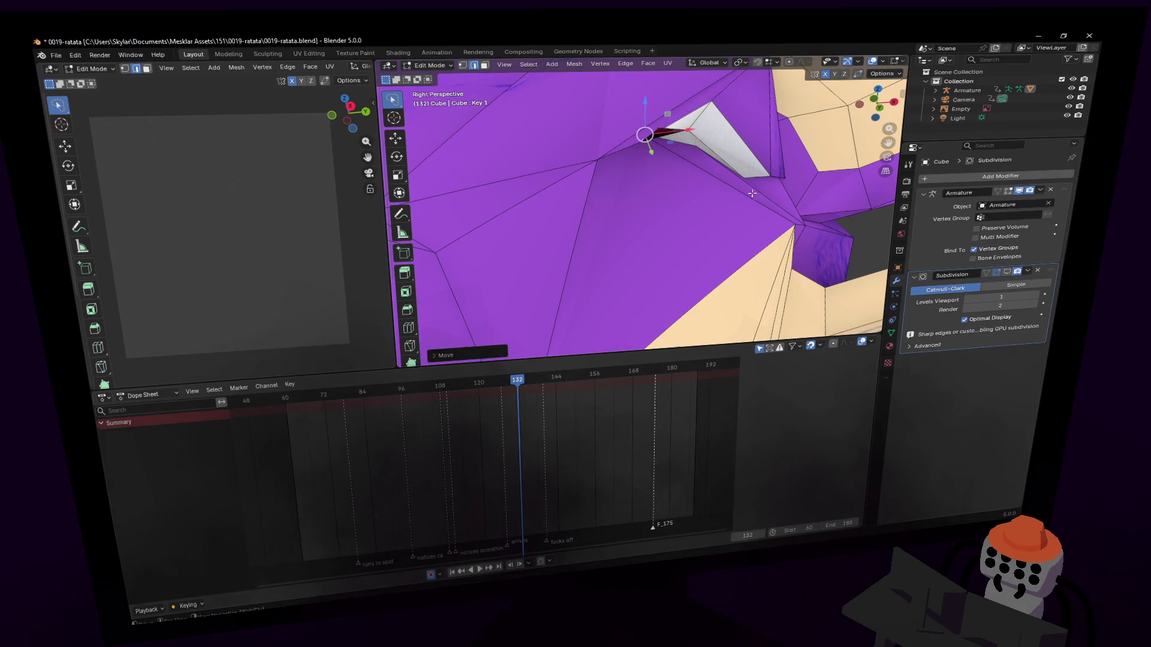
middle_click_drag(796, 214, 694, 172)
key("ctrl+z")
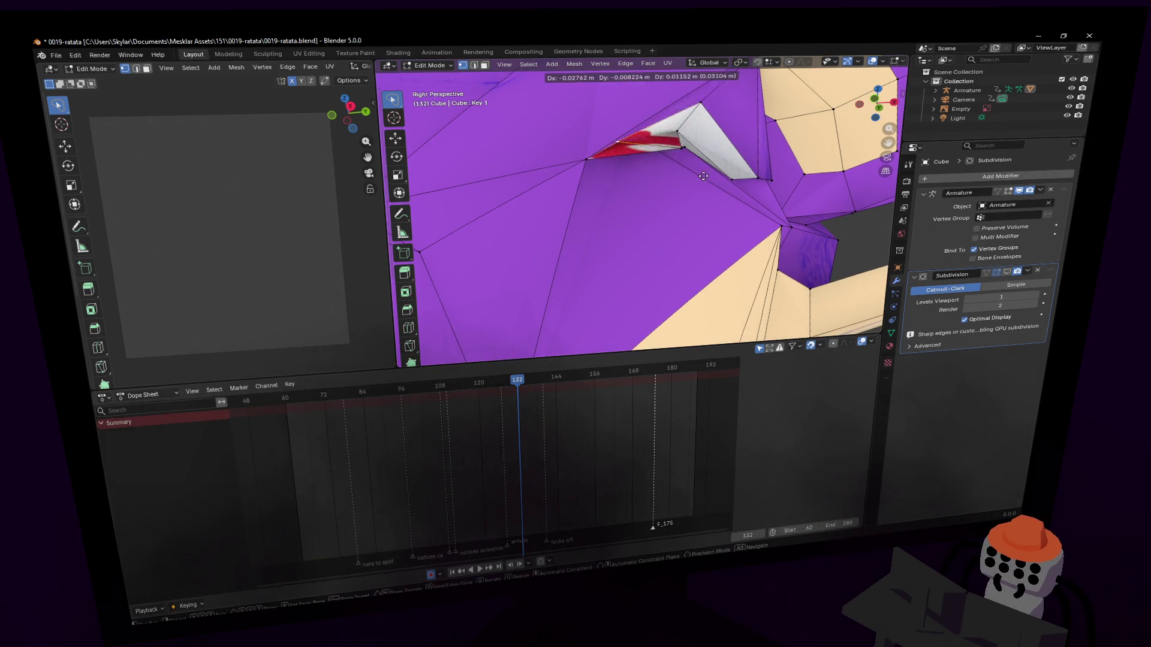
Move a vertex near the white ear faces' red-tipped edge.
key("shift+grave")
left_click(621, 261)
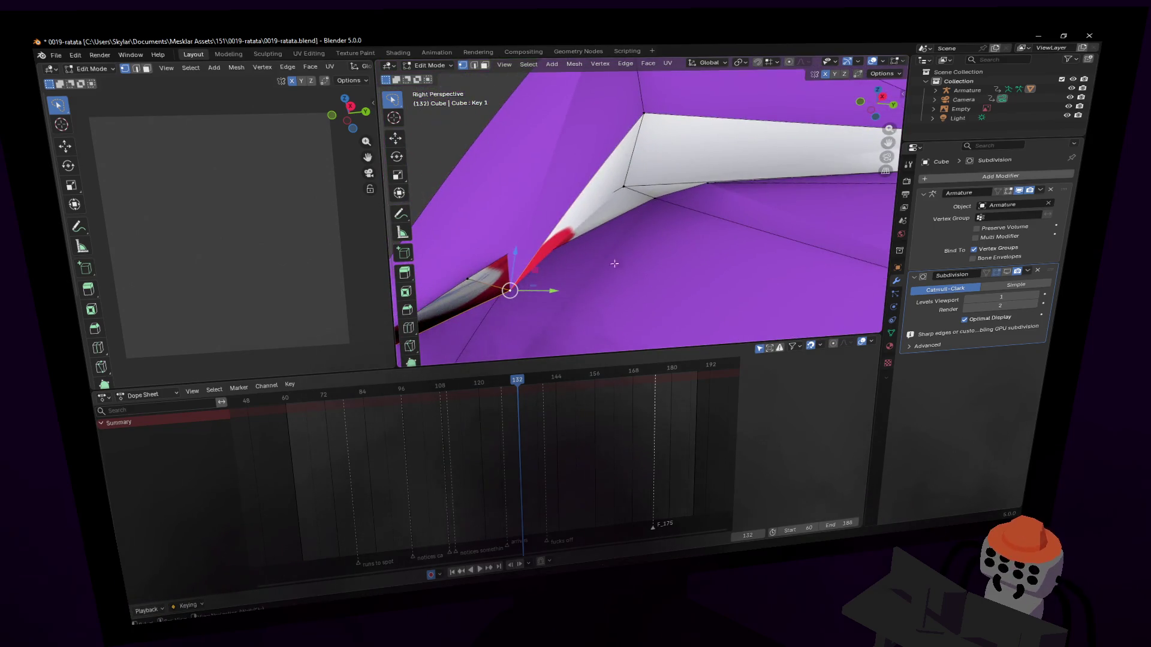
mouse_move(470, 285)
middle_mouse_down()
mouse_move(644, 280)
mouse_move(630, 192)
mouse_move(700, 272)
middle_mouse_up()
key("g")
left_click(644, 280)
middle_click_drag(634, 207, 703, 174)
Turn the Subdivision modifier's viewport display back on and resume editing the mesh.
key("Tab")
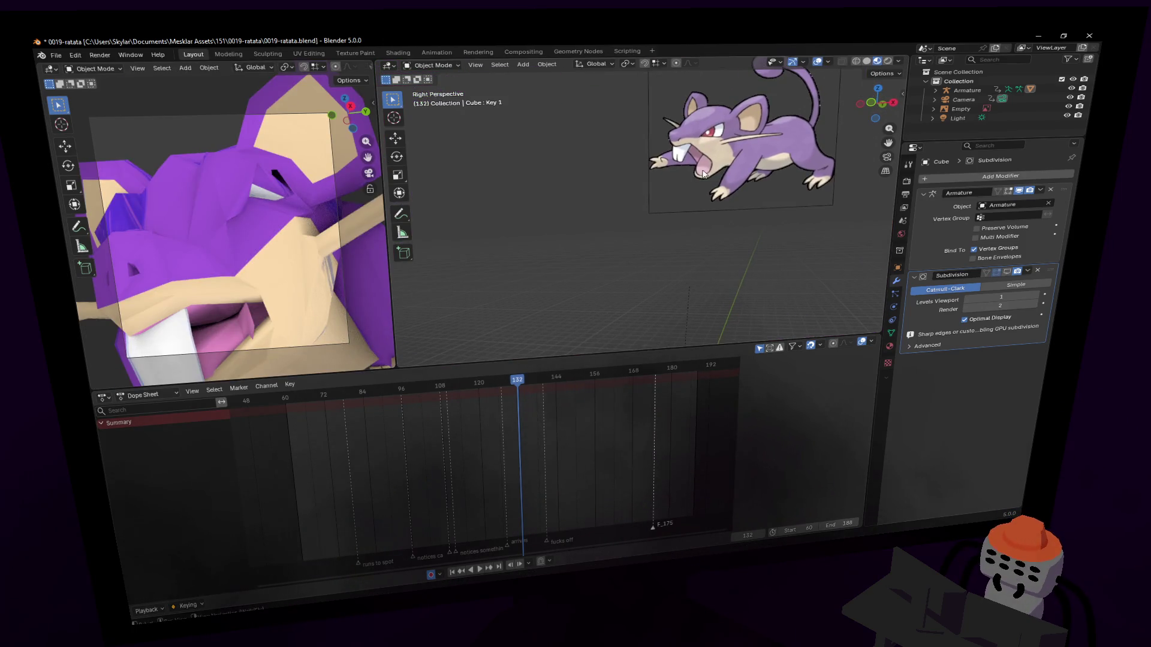
left_click(1007, 271)
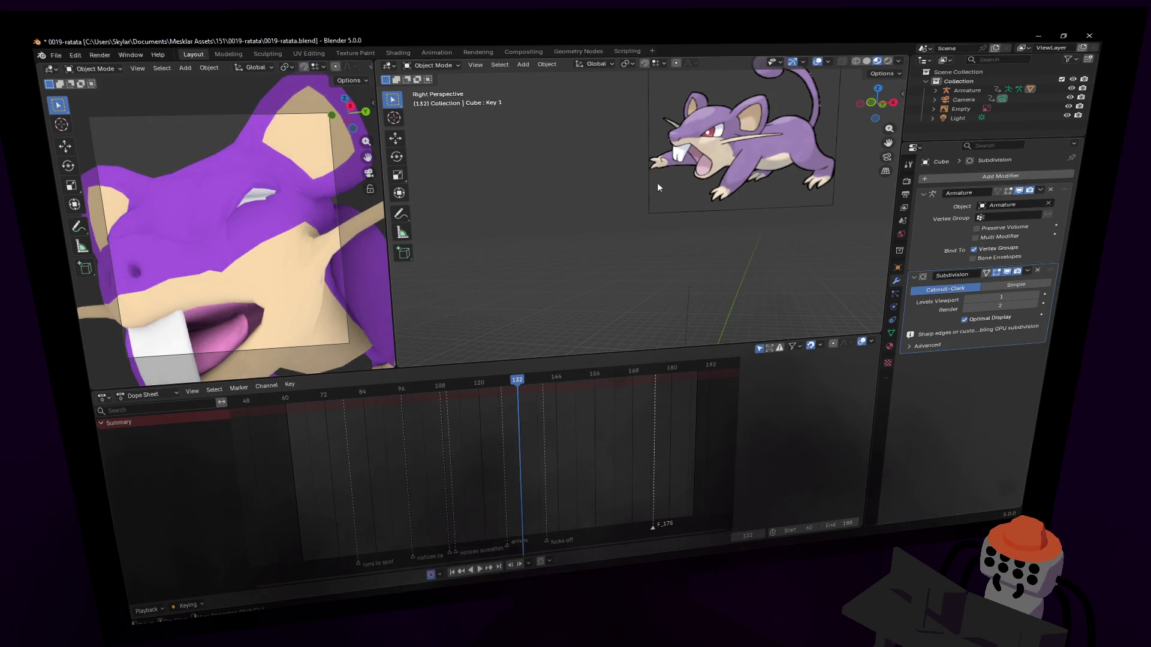
key("Tab")
mouse_move(672, 155)
middle_mouse_down()
mouse_move(675, 146)
mouse_move(599, 115)
mouse_move(660, 172)
middle_mouse_up()
Select an ear vertex in vertex mode and move it to a new position.
key("2")
key("1")
left_click(658, 171)
key("g")
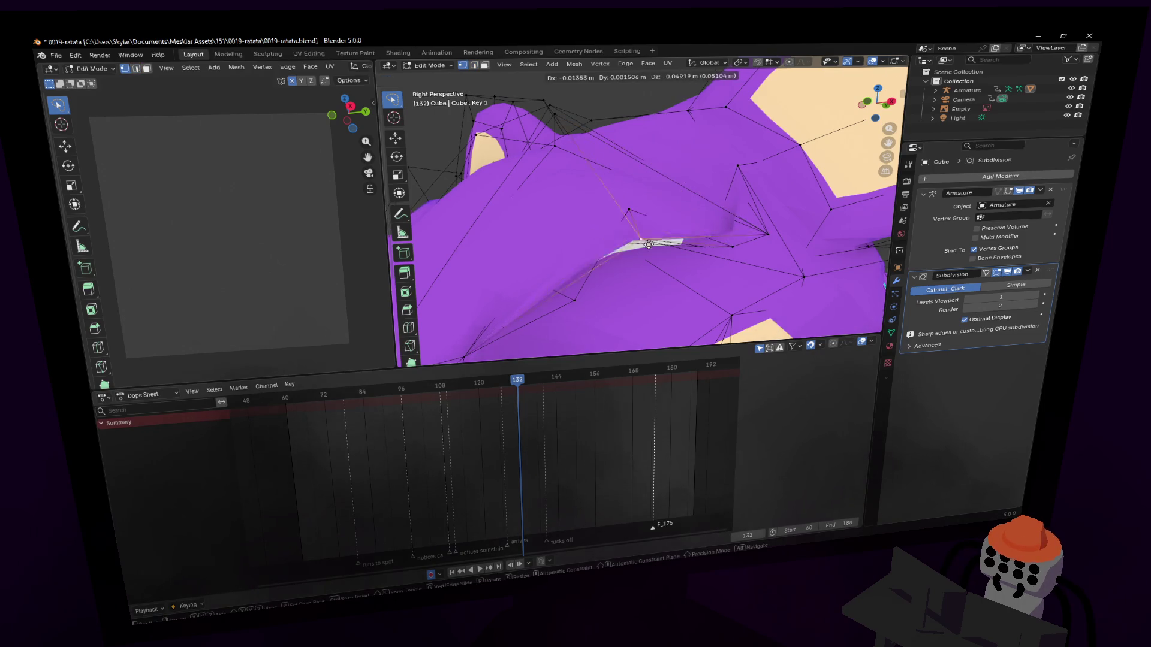
left_click(648, 235)
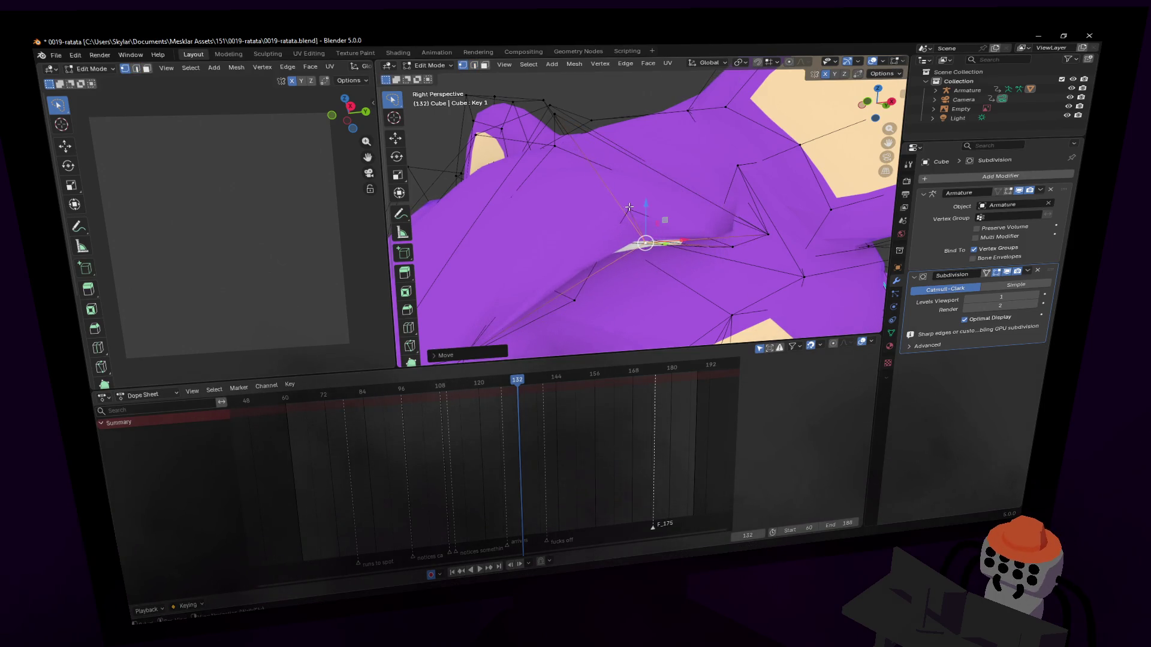
middle_click_drag(633, 192, 624, 179)
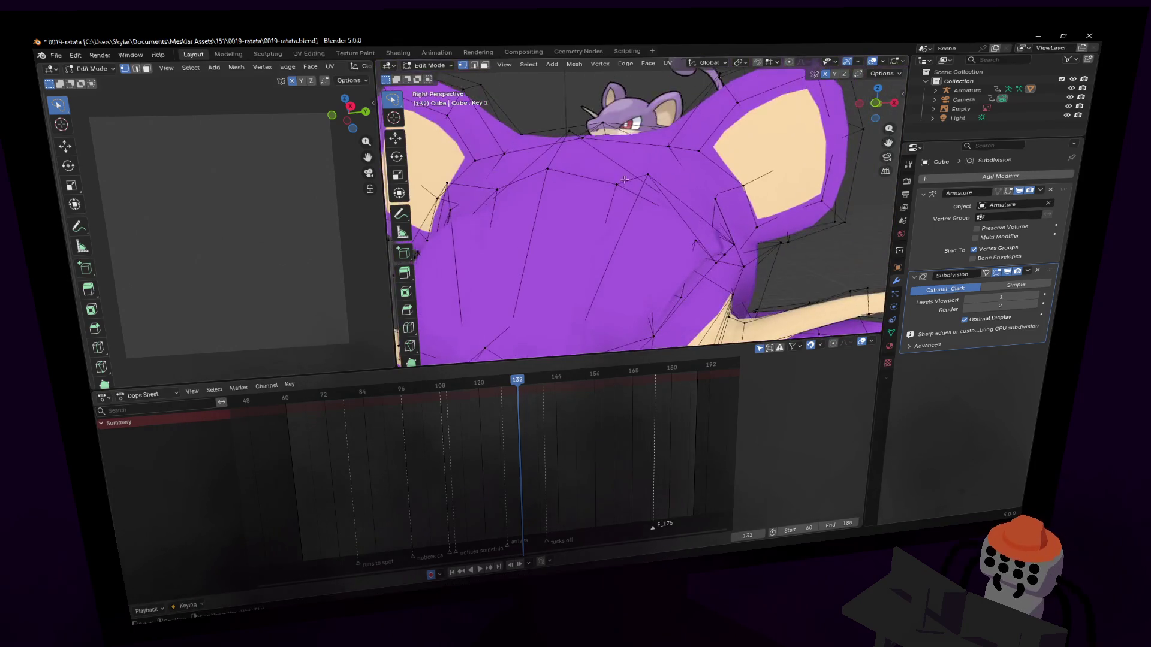
Preview the whole rat in Object Mode, framed with Home, and return to Edit Mode.
key("Tab")
key("Home")
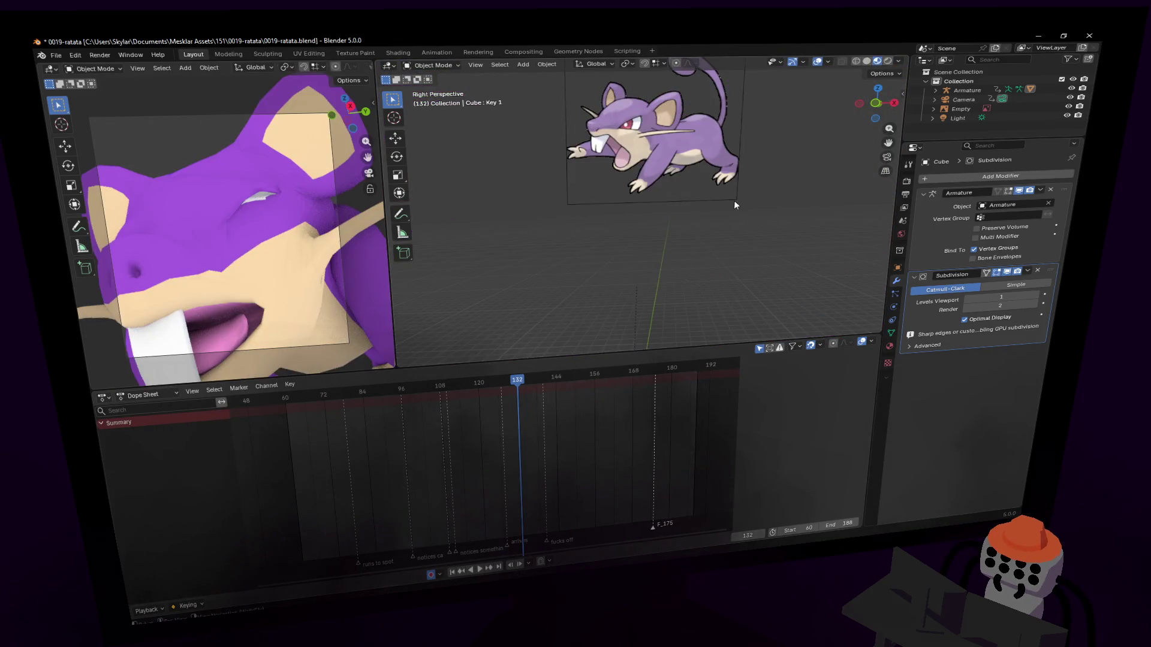
key("Tab")
mouse_move(688, 210)
middle_mouse_down()
mouse_move(663, 231)
mouse_move(678, 149)
mouse_move(673, 160)
middle_mouse_up()
key("Tab")
key("Home")
key("Tab")
Move a pair of nearby head vertices to the left and into place.
key("g")
left_click(705, 207)
key("g")
left_click(672, 201)
key("g")
left_click(656, 226)
key("g")
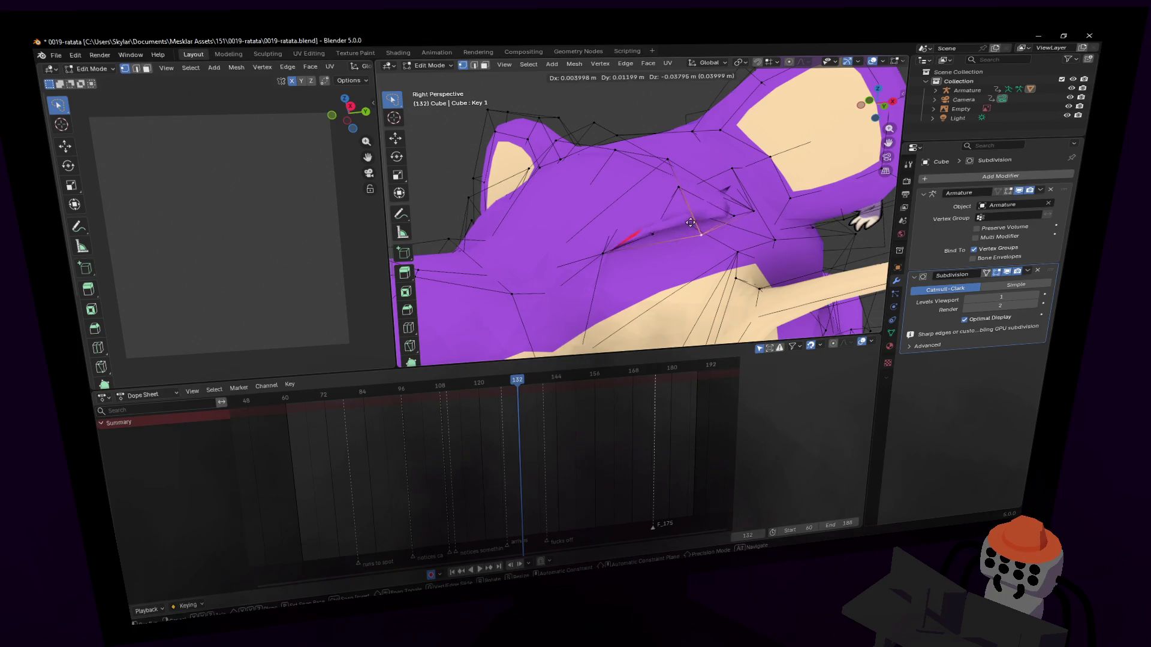
left_click(691, 223)
Raise viewport subdivision levels to 2 and move a vertex right and down.
key("Tab")
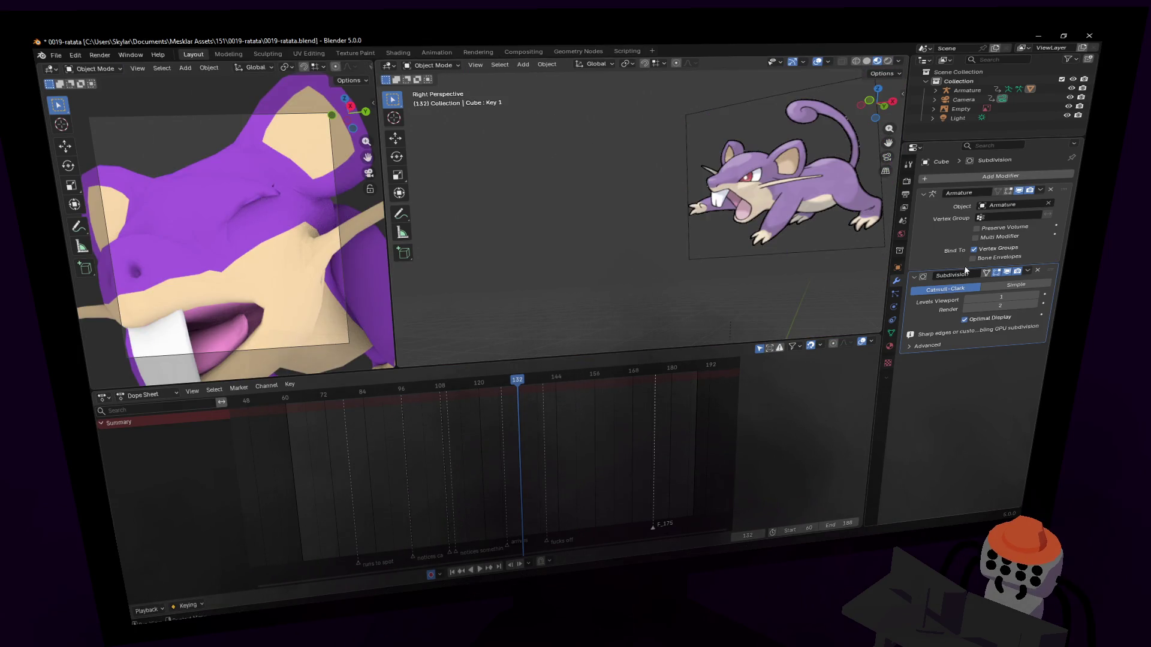
left_click_drag(1005, 298, 1007, 298)
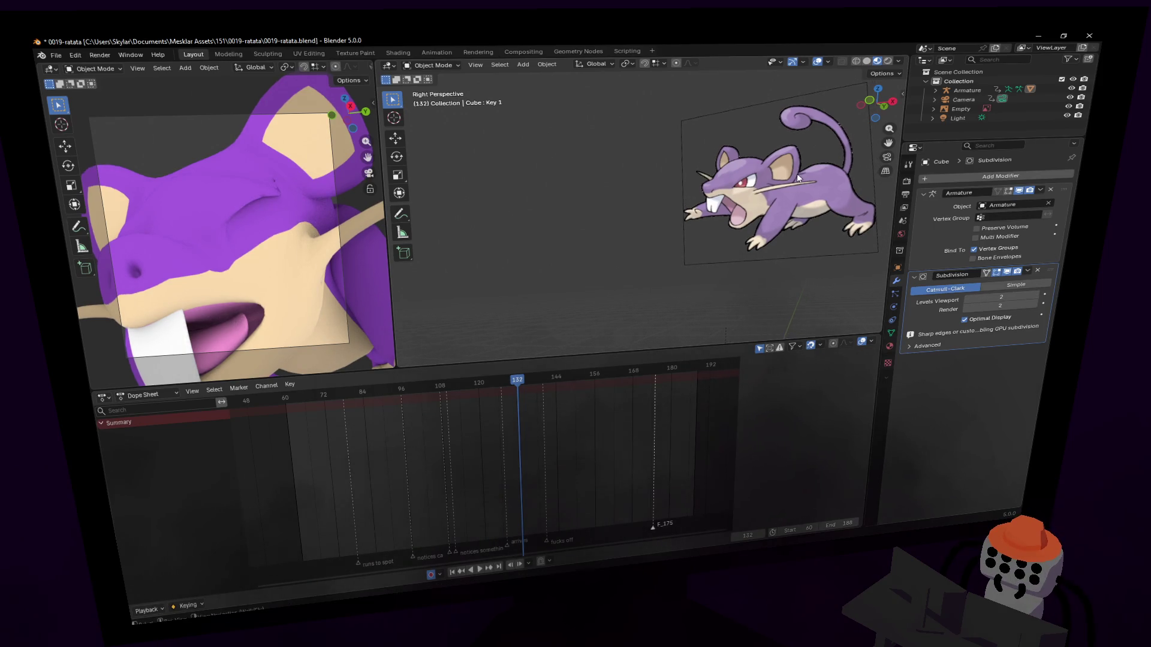
key("Tab")
mouse_move(733, 172)
left_mouse_down()
mouse_move(769, 182)
mouse_move(797, 257)
left_mouse_up()
key("Tab")
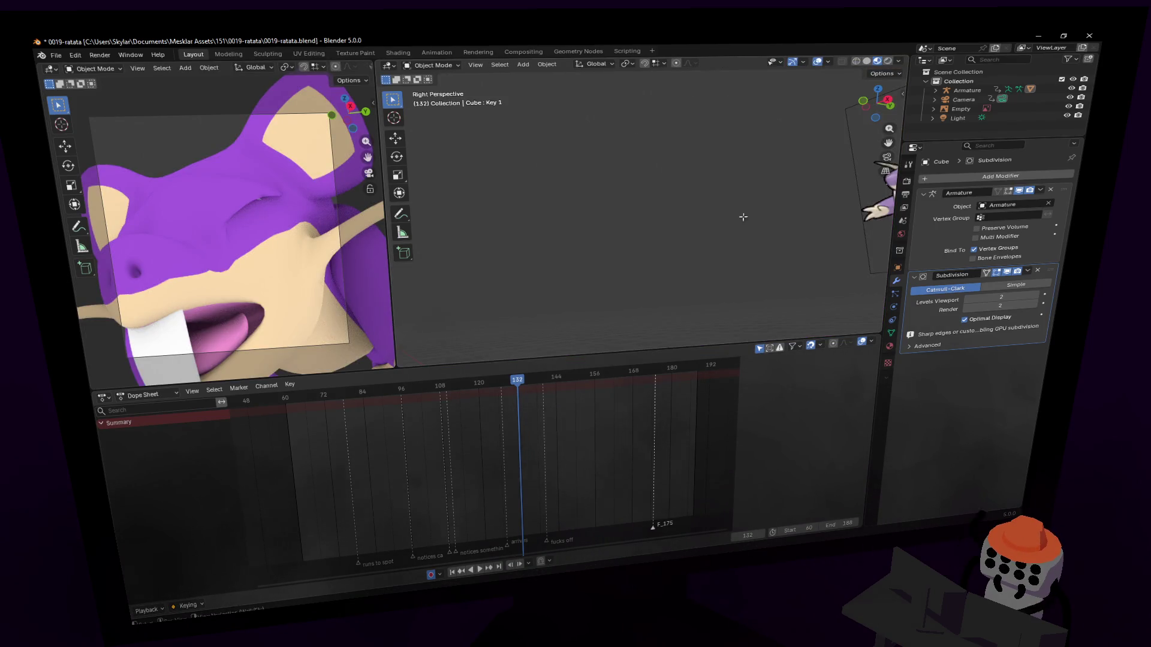
key("Tab")
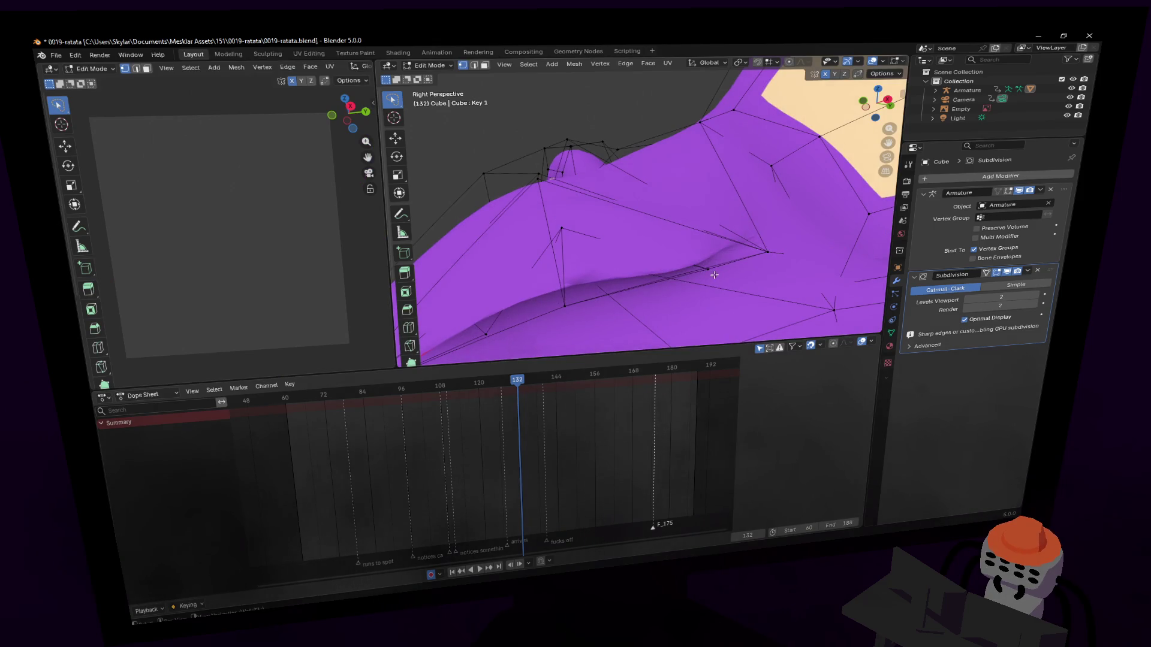
key("Tab")
Move a vertex along the ear and select the vertex by the ear's edge.
key("Tab")
mouse_move(728, 266)
left_mouse_down()
mouse_move(800, 255)
mouse_move(803, 239)
left_mouse_up()
key("Tab")
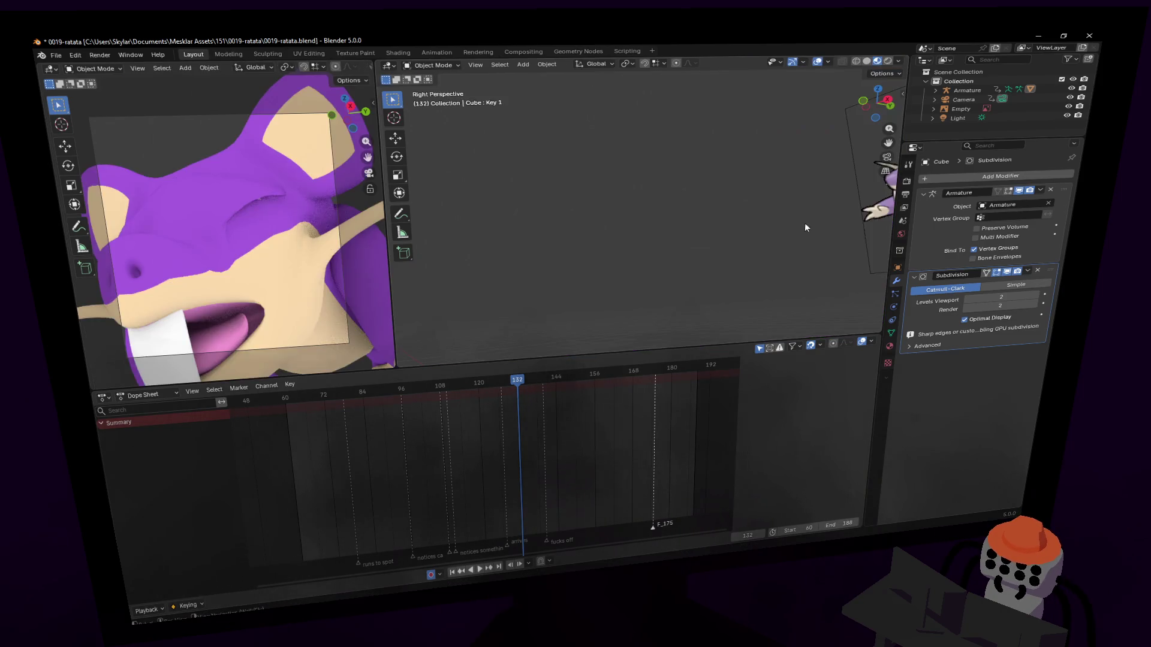
key("Tab")
middle_click_drag(803, 223, 767, 226)
left_click(602, 200)
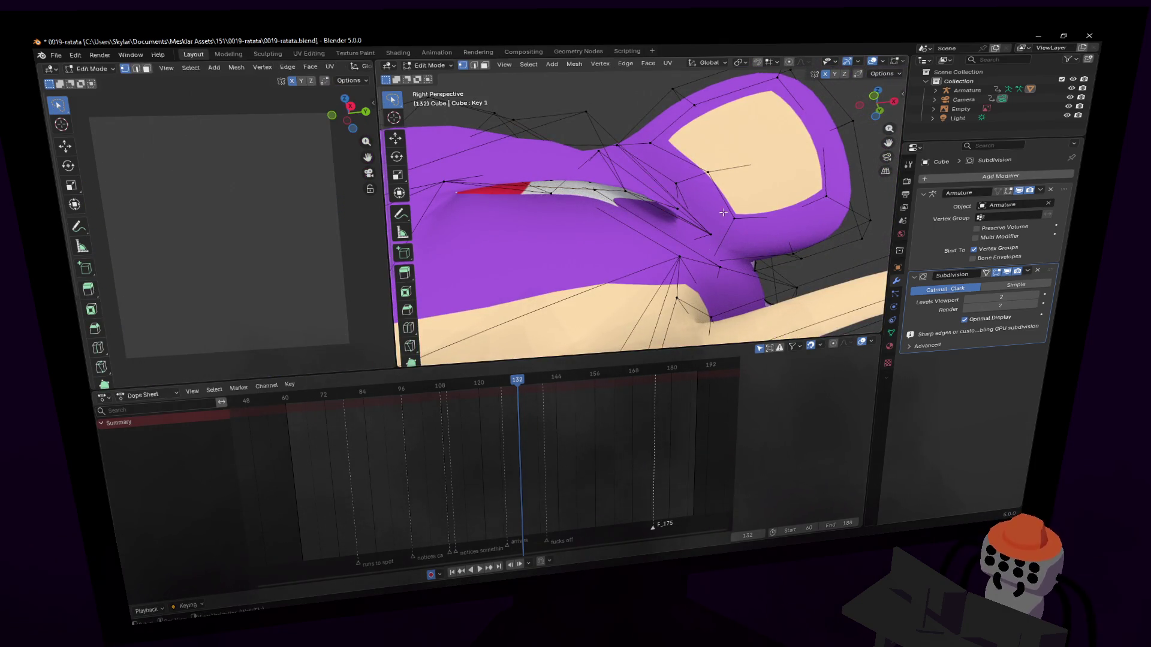
left_click(597, 191)
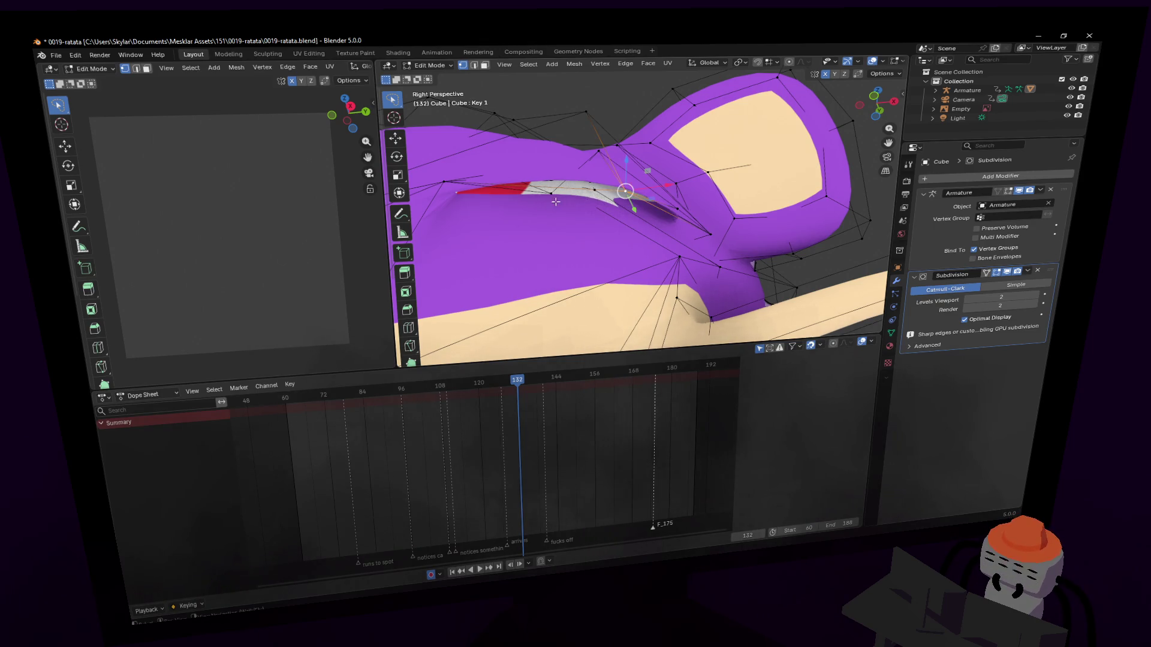
Move another head vertex, checking the posed rat in Object Mode.
key("Tab")
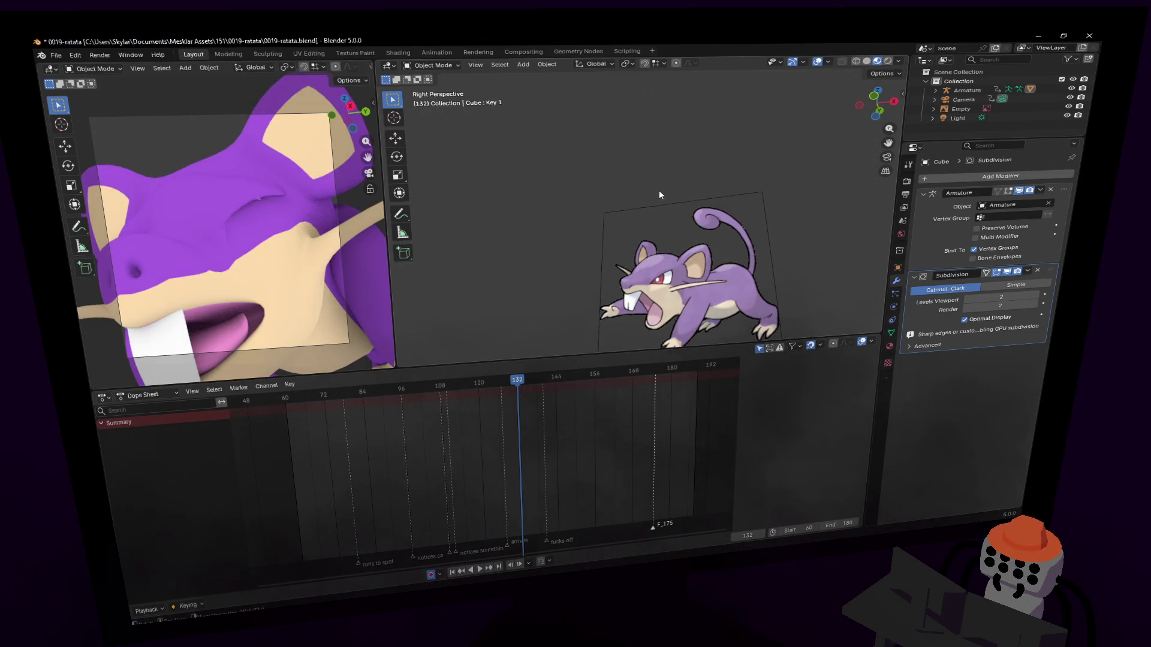
key("Tab")
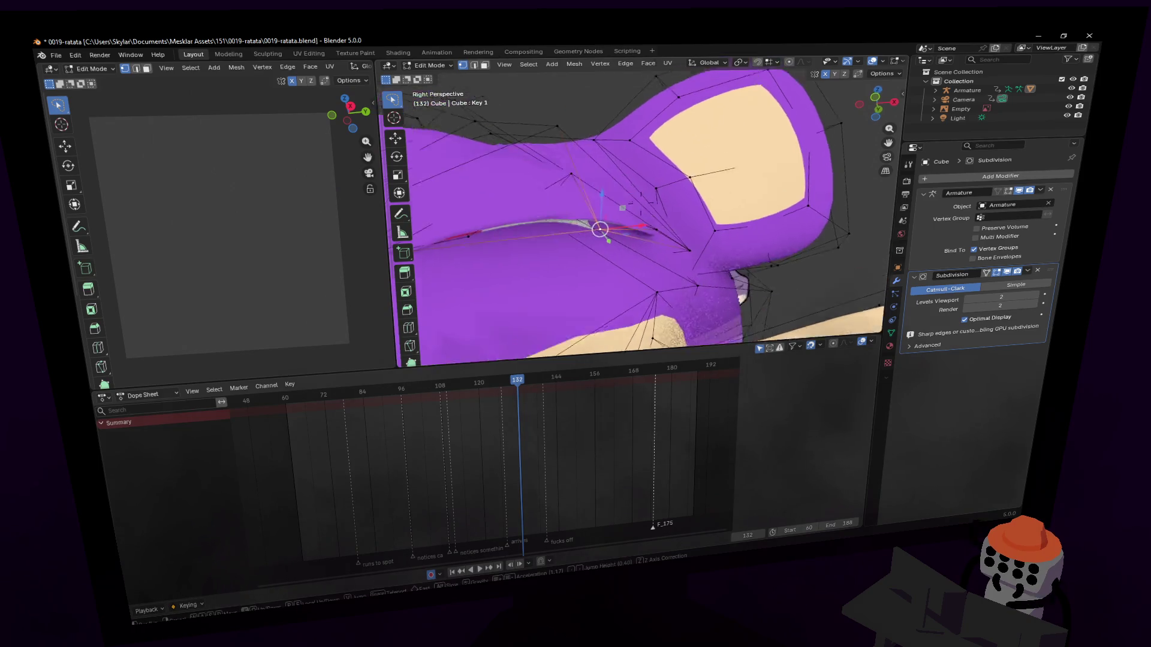
scroll(603, 154, "up", 4)
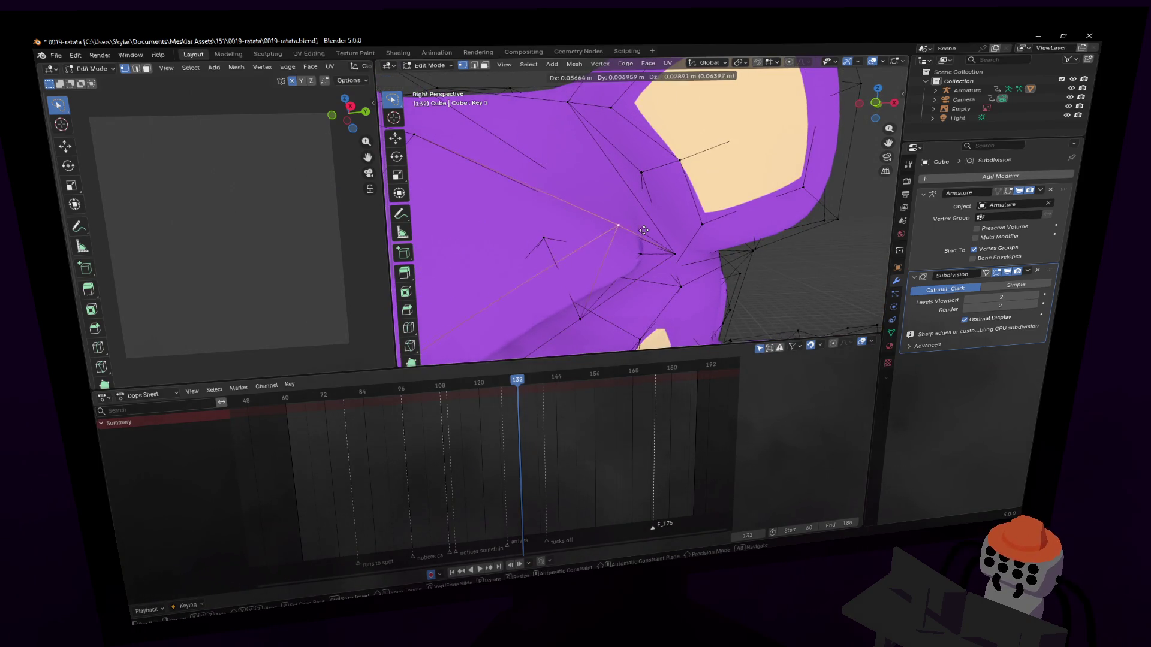
key("Tab")
key("Tab")
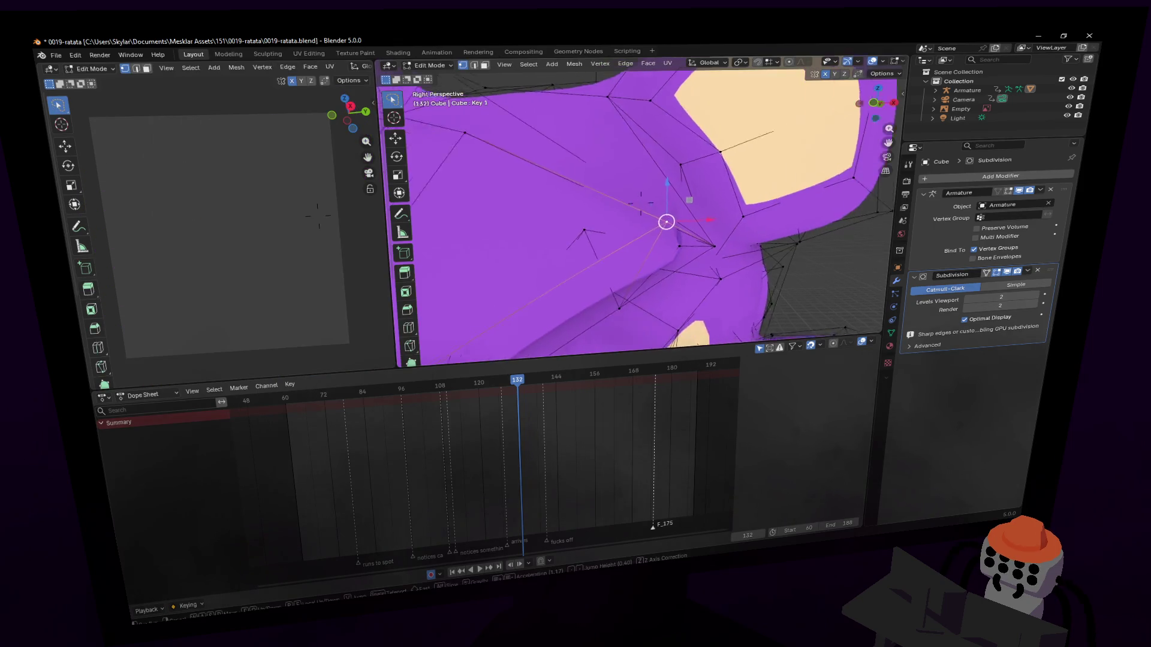
key("g")
left_click(662, 177)
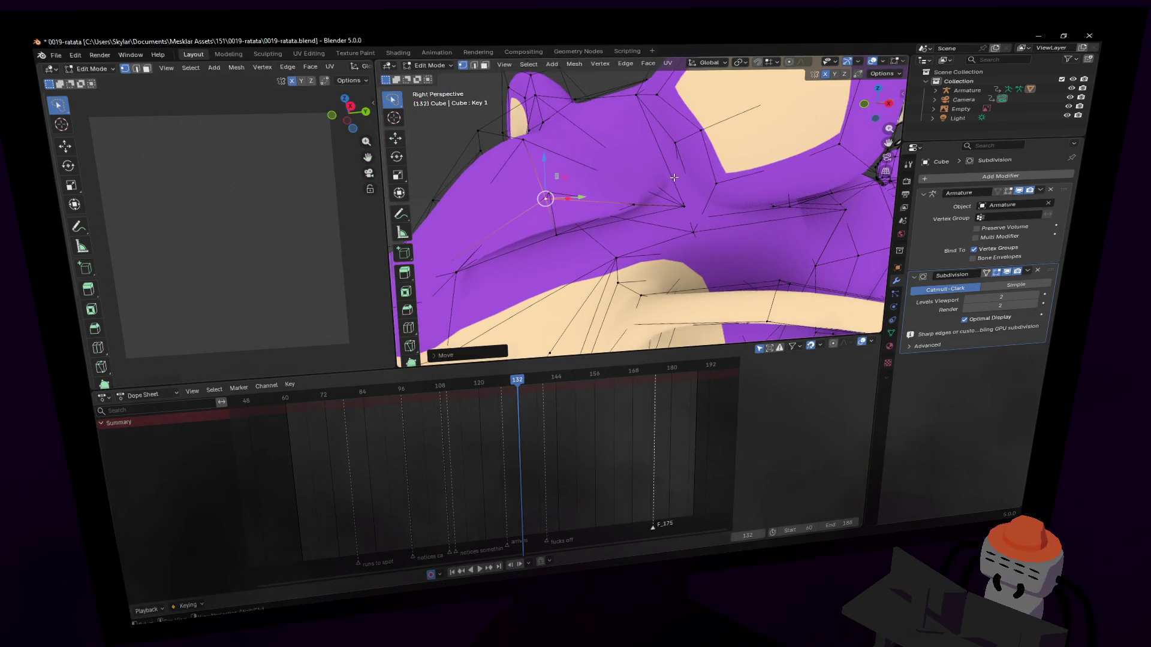
key("Tab")
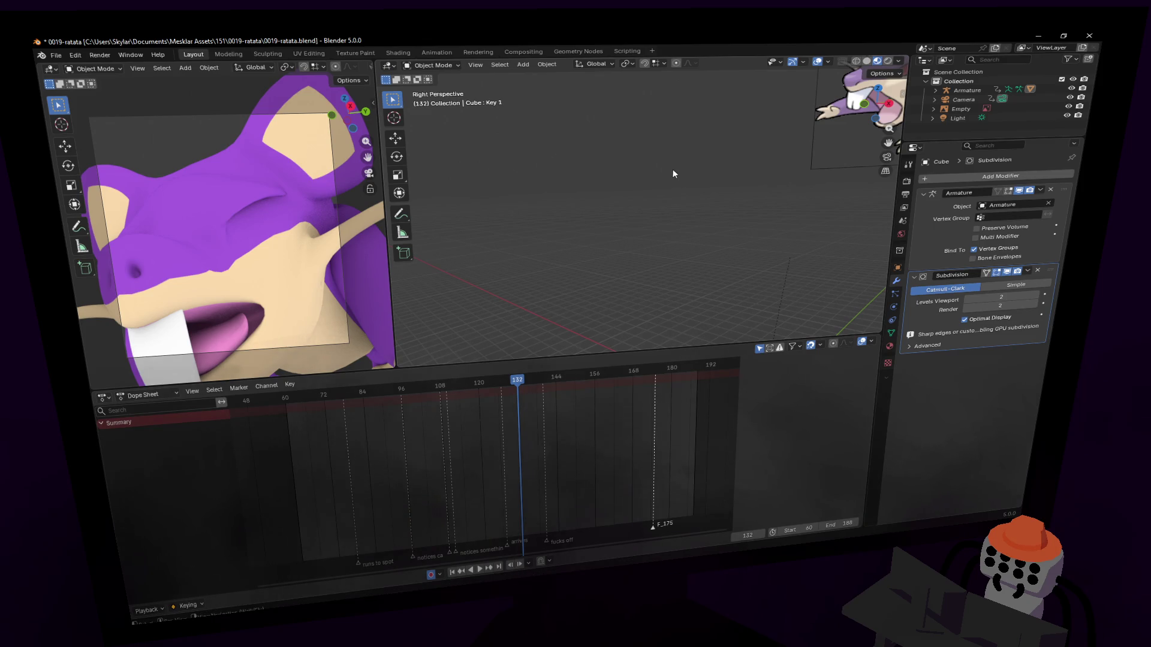
key("Tab")
Inspect the ears and side of the head, then recheck the posed rat.
middle_click_drag(673, 174, 584, 183)
key("shift+grave")
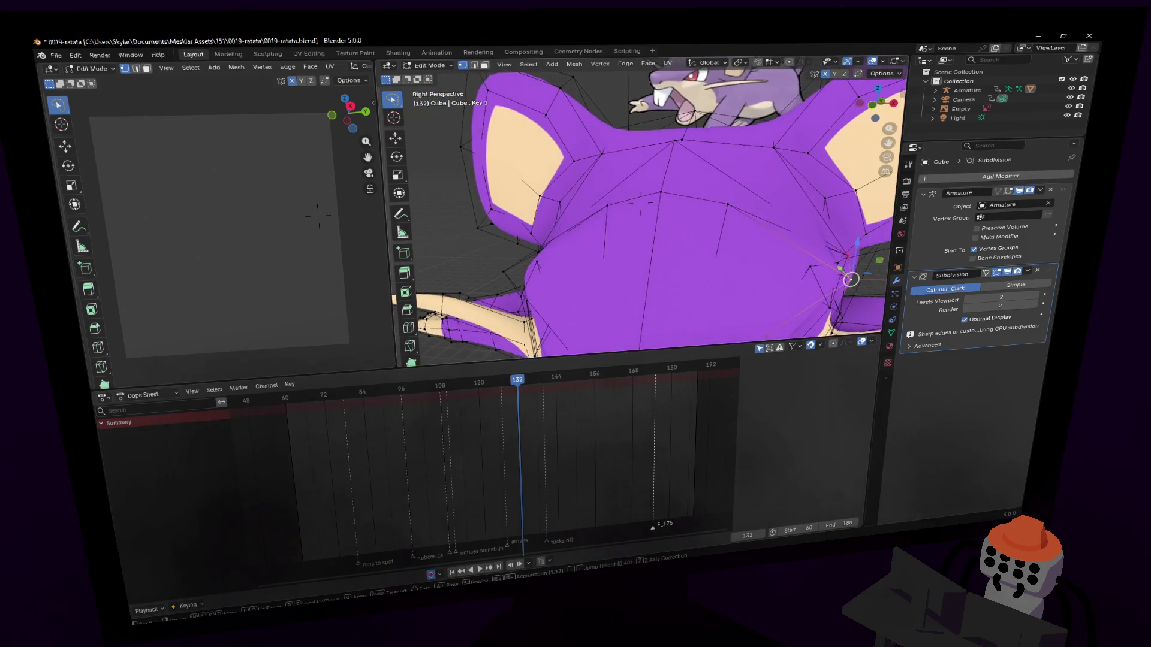
key("w")
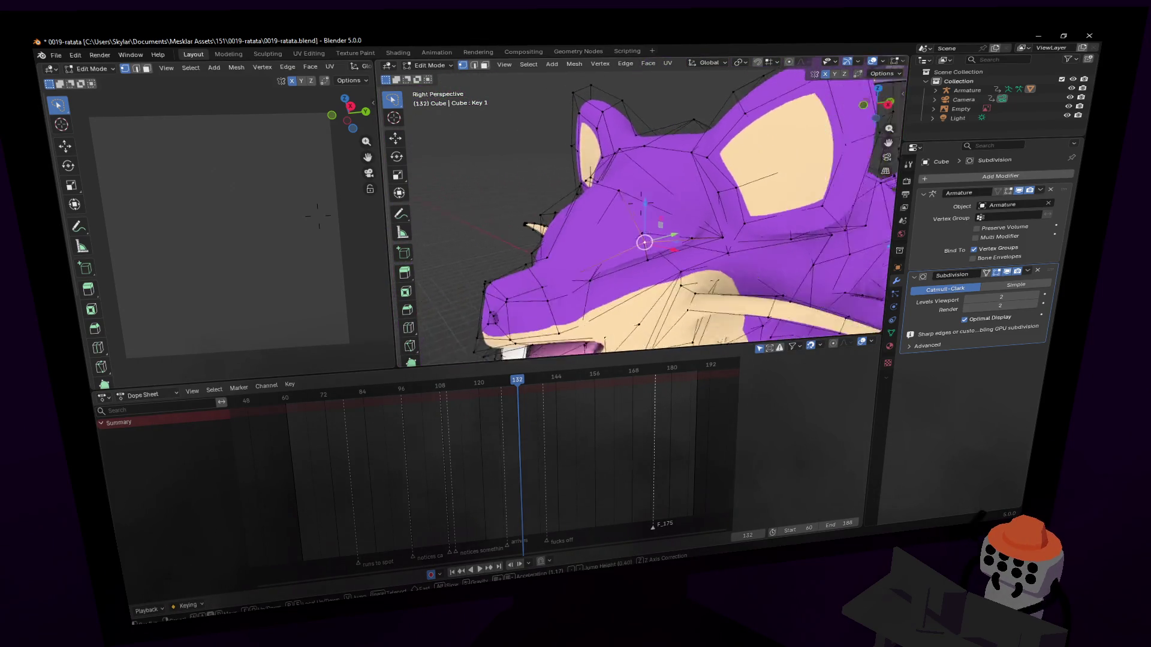
key("s")
key("Return")
key("Tab")
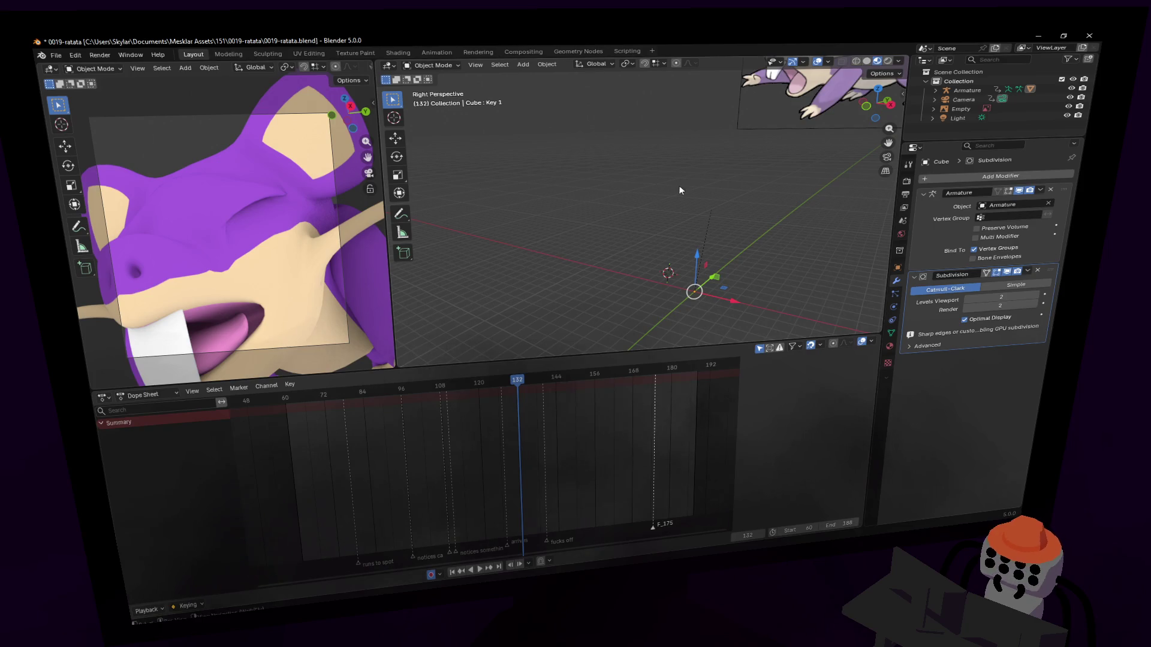
key("Tab")
Fly in close to the rat's open mouth and select a mouth-corner vertex.
key("w")
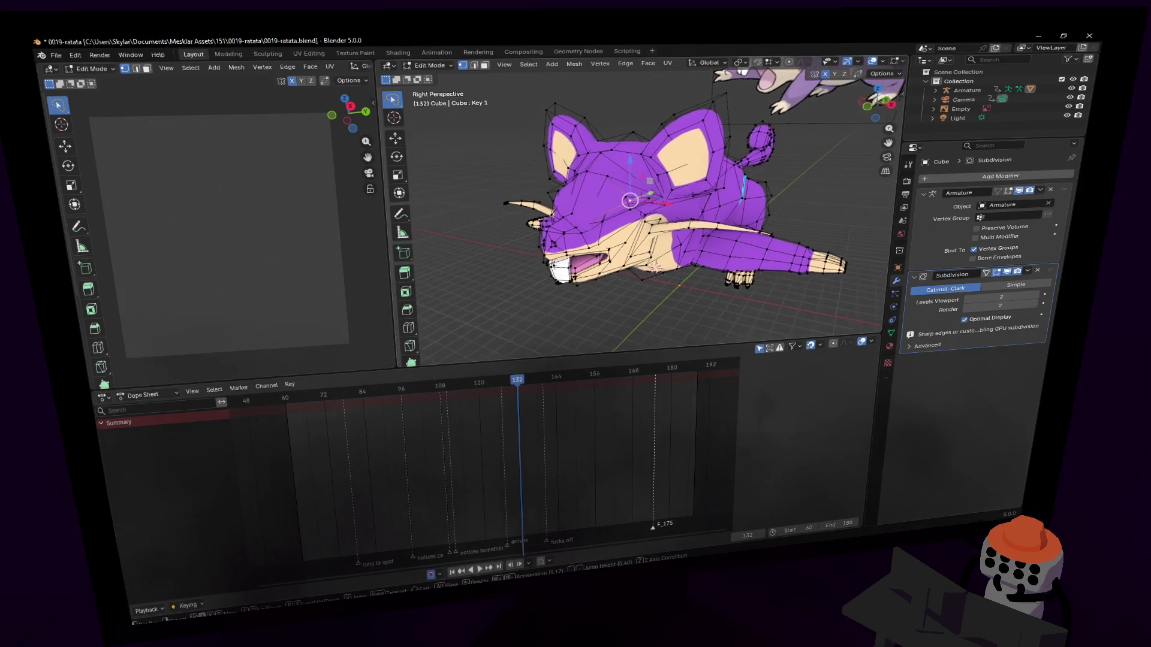
key("w")
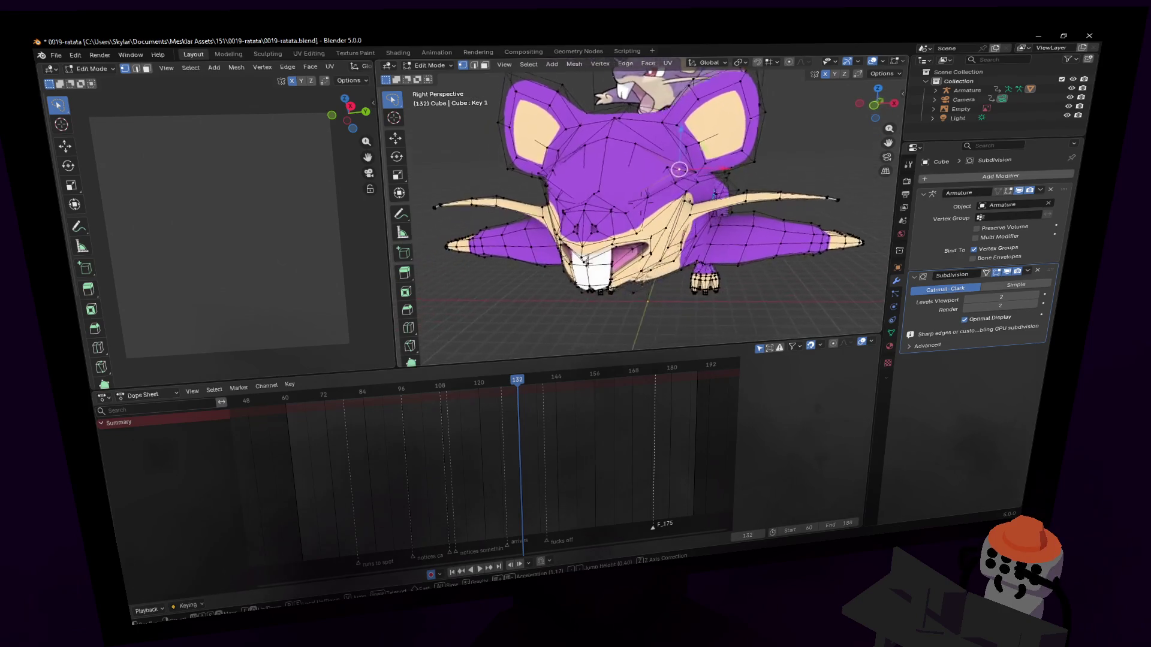
left_click(688, 210)
middle_click_drag(688, 211, 690, 205)
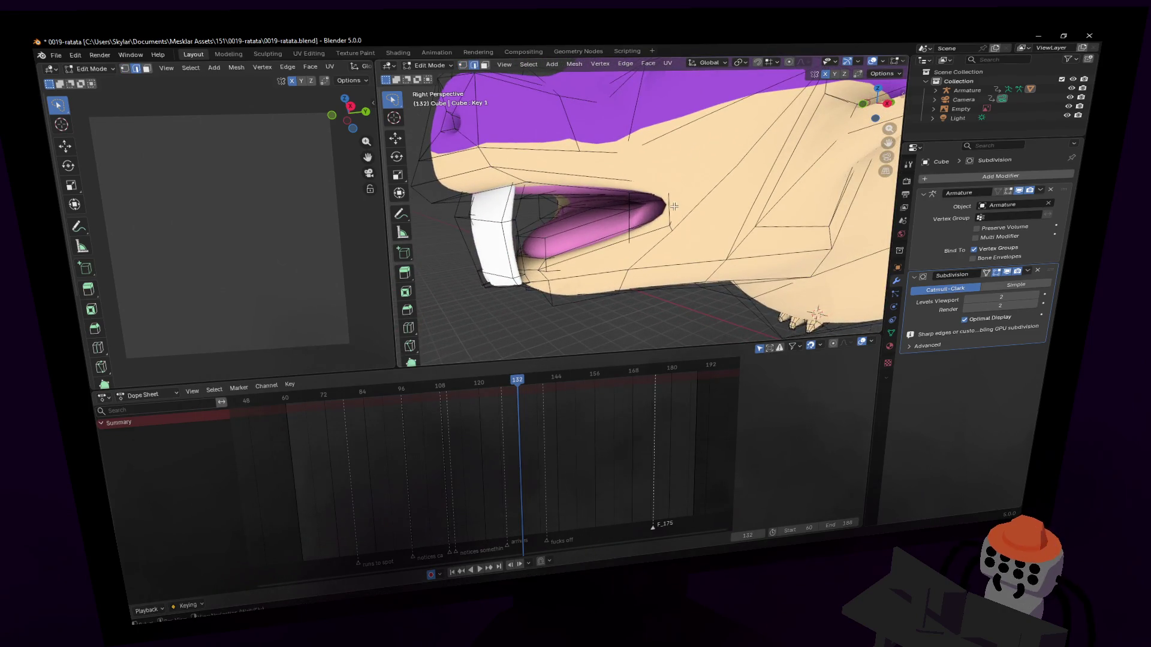
left_click(674, 206)
key("3")
key("shift+grave")
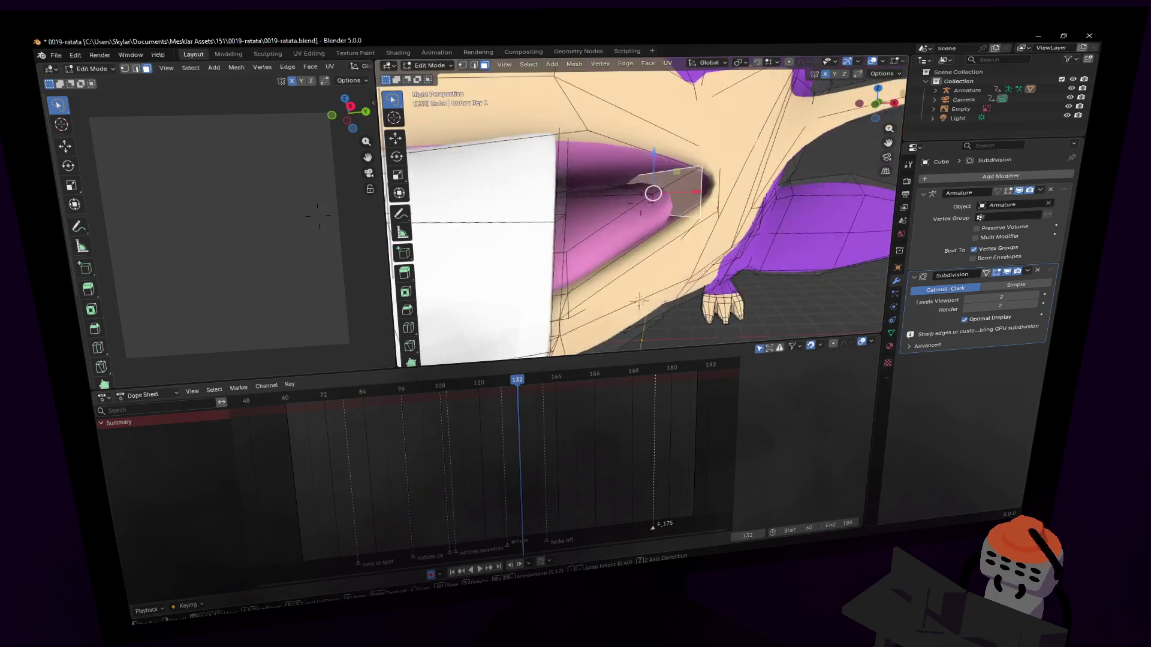
left_click(680, 193)
Select a mouth-corner edge and enable proportional editing.
key("2")
left_click(693, 194)
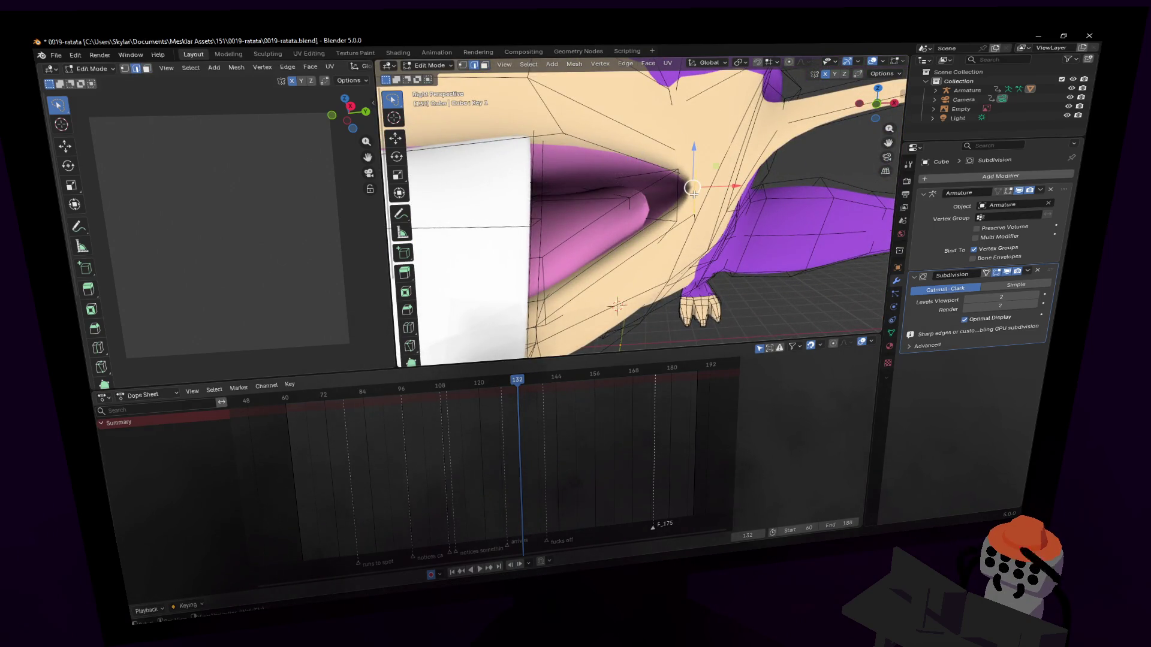
key("shift+grave")
left_click(701, 196)
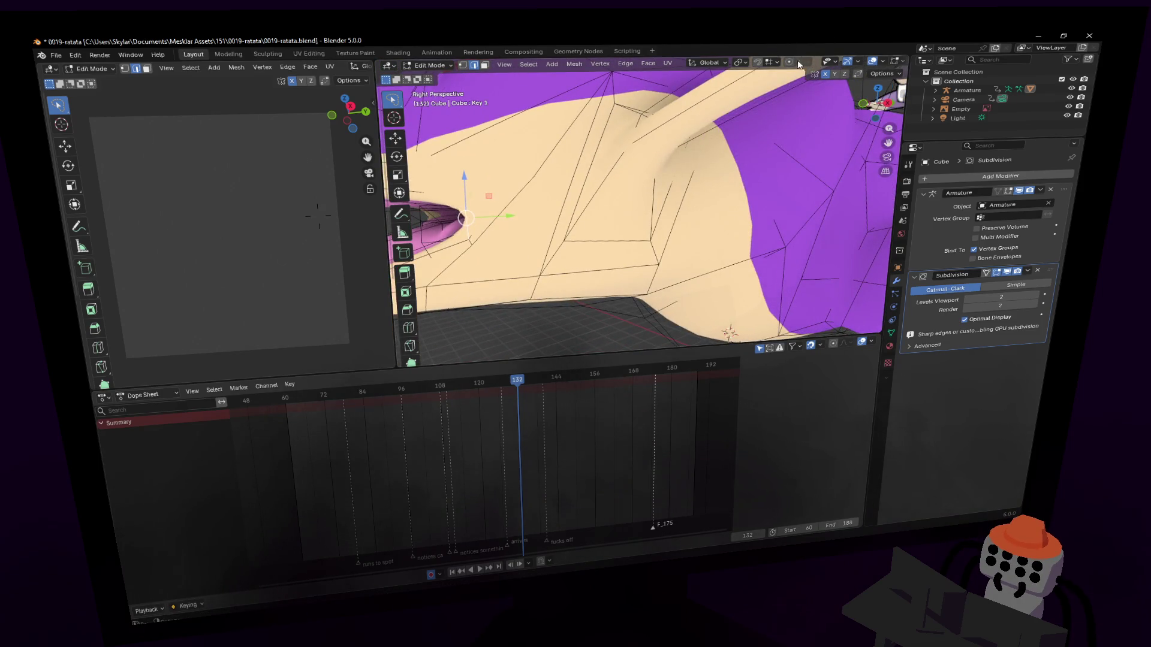
scroll(599, 216, "down", 5)
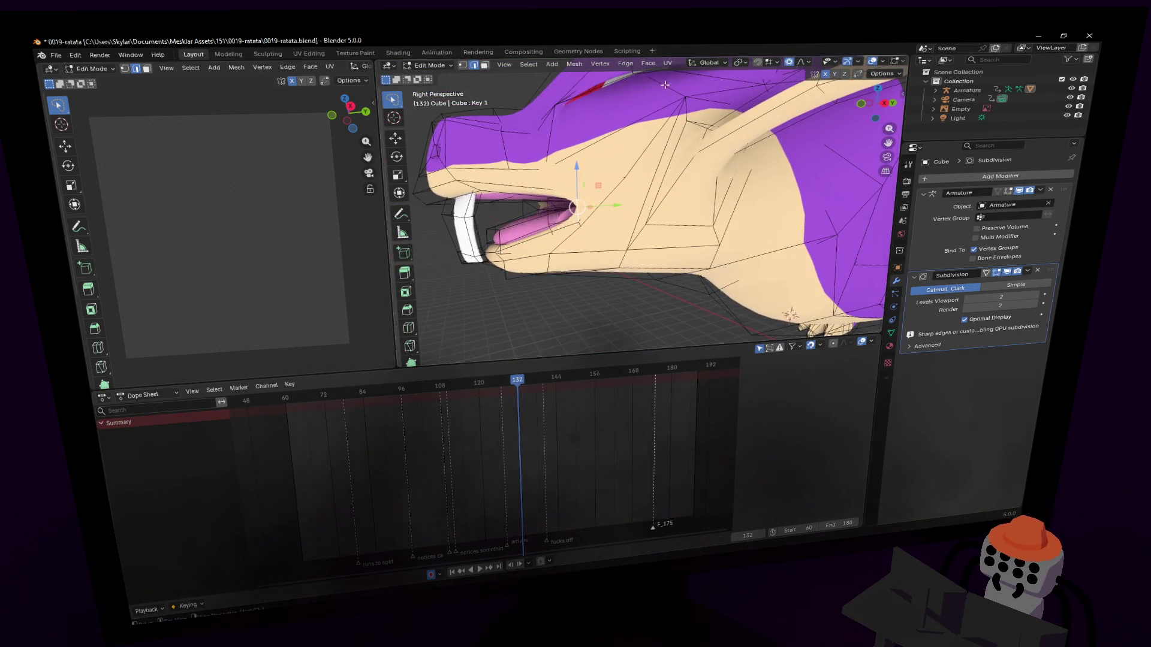
left_click(804, 61)
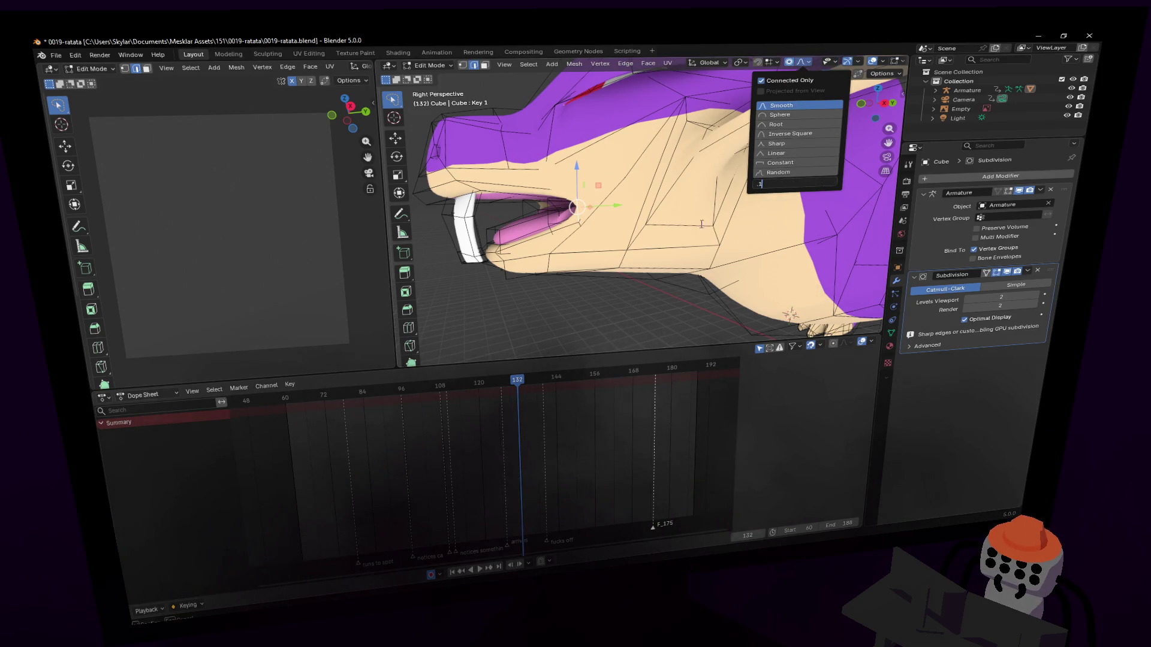
Rotate the upper jaw upward and shift it with soft proportional falloff.
key("r")
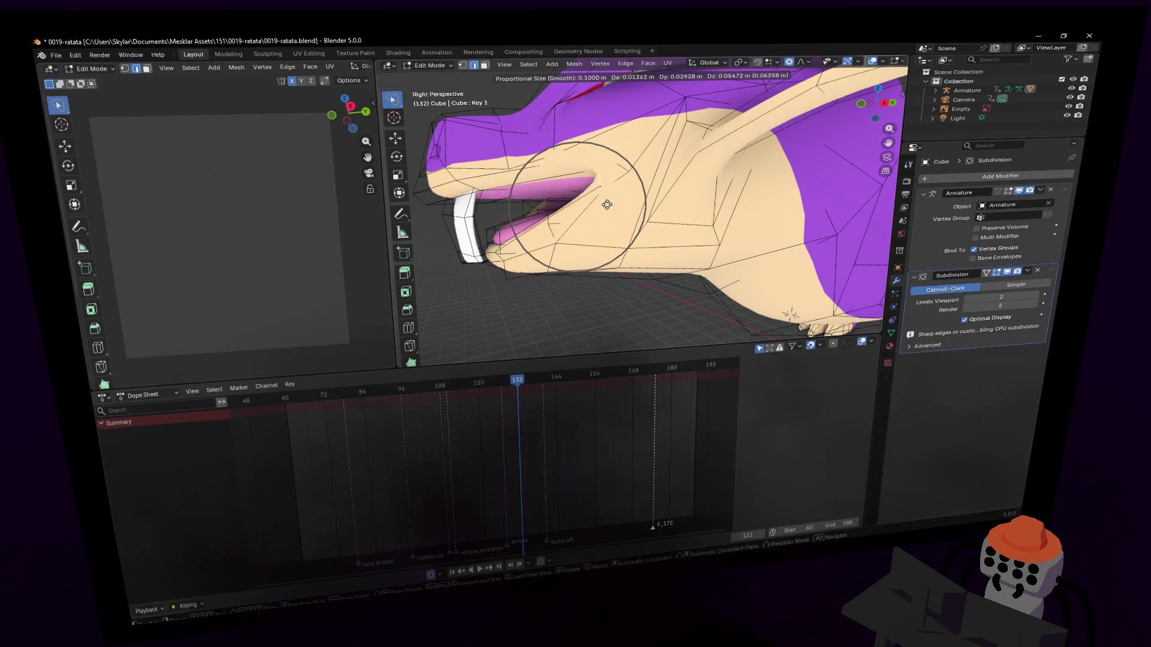
left_click(616, 142)
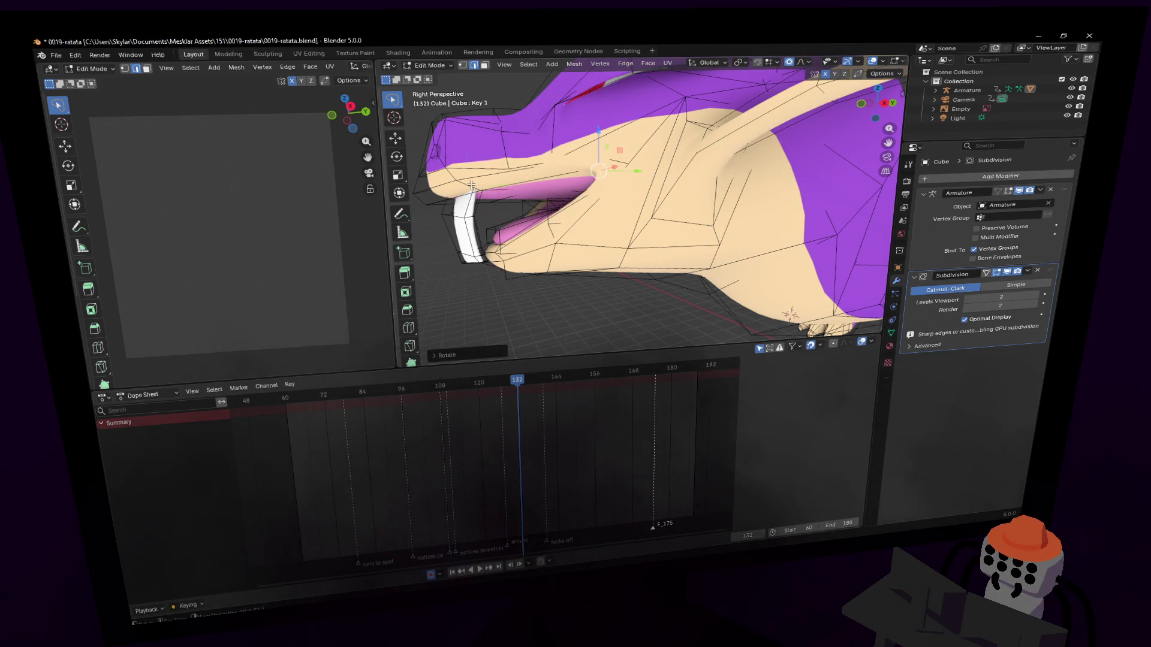
key("g")
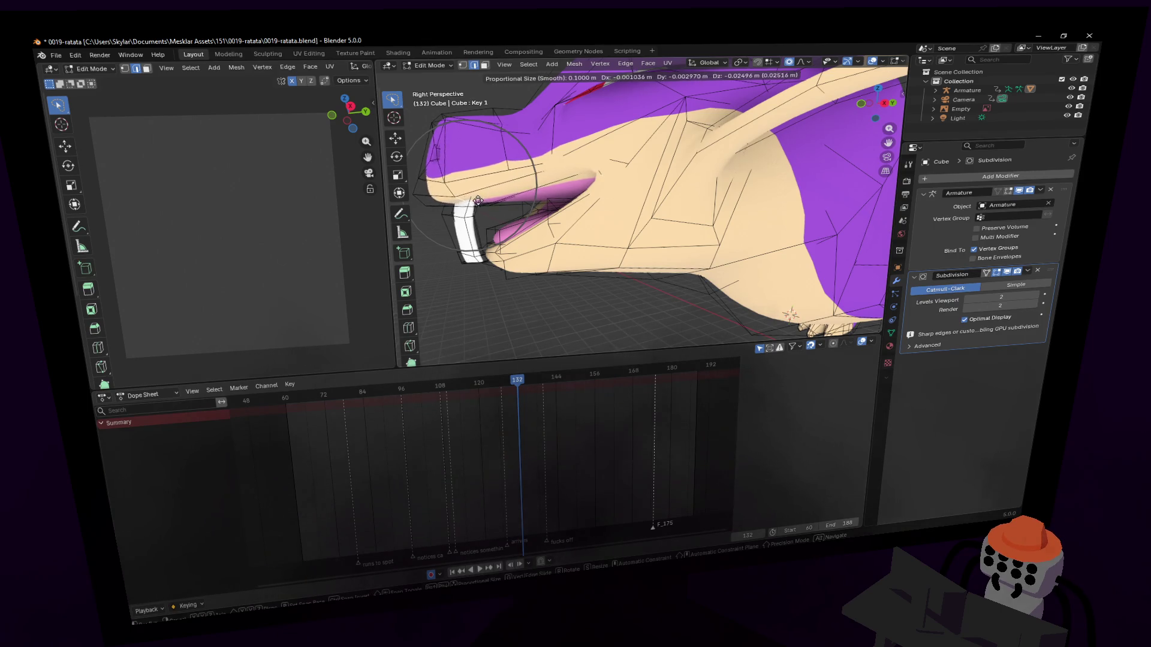
left_click(480, 204)
Move the lower jaw faces up to close the mouth.
key("3")
scroll(503, 252, "up", 4)
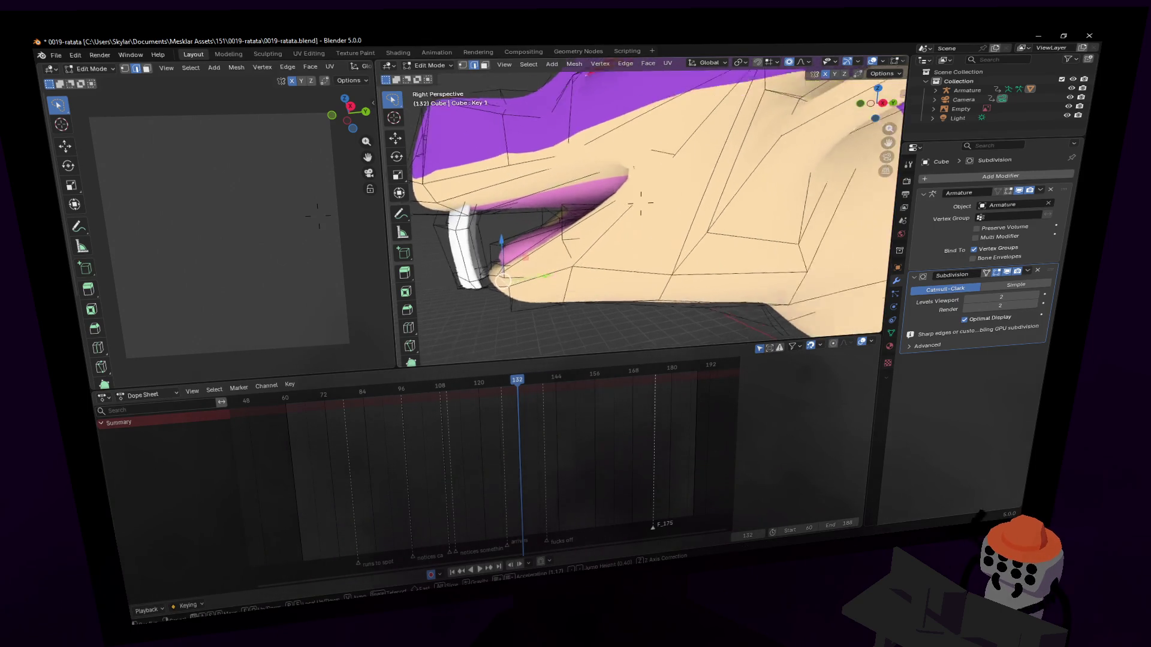
key("g")
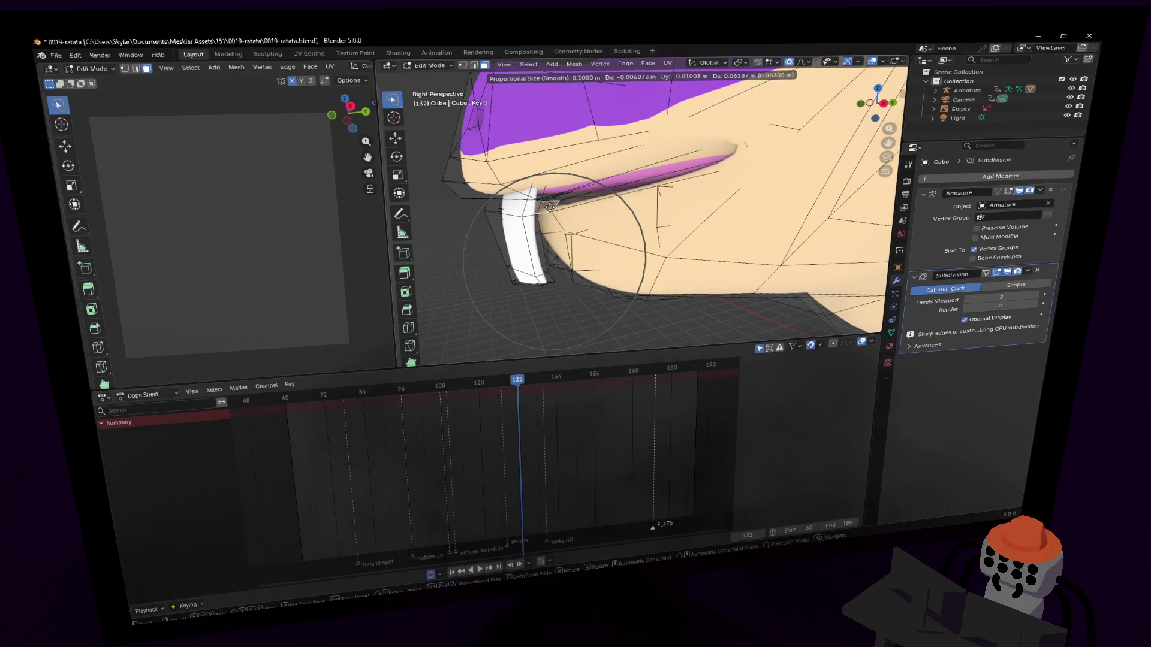
left_click(609, 287)
mouse_move(610, 286)
middle_mouse_down("shift")
mouse_move(610, 296)
mouse_move(623, 188)
mouse_move(627, 220)
middle_mouse_up("shift")
Raise the mouth-corner edges and vertices around the tooth.
key("2")
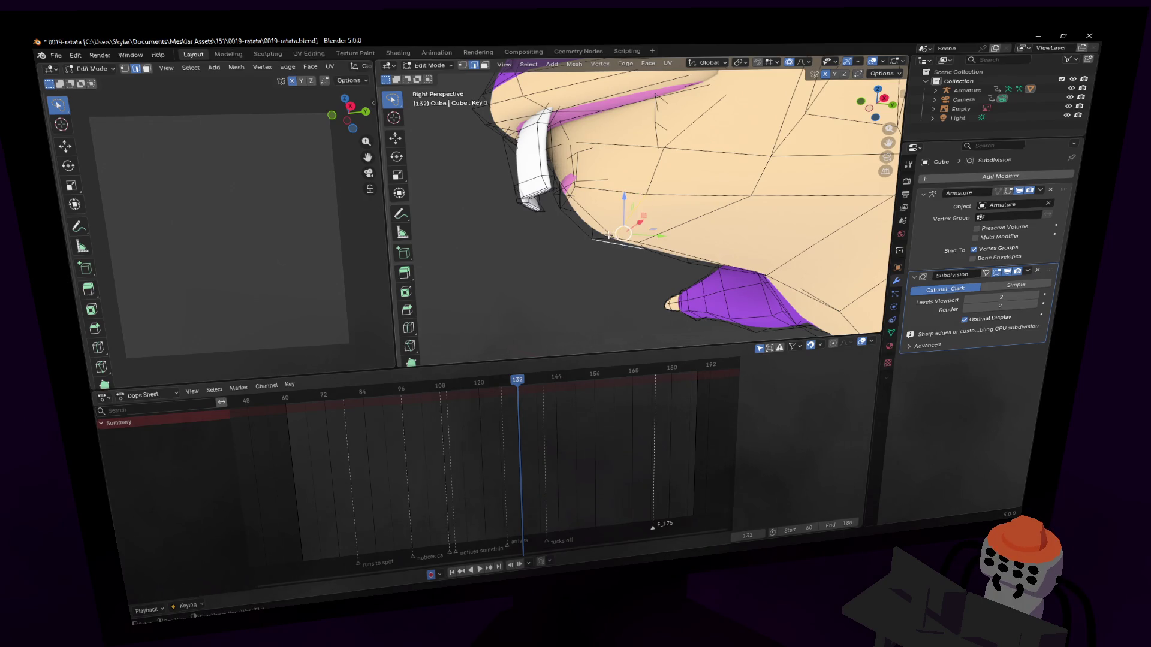
key("g")
left_click(593, 196)
left_click(603, 188)
scroll(572, 188, "up", 2)
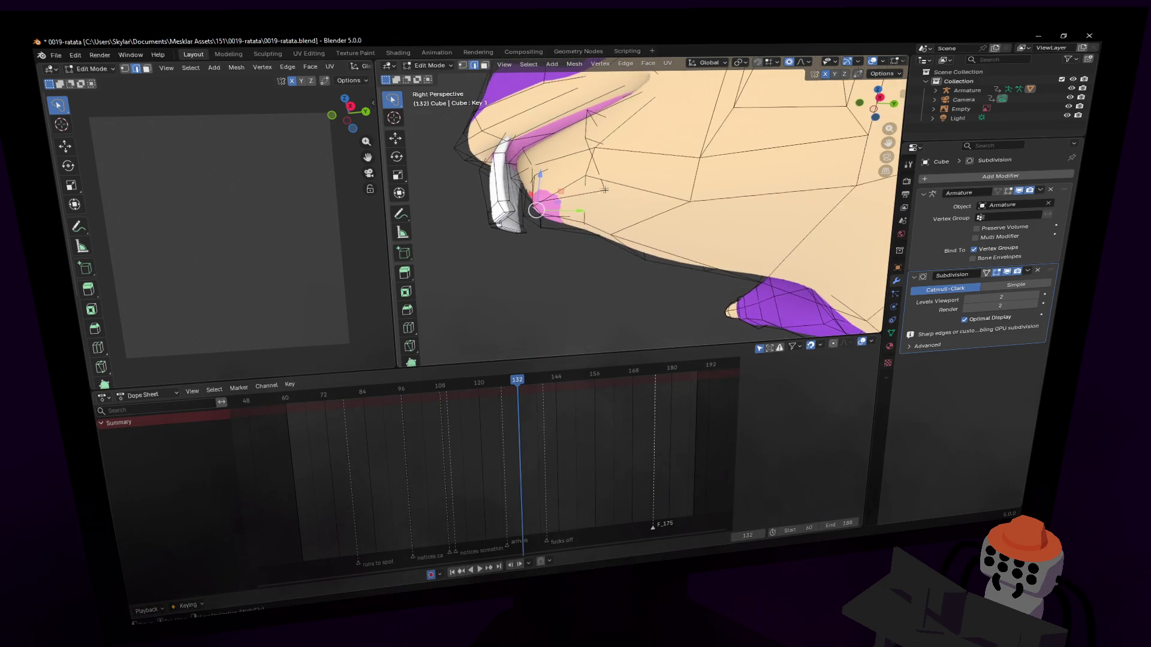
key("g")
right_click(613, 176)
left_click(564, 204)
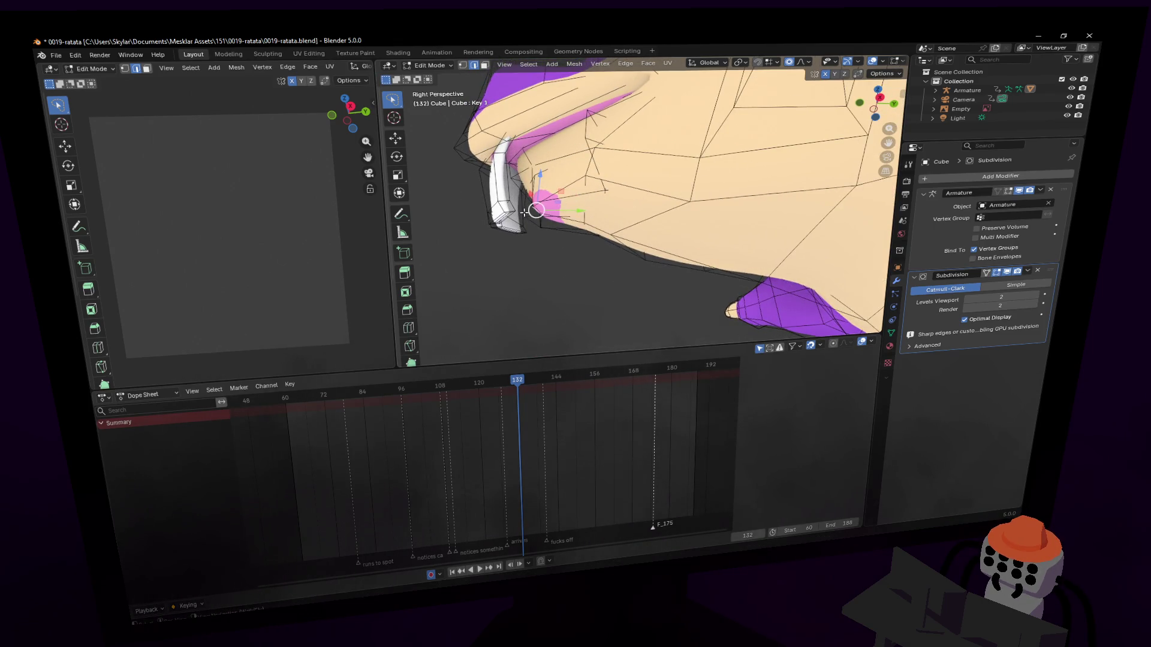
key("g")
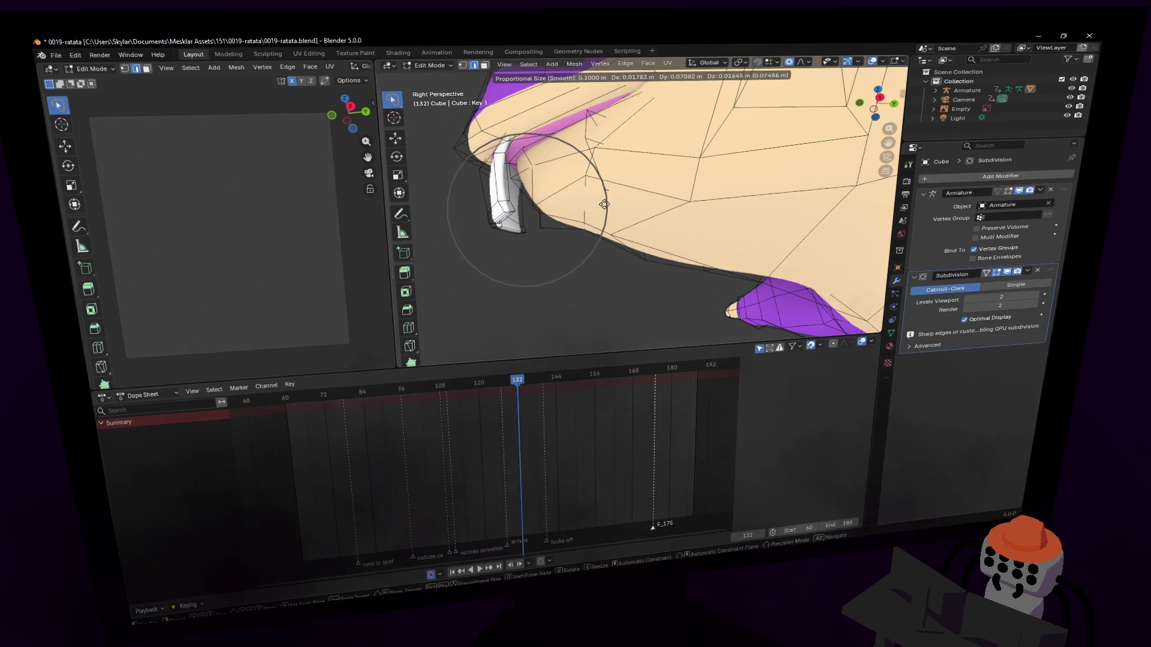
left_click(593, 182)
Orbit to look down on the rat and exit Edit Mode.
scroll(600, 192, "down", 4)
mouse_move(660, 210)
middle_mouse_down()
mouse_move(660, 233)
mouse_move(606, 252)
middle_mouse_up()
scroll(585, 207, "up", 3)
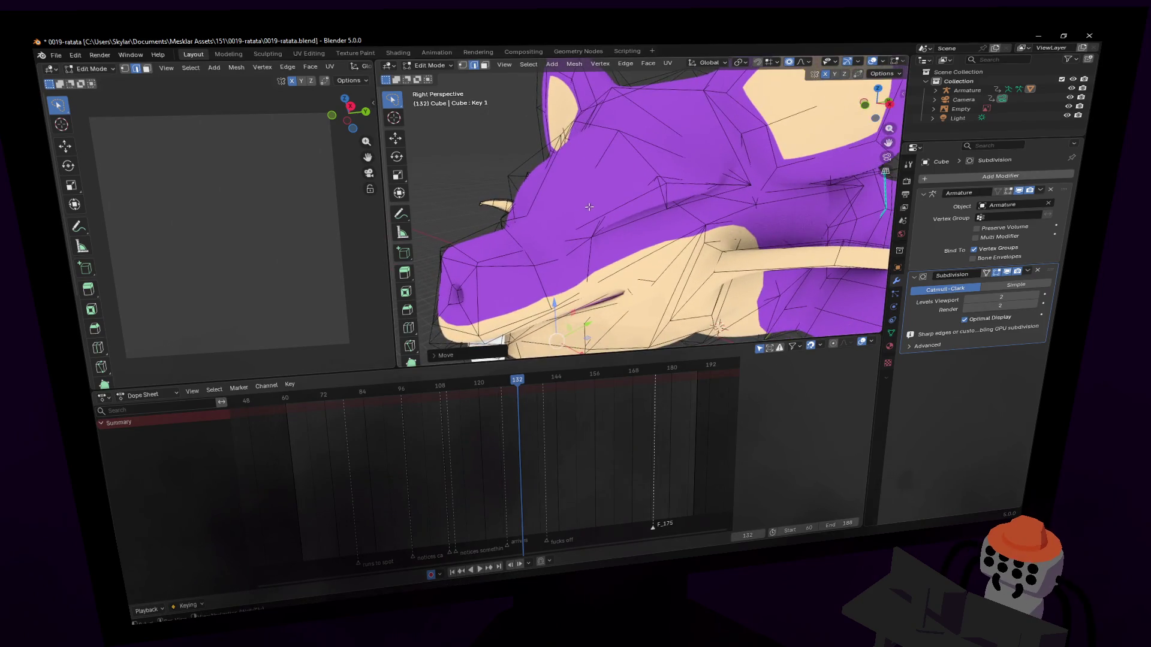
key("Tab")
scroll(277, 292, "down", 2)
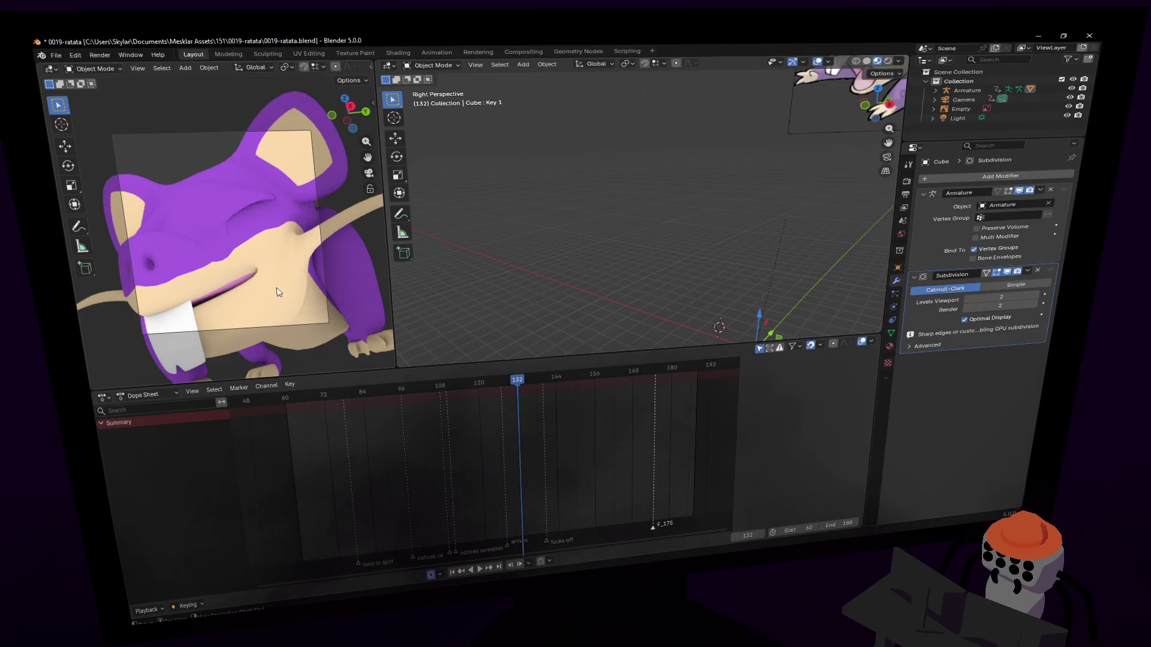
Scrub the timeline between frames 128 and 143, re-enter Edit Mode and select an ear vertex.
mouse_move(518, 386)
left_mouse_down()
mouse_move(488, 387)
mouse_move(621, 380)
mouse_move(478, 385)
mouse_move(487, 384)
left_mouse_up()
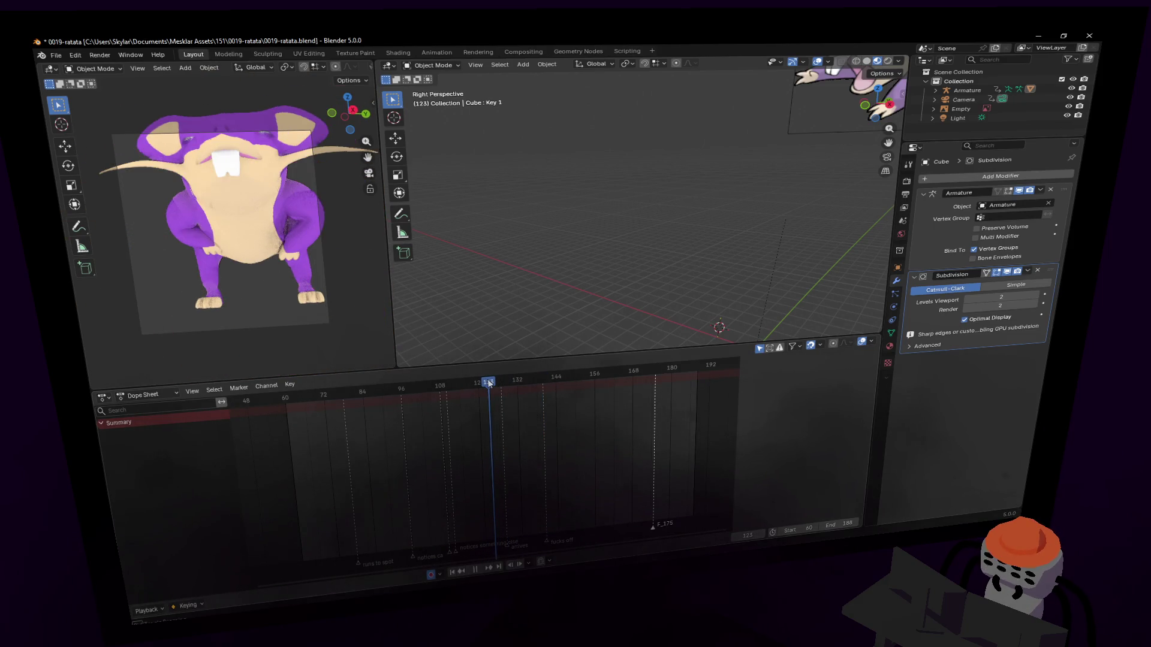
key("Tab")
mouse_move(624, 219)
middle_mouse_down()
mouse_move(640, 204)
mouse_move(610, 236)
middle_mouse_up()
left_click(642, 169)
middle_click_drag(642, 170, 653, 156)
left_click_drag(652, 156, 552, 180)
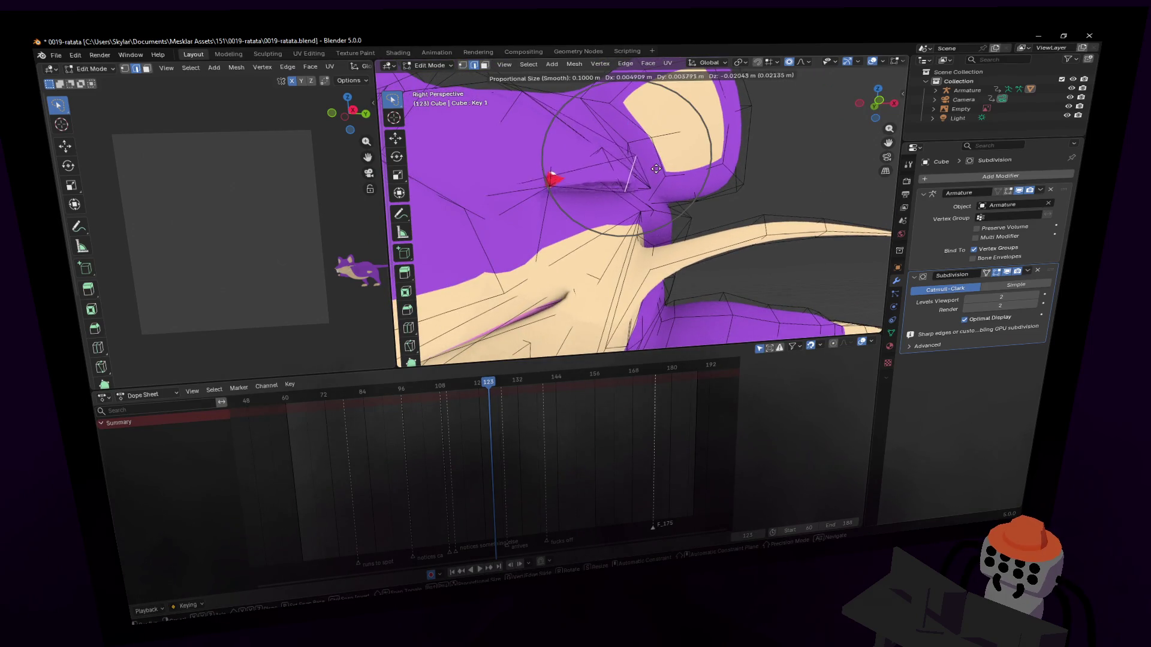
key("Escape")
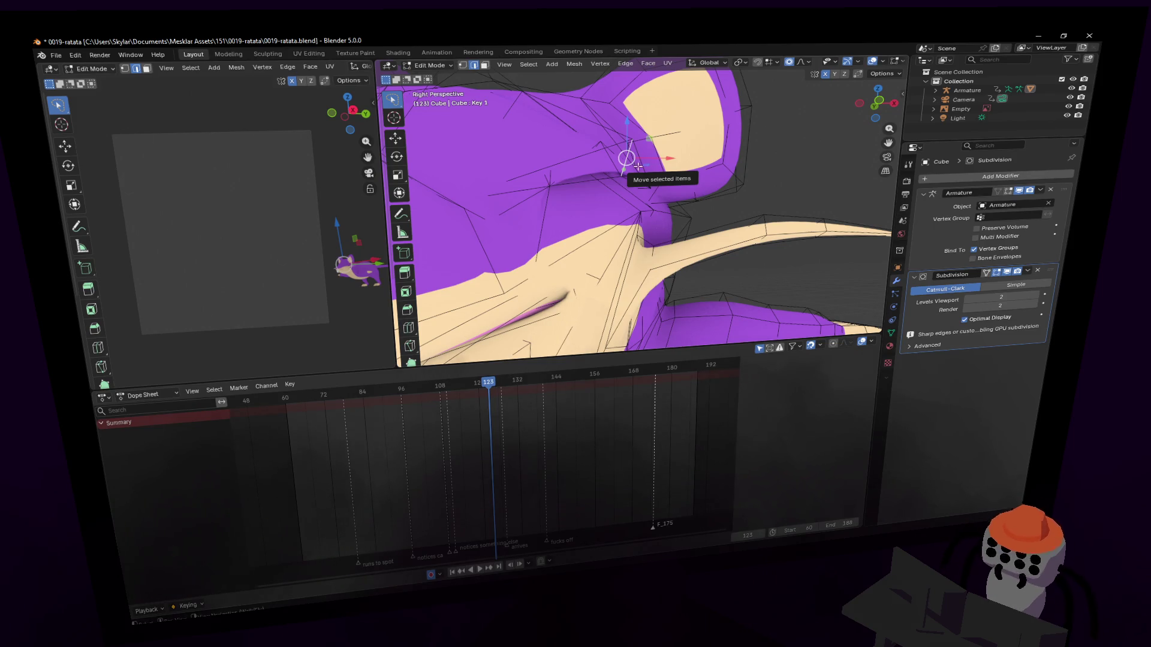
Try a vertical proportional move of the ear vertex, undo it, and return to Object Mode.
mouse_move(641, 171)
left_mouse_down()
mouse_move(642, 183)
mouse_move(659, 180)
mouse_move(656, 105)
mouse_move(680, 91)
left_mouse_up()
key("z")
key("ctrl+z")
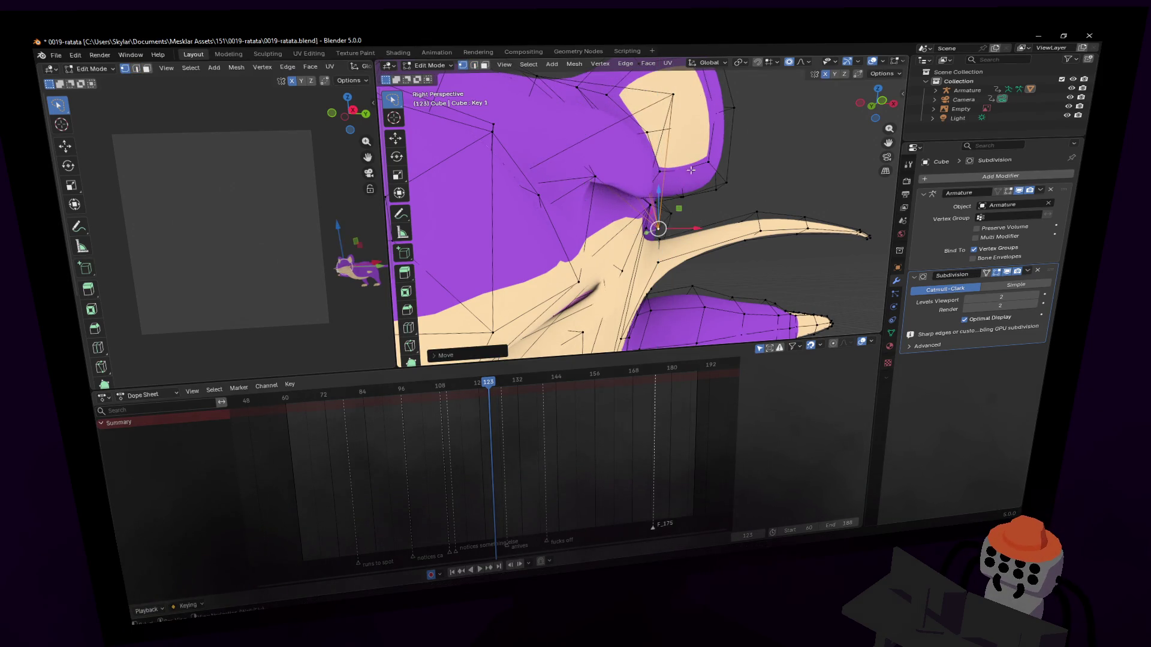
key("Tab")
Preview the animation, then re-enter Edit Mode and softly move a cheek vertex.
key("space")
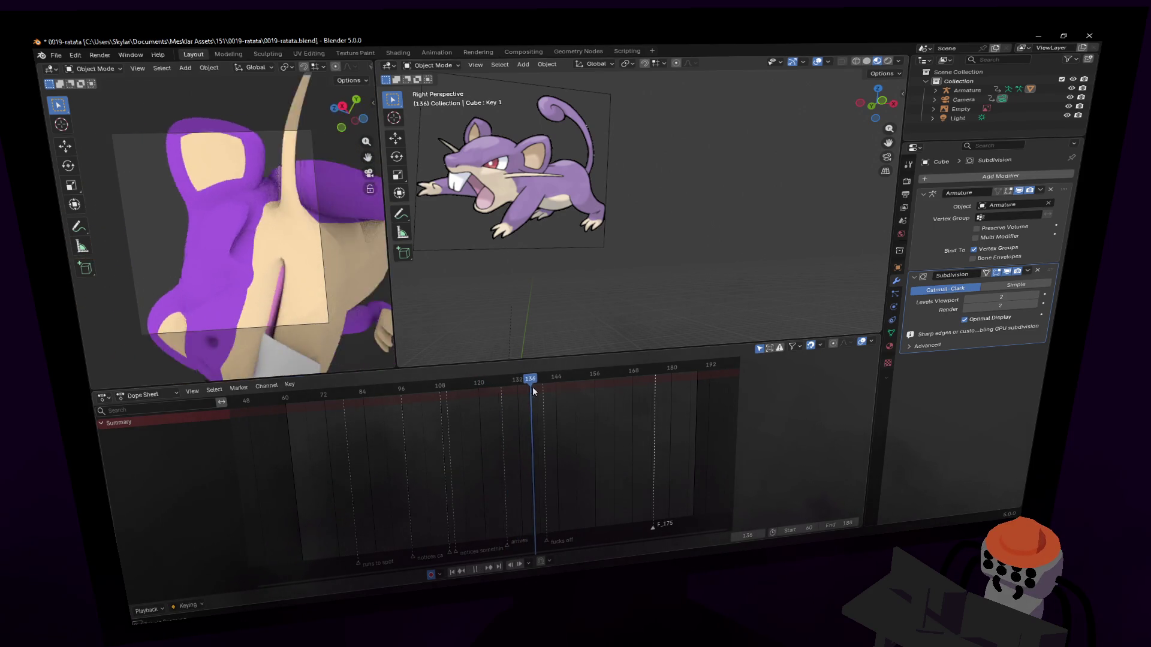
key("Escape")
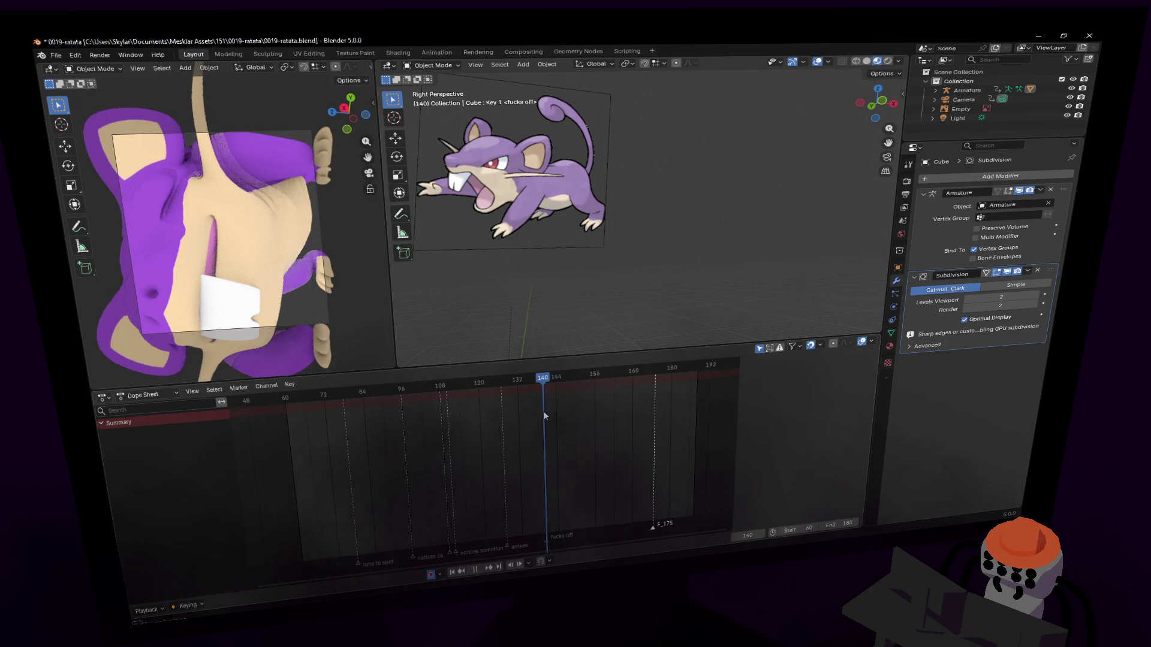
key("Tab")
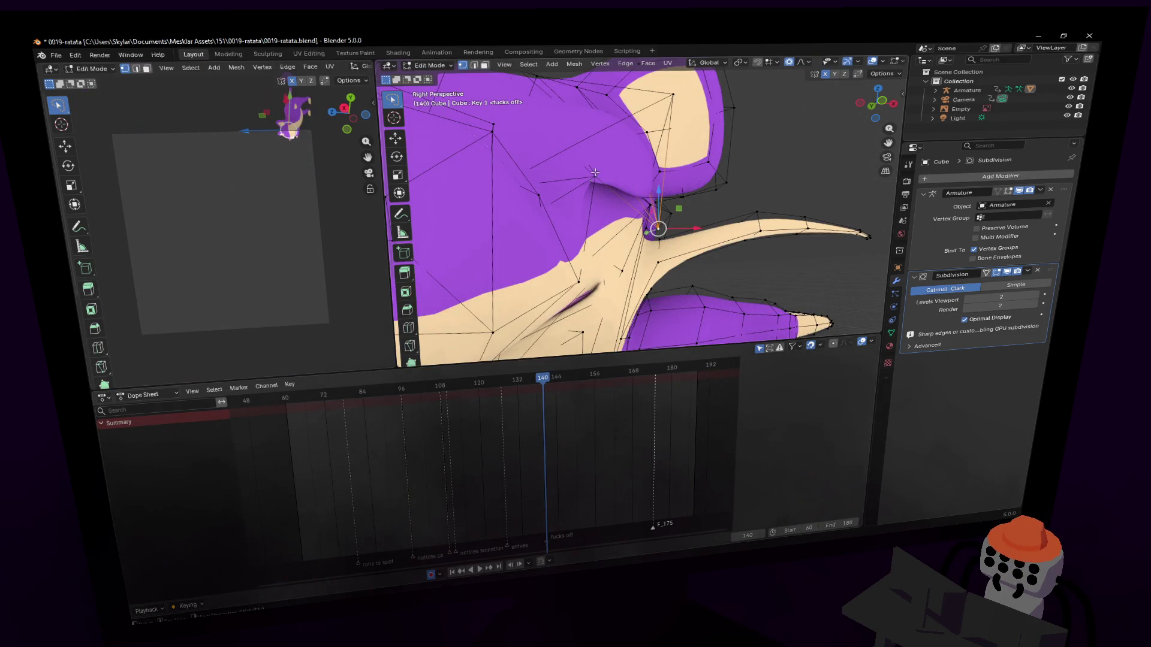
scroll(665, 201, "up", 5)
key("g")
left_click(677, 191)
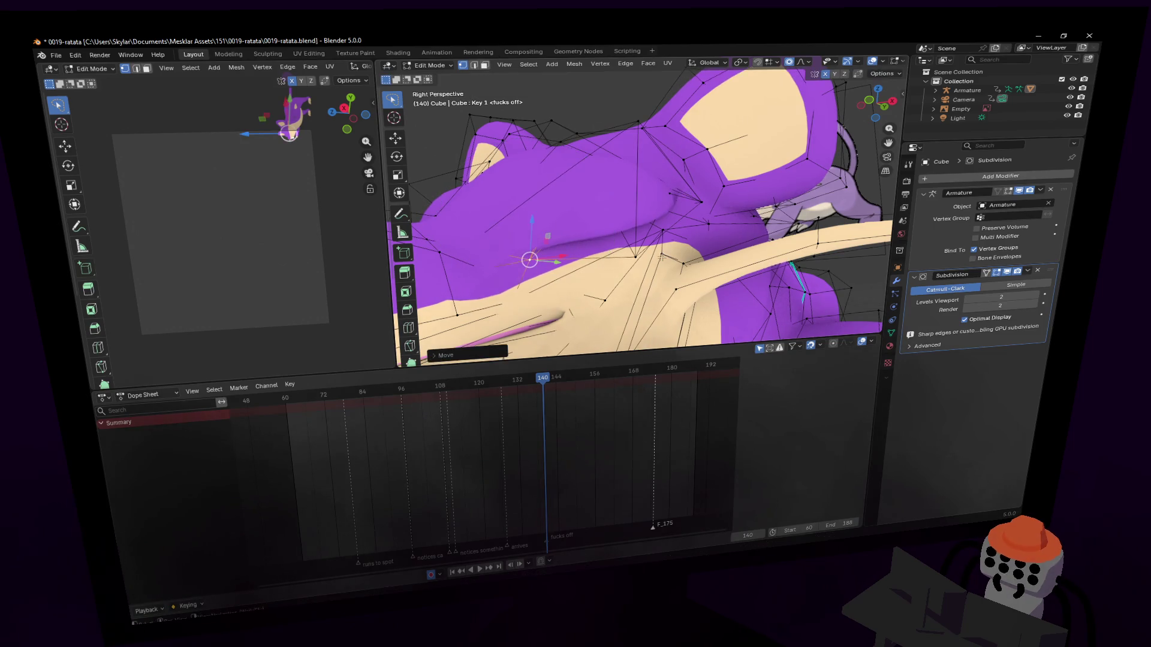
Make further soft proportional moves on cheek vertices near the whisker base.
key("g")
left_click(658, 209)
left_click(712, 205)
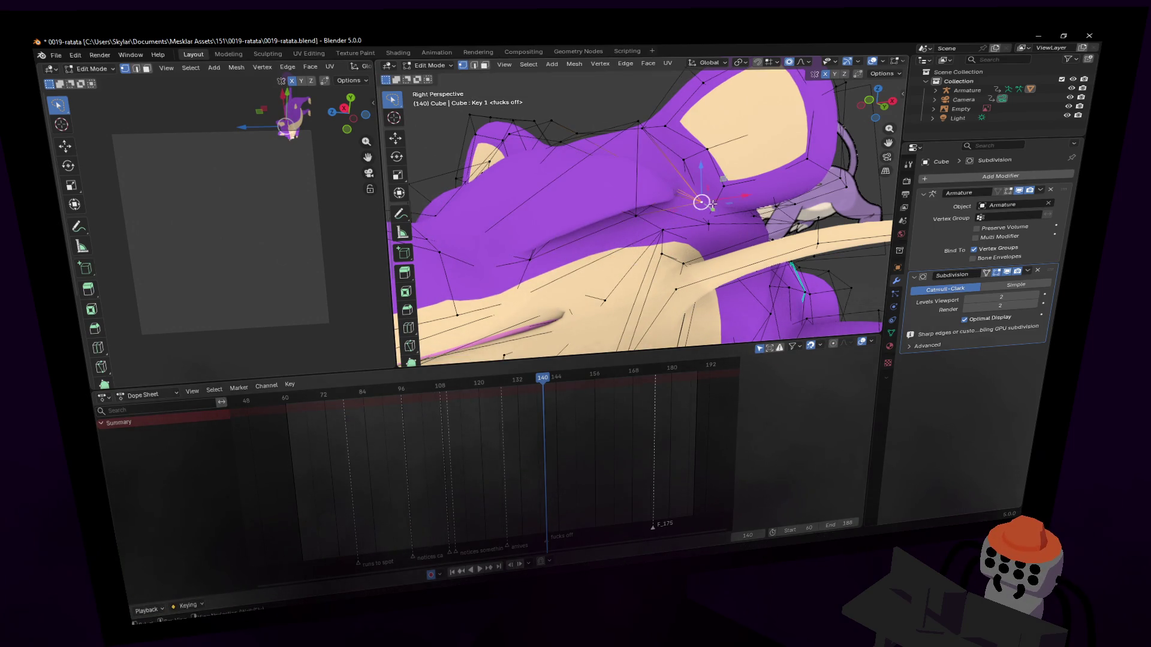
scroll(660, 201, "down", 3)
key("a")
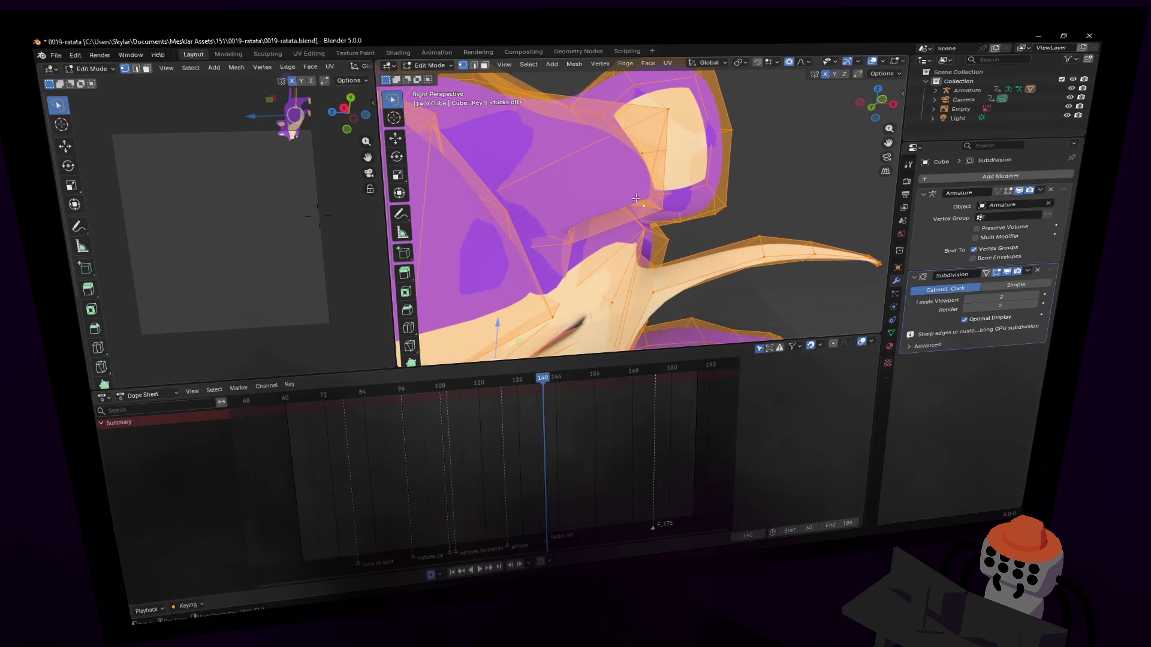
left_click(662, 209)
key("g")
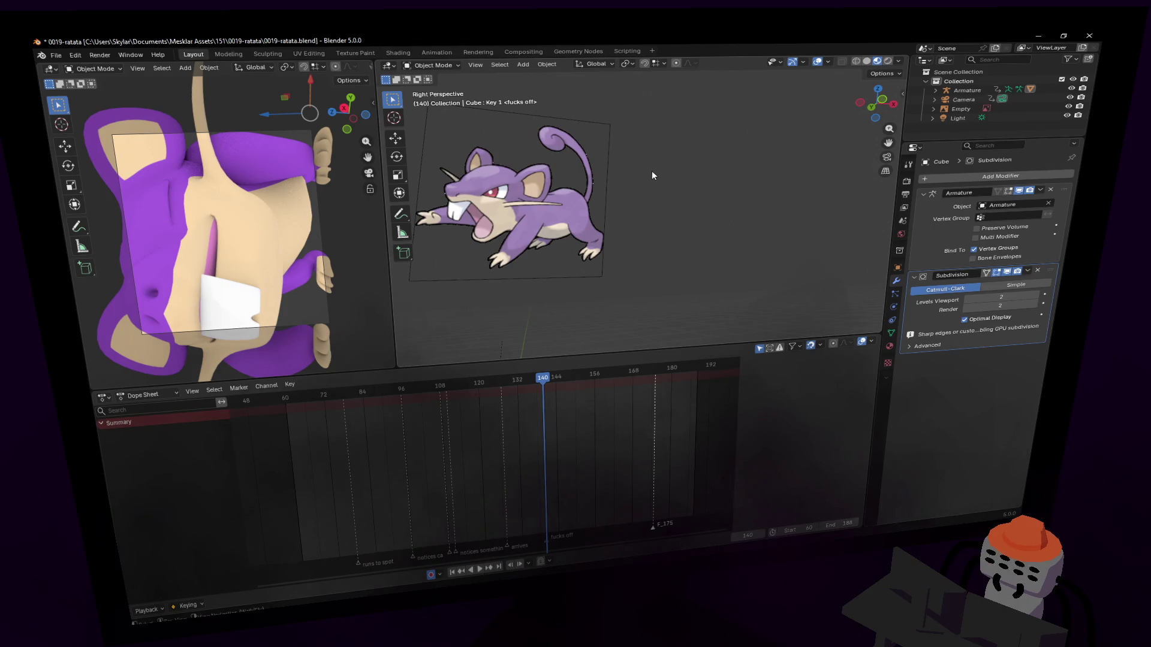
Go to frame 122, show the Object Data shape keys, and select the nose and nostril faces.
mouse_move(541, 384)
left_mouse_down()
mouse_move(491, 388)
mouse_move(519, 387)
mouse_move(486, 401)
left_mouse_up()
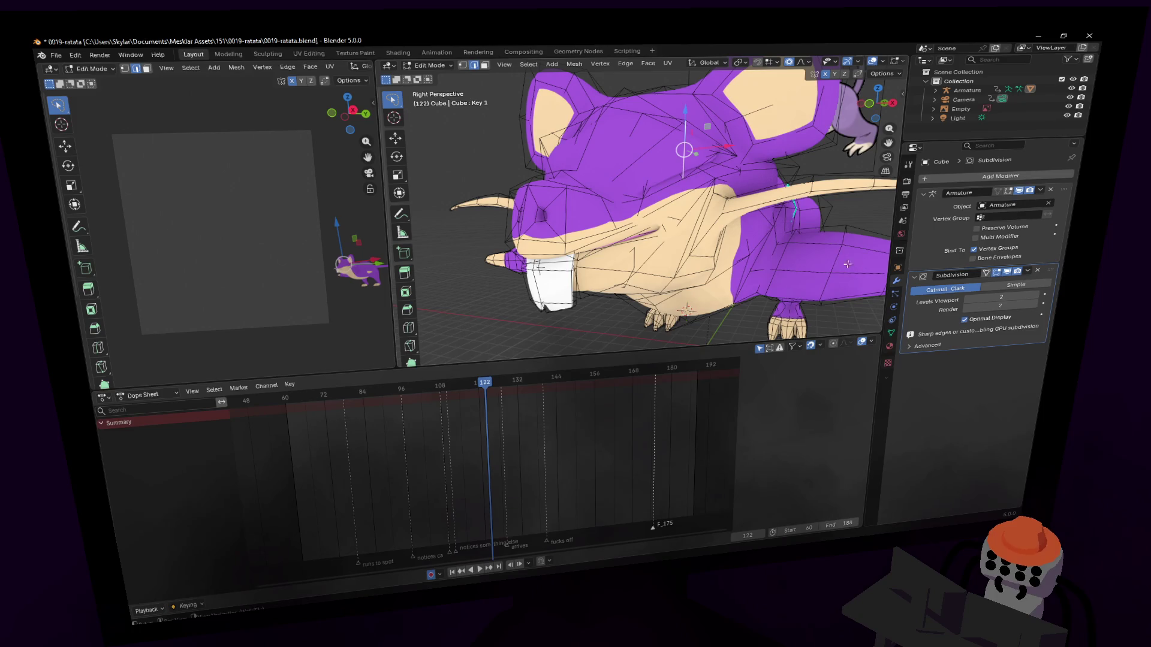
left_click(891, 333)
mouse_move(671, 216)
middle_mouse_down()
mouse_move(707, 252)
mouse_move(684, 257)
mouse_move(685, 236)
middle_mouse_up()
left_click(684, 257)
left_click(657, 226, "shift")
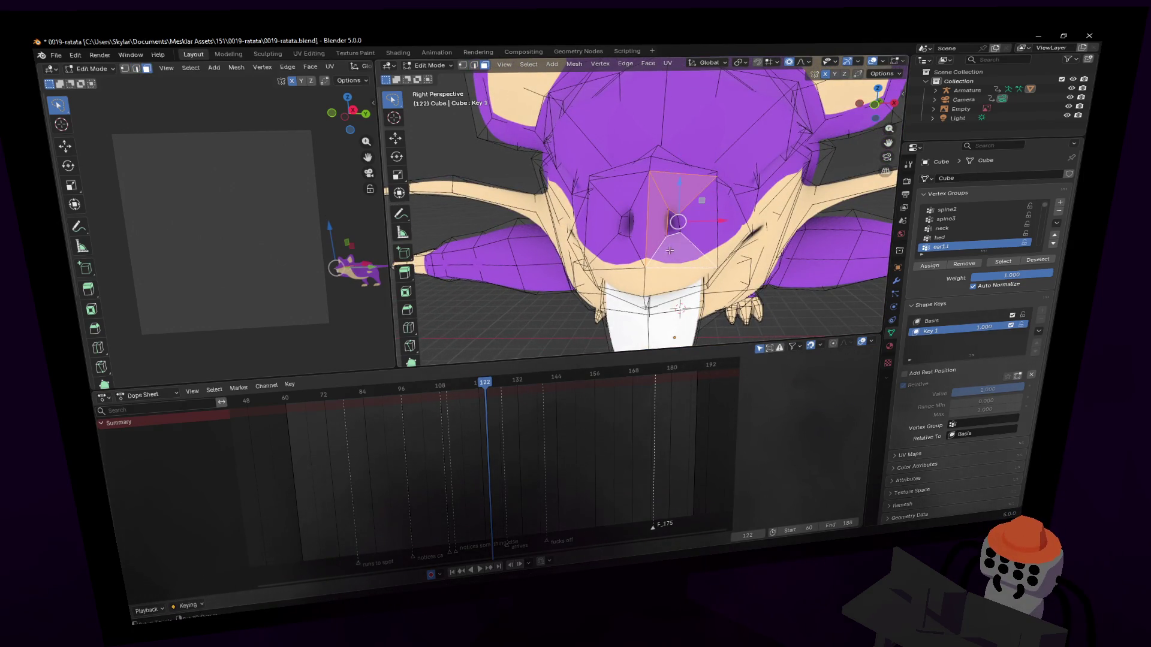
left_click(604, 224, "shift")
Scale and shift the nose faces with proportional editing, then preview the result.
key("s")
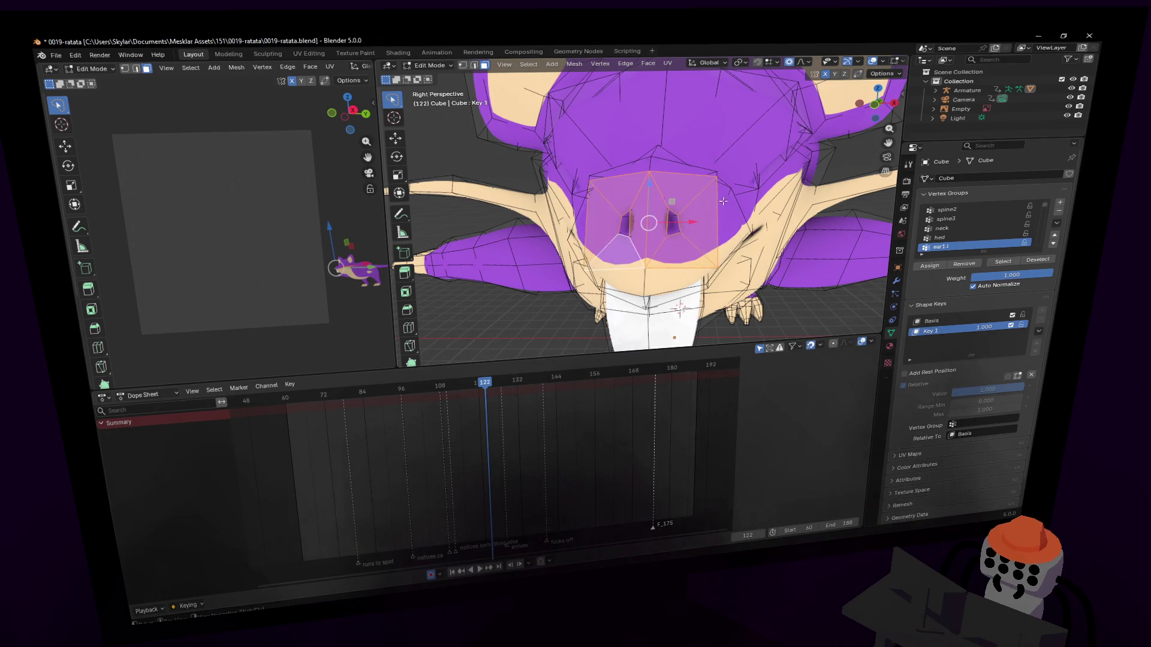
left_click(747, 171)
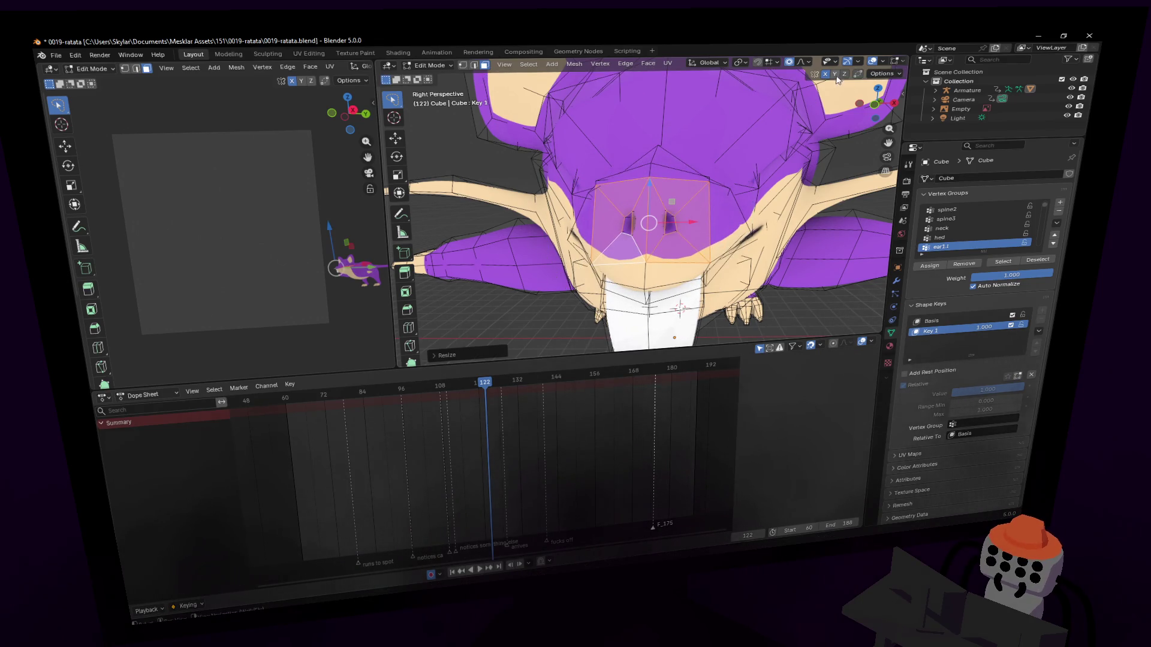
key("g")
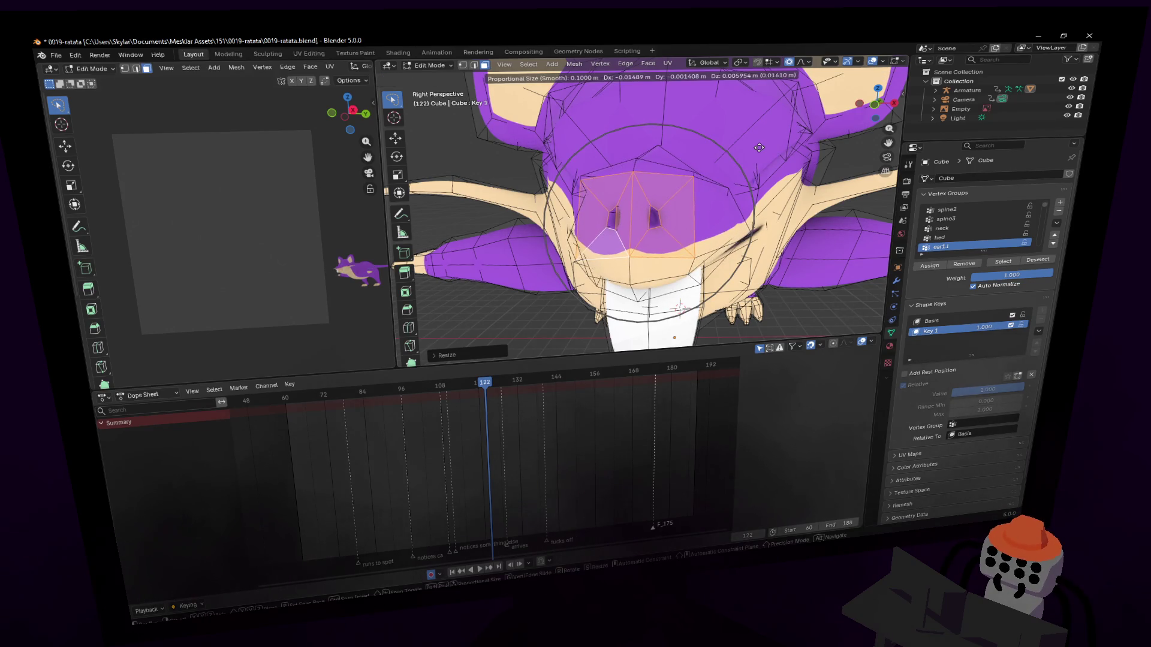
left_click(758, 147)
middle_click_drag(758, 147, 659, 228)
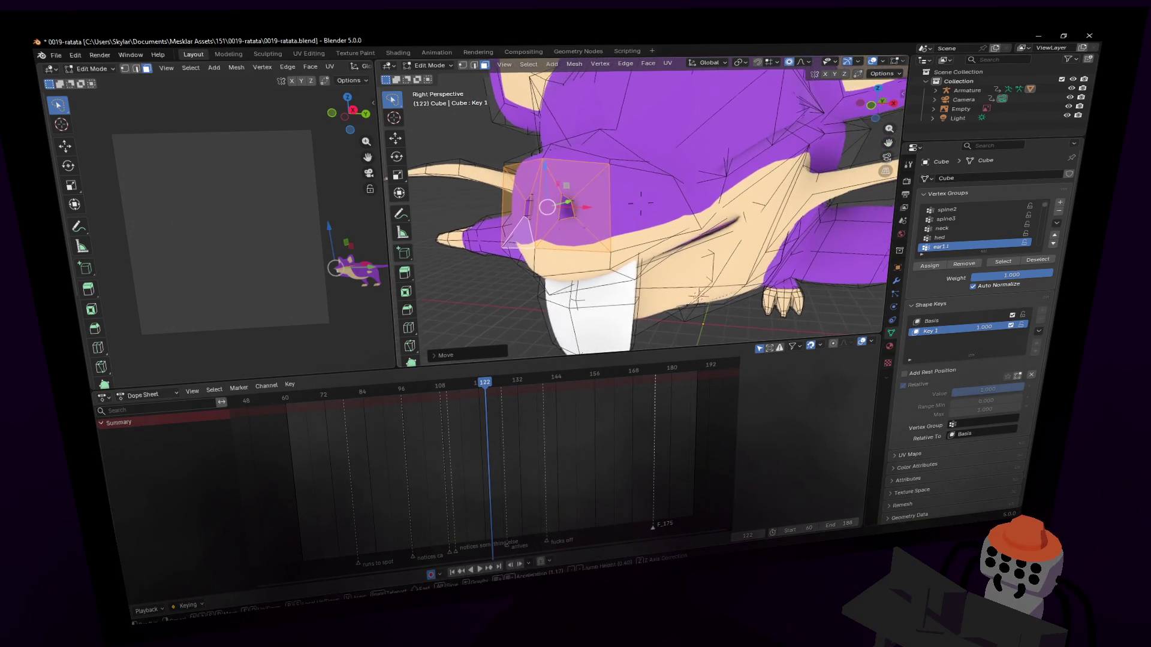
key("Tab")
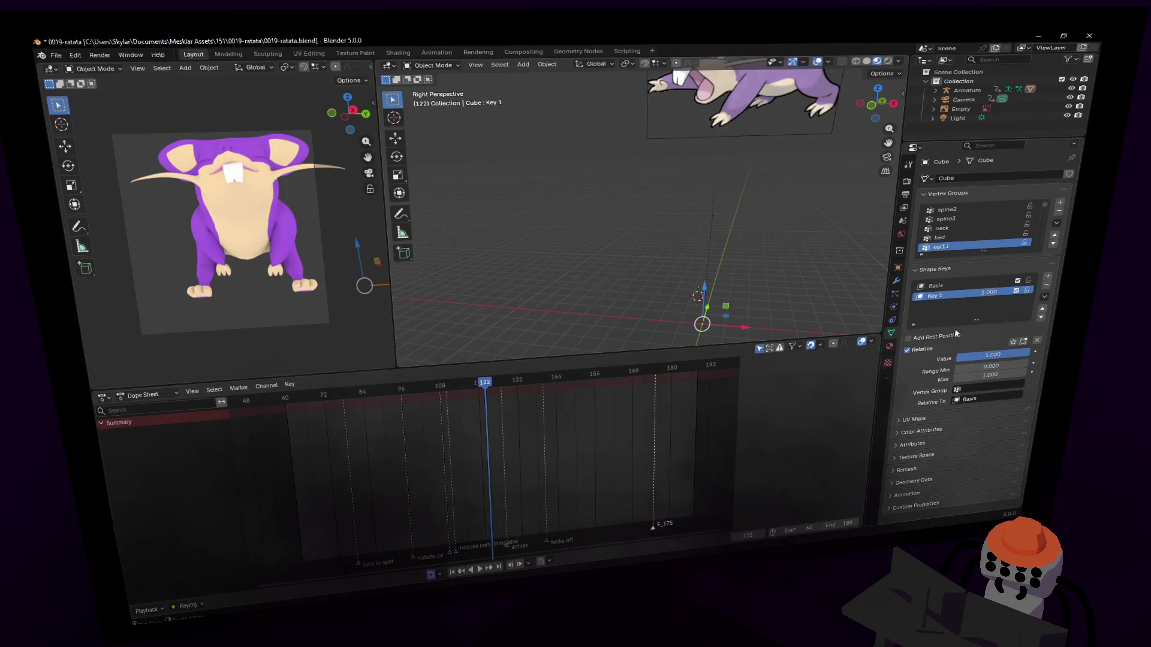
key("ctrl+z")
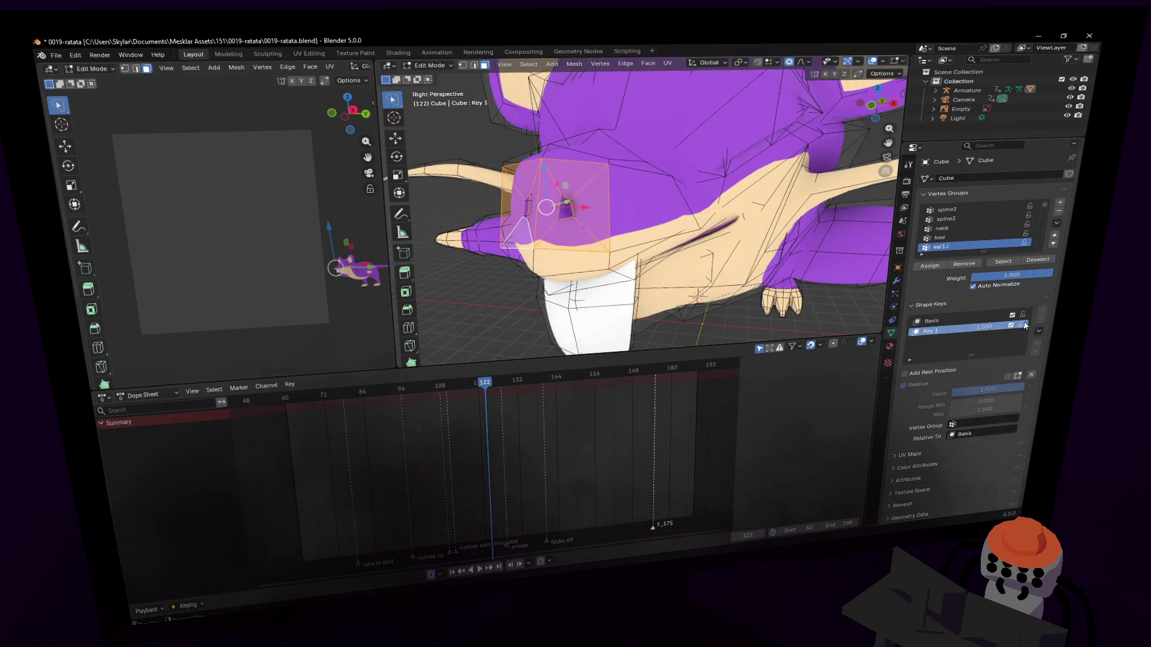
Switch to Object Mode and duplicate shape key Key 1 as Key 1.001.
right_click(947, 329)
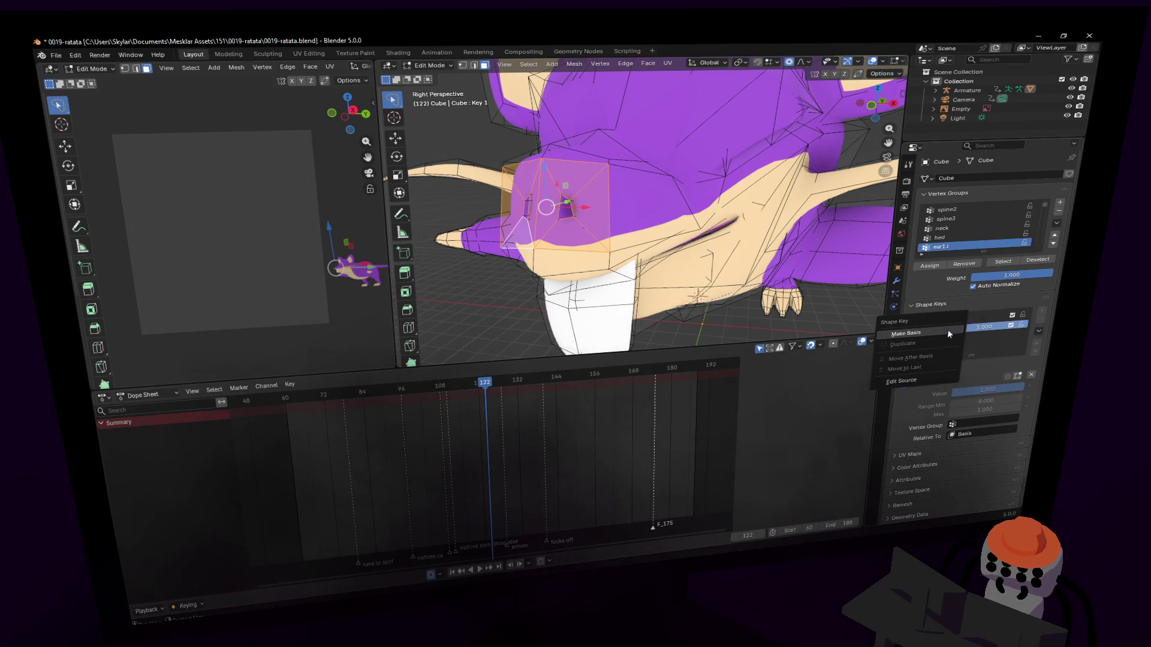
left_click(928, 333)
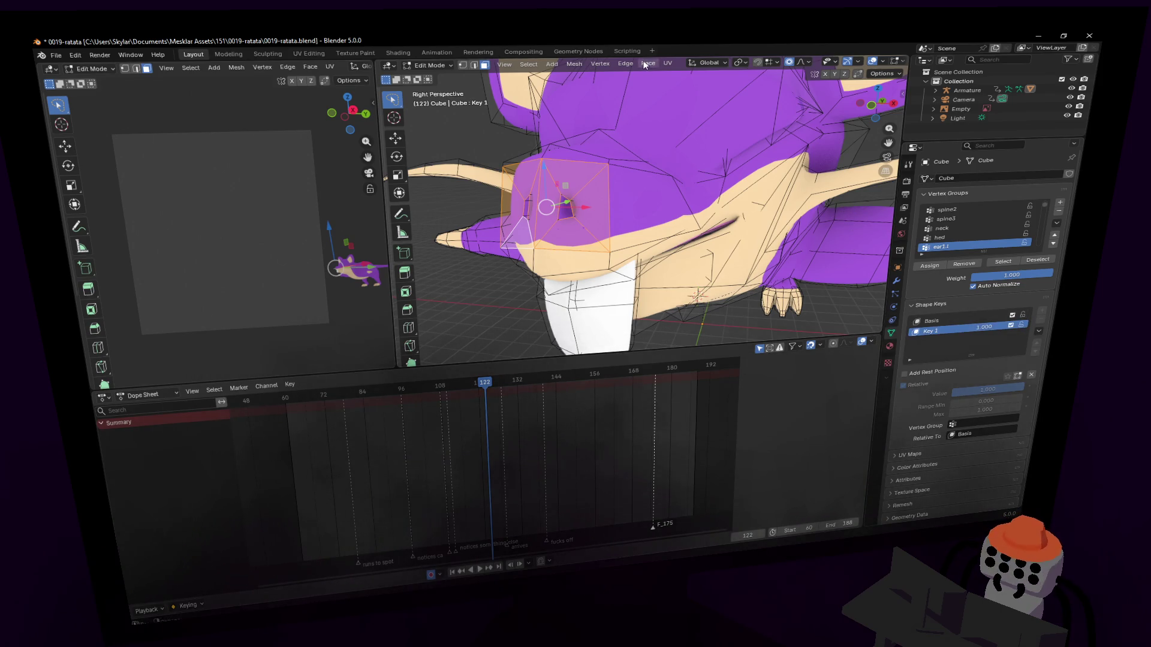
left_click(439, 60)
left_click(437, 77)
right_click(953, 300)
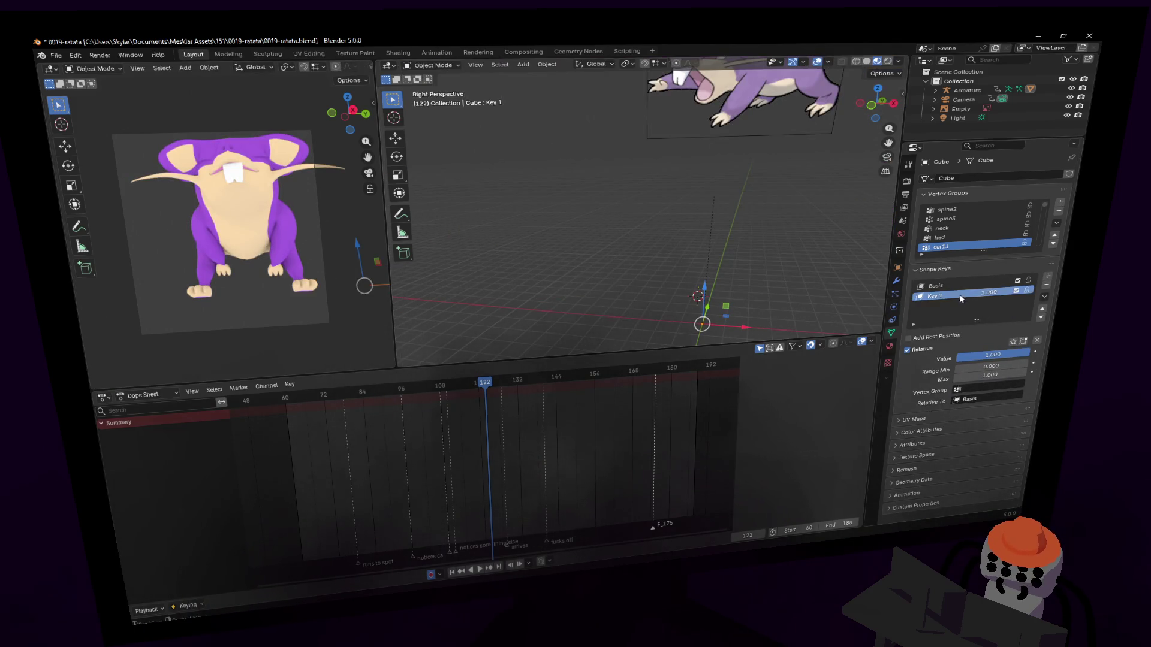
right_click(959, 296)
left_click(911, 307)
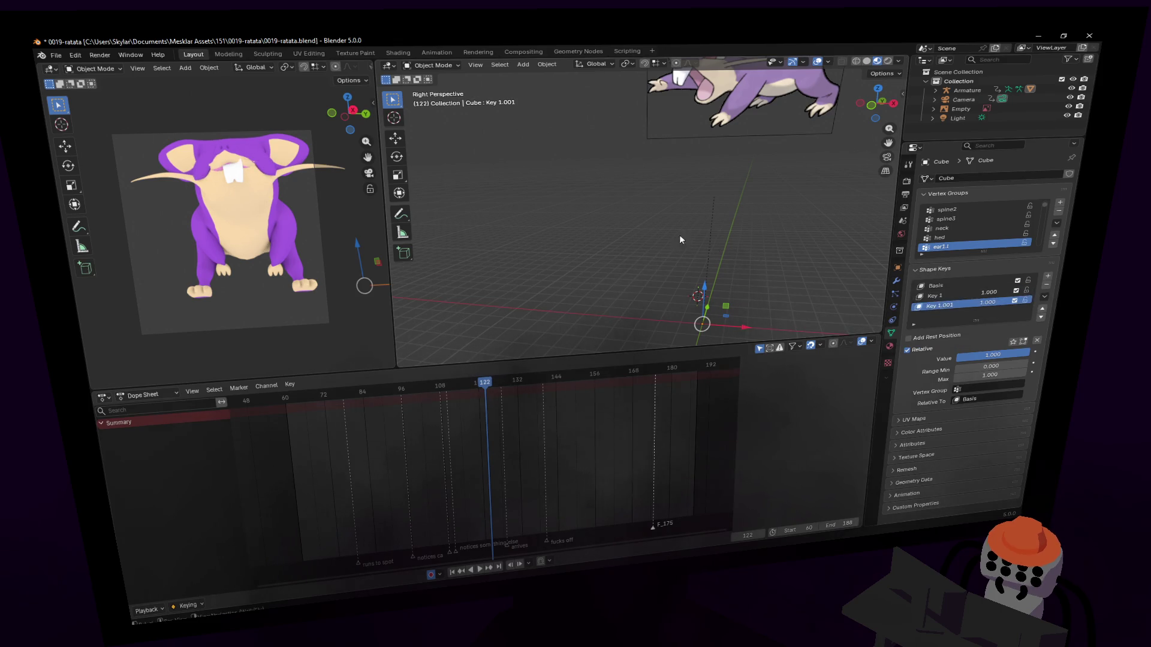
Move Key 1.001's nose faces with proportional editing, trying rotations, then leave Edit Mode.
key("Tab")
middle_click_drag(718, 207, 648, 205)
key("g")
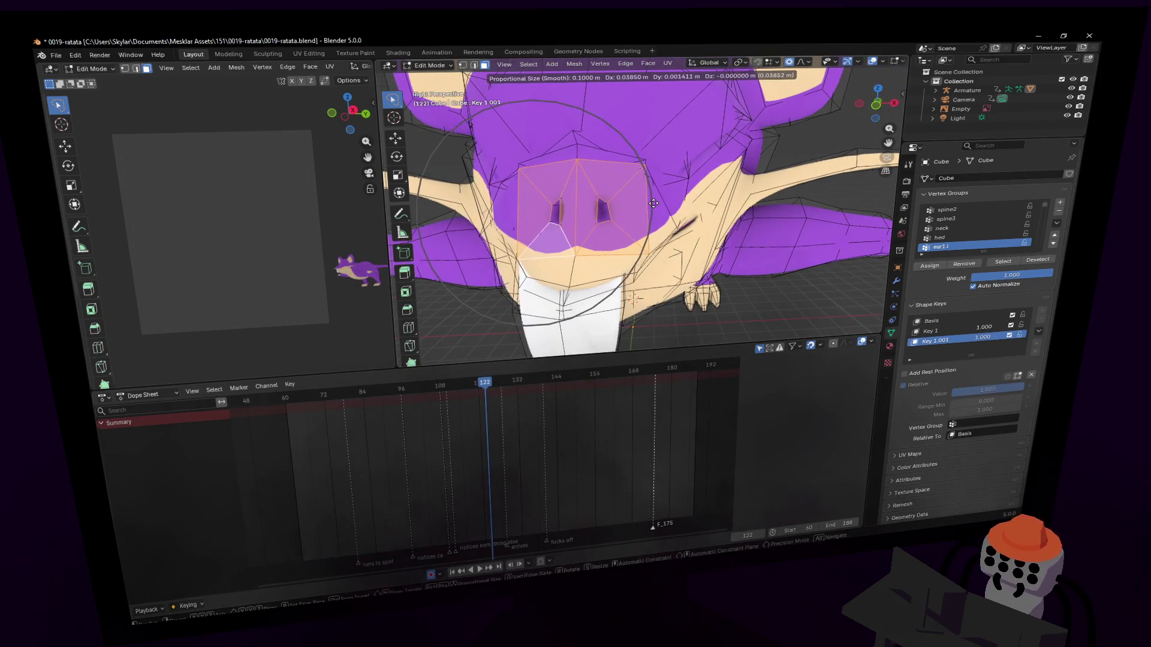
left_click(652, 205)
key("r")
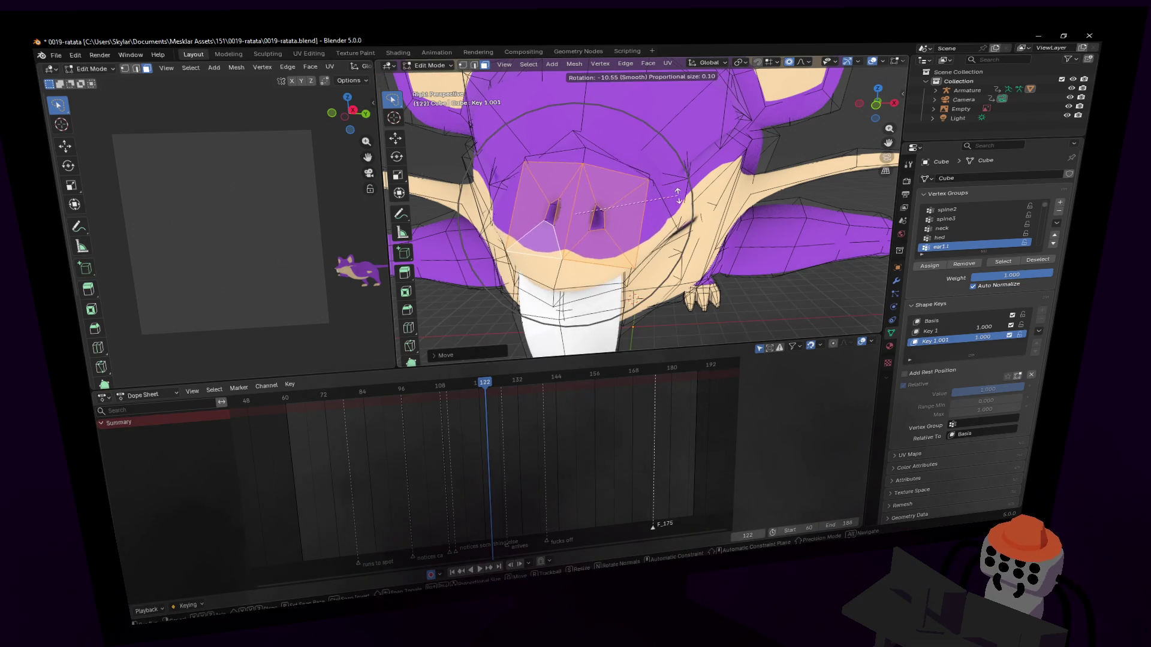
right_click(677, 181)
key("r")
right_click(677, 183)
key("r")
right_click(677, 186)
key("Tab")
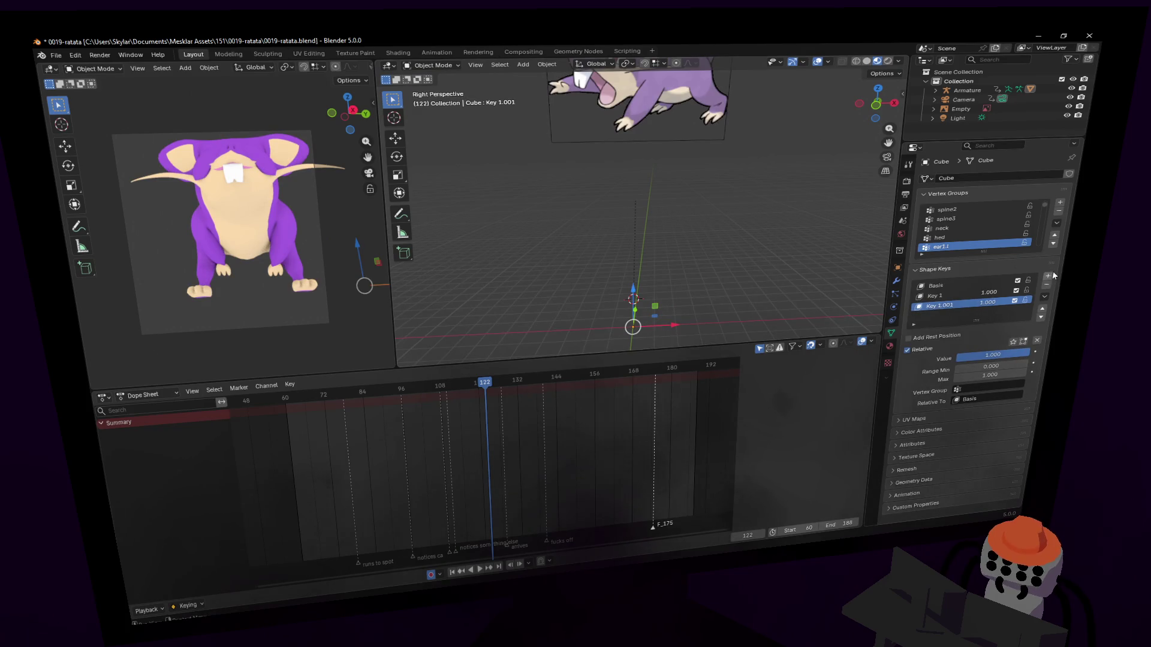
Reset Key 1.001 and Key 1 to 0 and move the playhead to frame 128.
key("BackSpace")
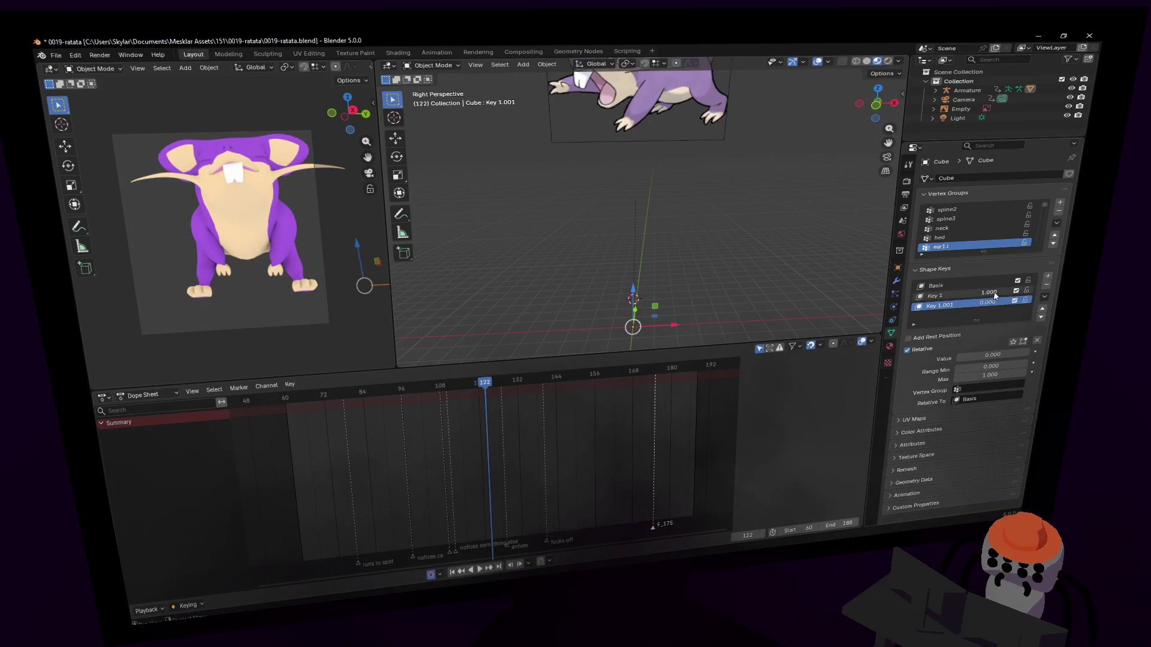
key("BackSpace")
left_click_drag(489, 388, 502, 383)
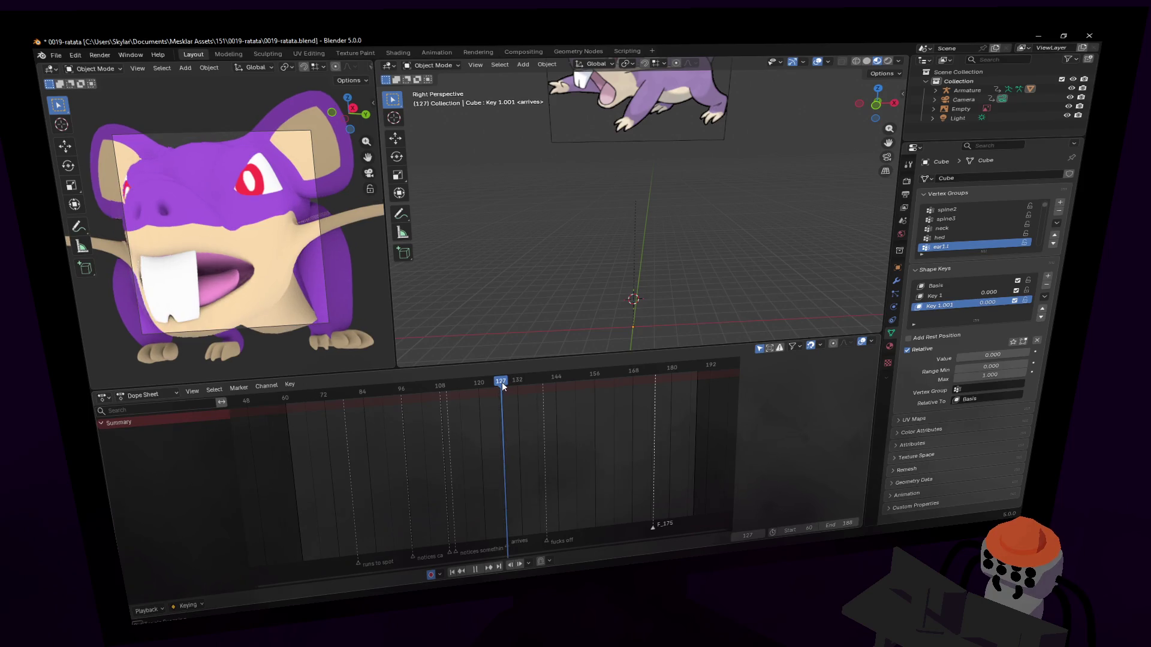
Keyframe both shape key values at frame 128 and preview playback.
scroll(528, 415, "up", 5)
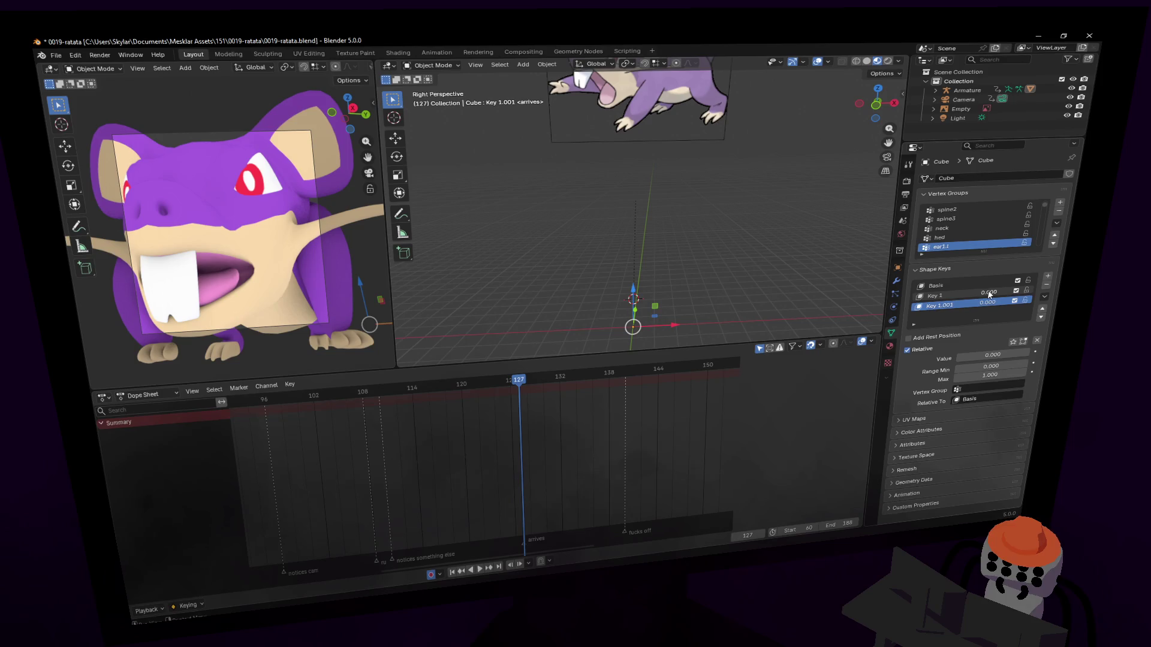
key("i")
key("i")
left_click_drag(520, 380, 527, 380)
key("i")
scroll(571, 380, "up", 2)
left_click(562, 380)
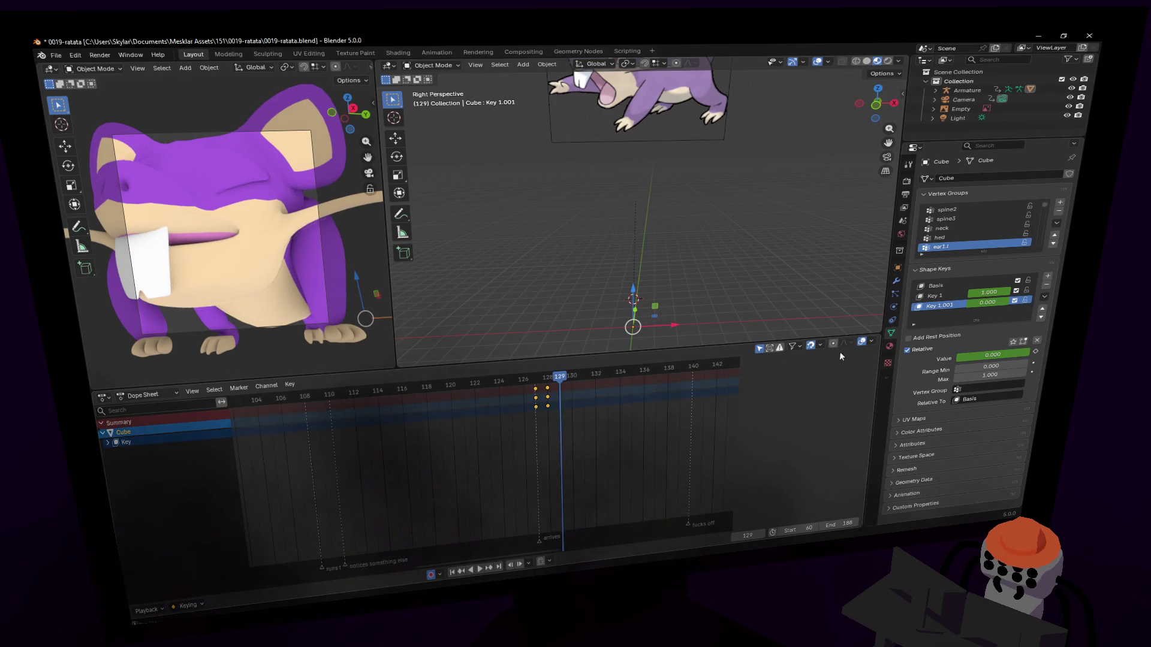
key("space")
key("Escape")
Duplicate the frame-128 keyframes to frame 130 and play up to frame 134.
key("shift+d")
left_click(573, 391)
key("ctrl+z")
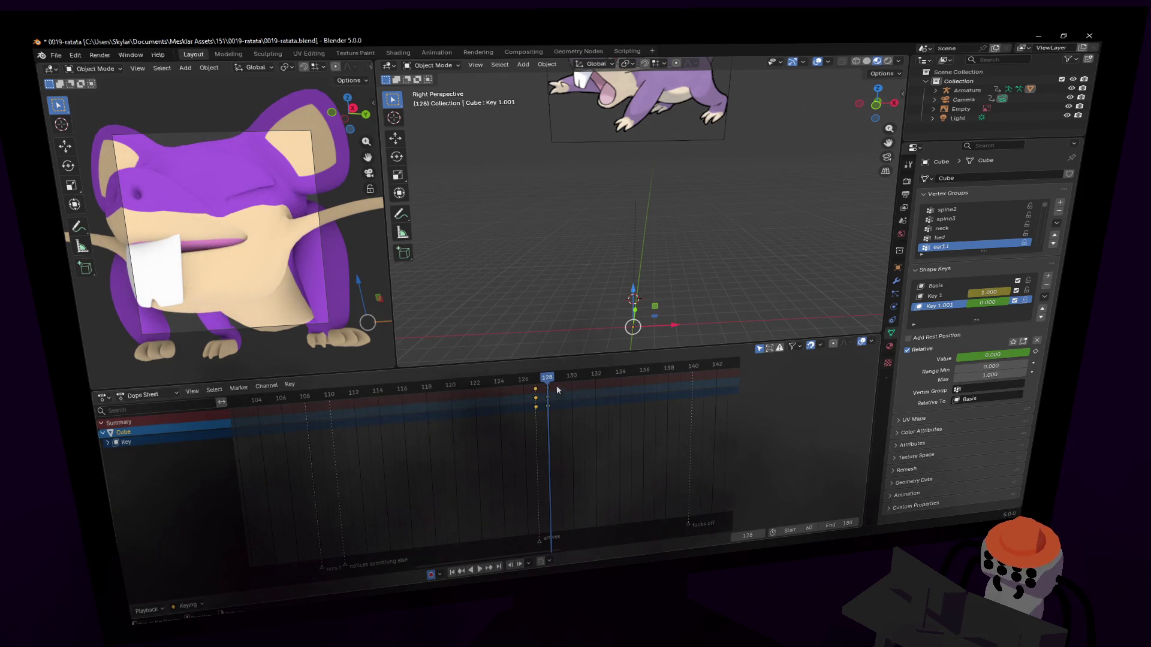
key("shift+d")
left_click(580, 392)
key("space")
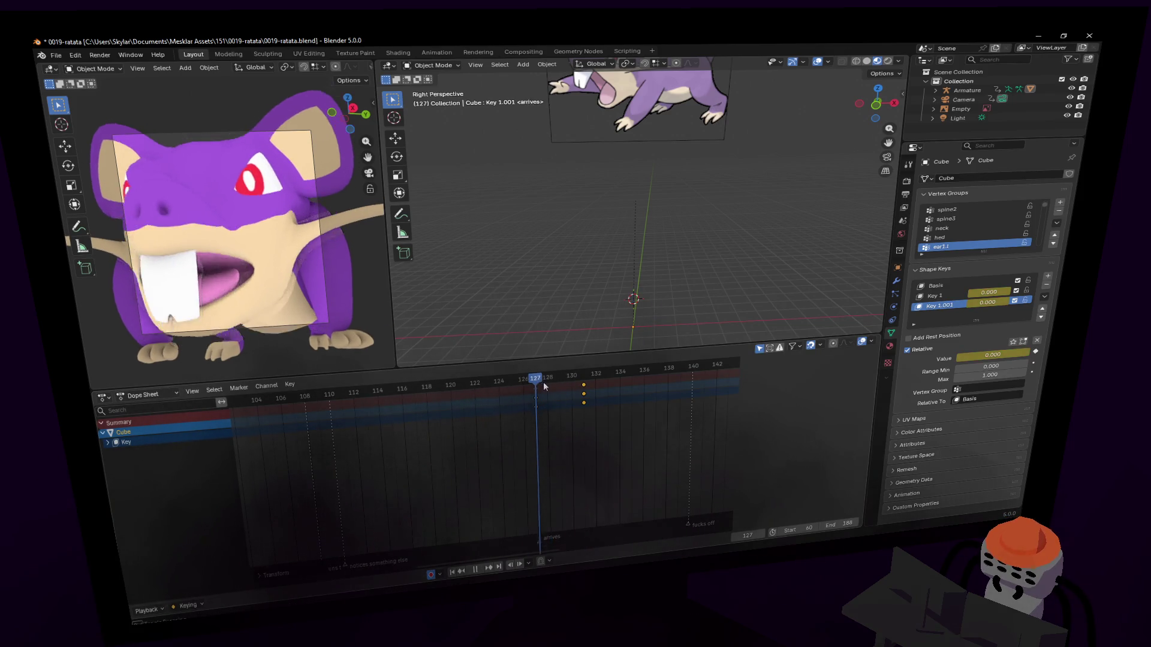
key("space")
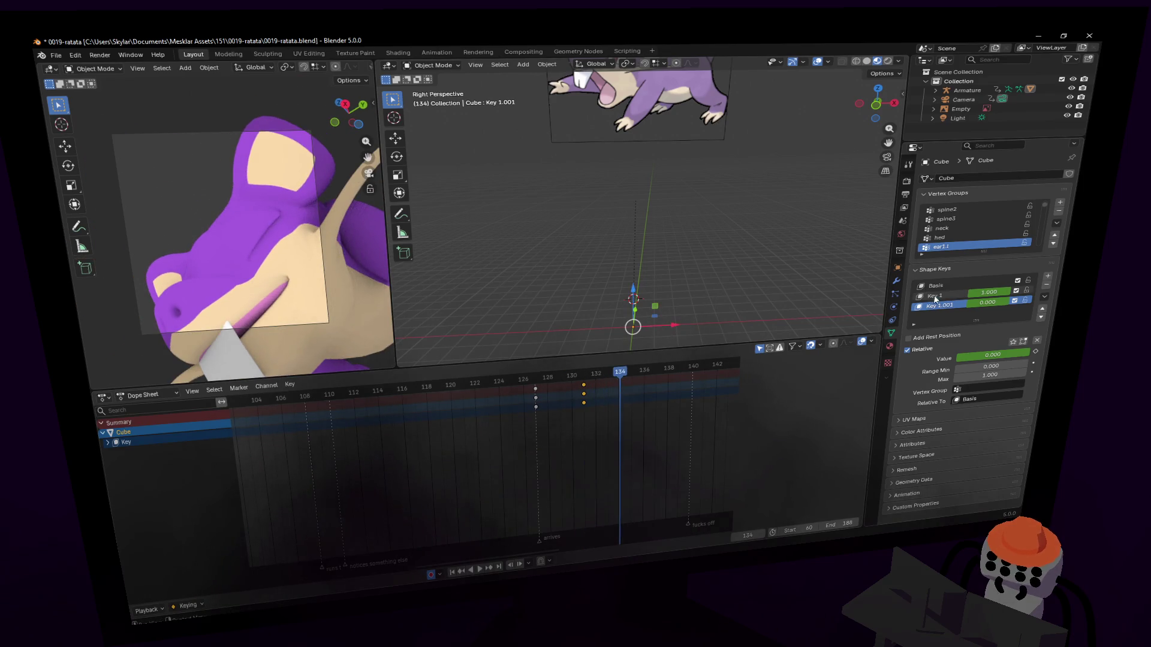
Set Key 1.001 to 1 and Key 1 off, lowering Key 1 to about 0.39 near frame 133.
mouse_move(989, 303)
left_mouse_down()
mouse_move(1025, 303)
mouse_move(953, 293)
left_mouse_up()
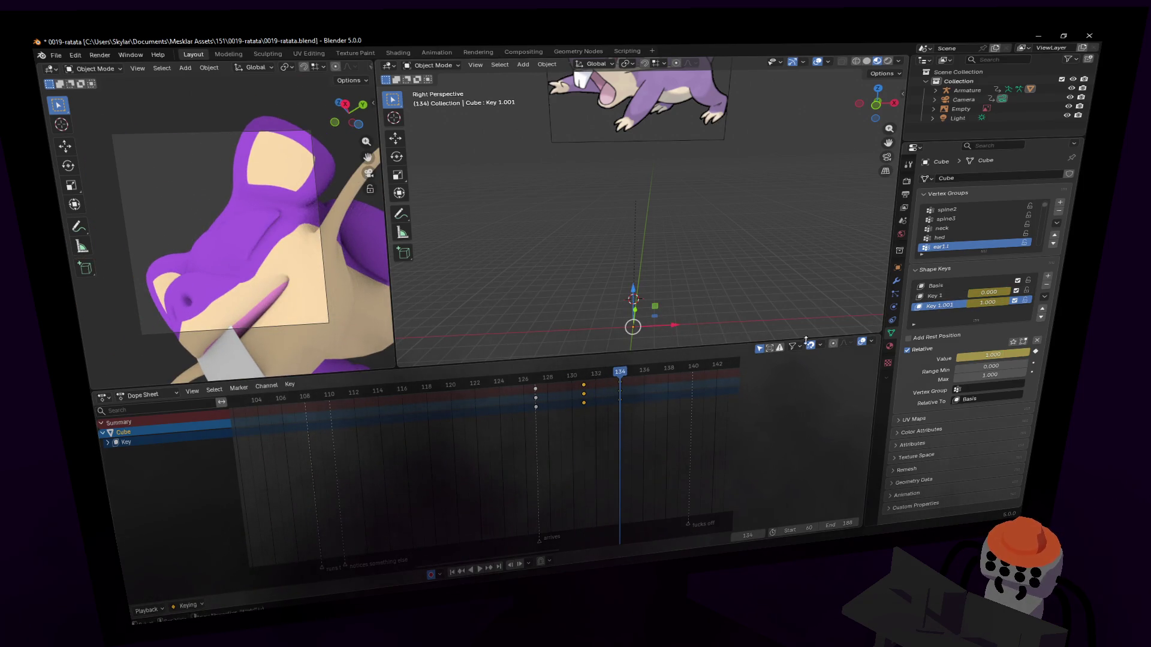
mouse_move(588, 379)
left_mouse_down()
mouse_move(609, 379)
mouse_move(595, 379)
left_mouse_up()
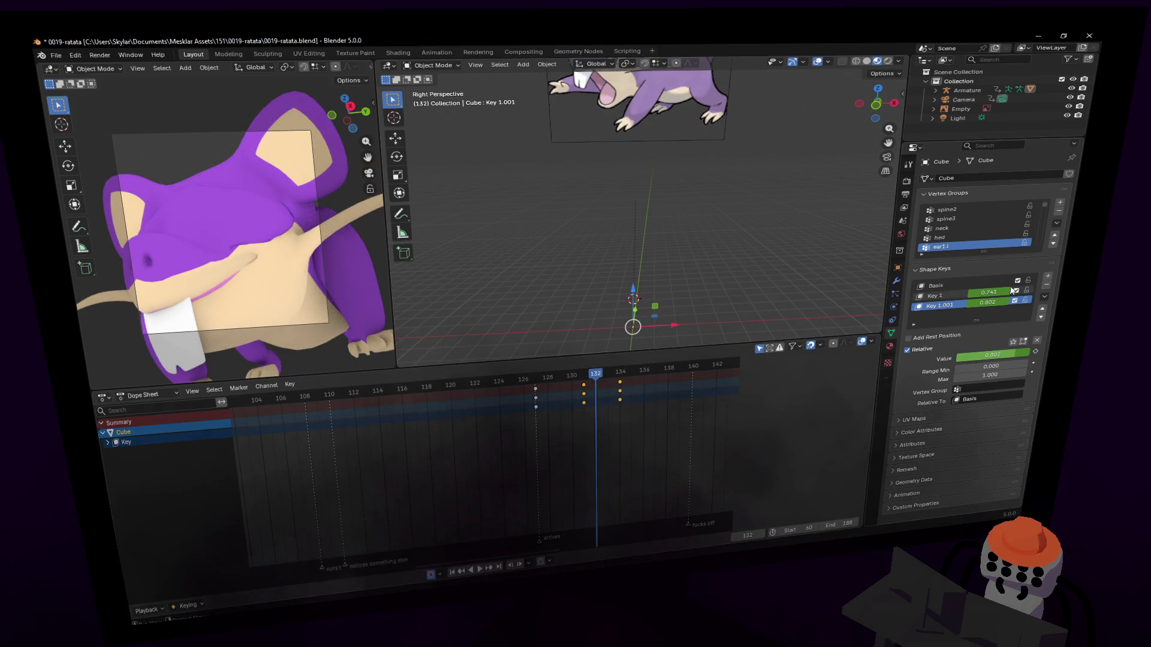
left_click_drag(989, 292, 965, 292)
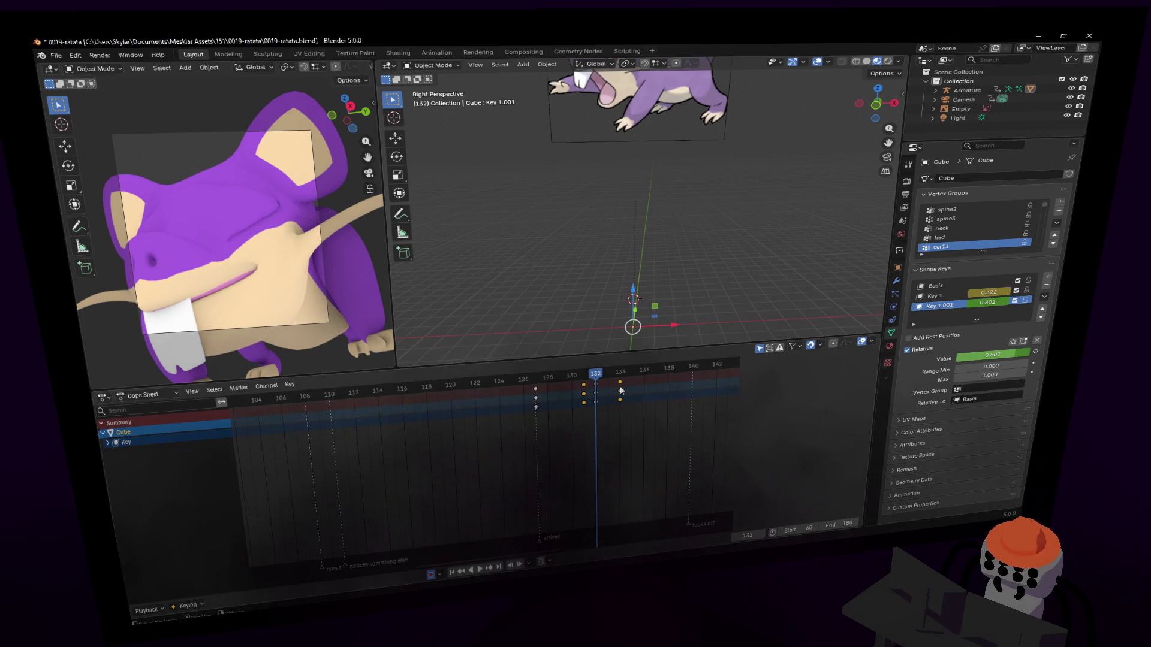
mouse_move(597, 376)
left_mouse_down()
mouse_move(620, 381)
mouse_move(562, 383)
mouse_move(644, 394)
mouse_move(541, 389)
mouse_move(627, 409)
mouse_move(568, 415)
mouse_move(621, 412)
left_mouse_up()
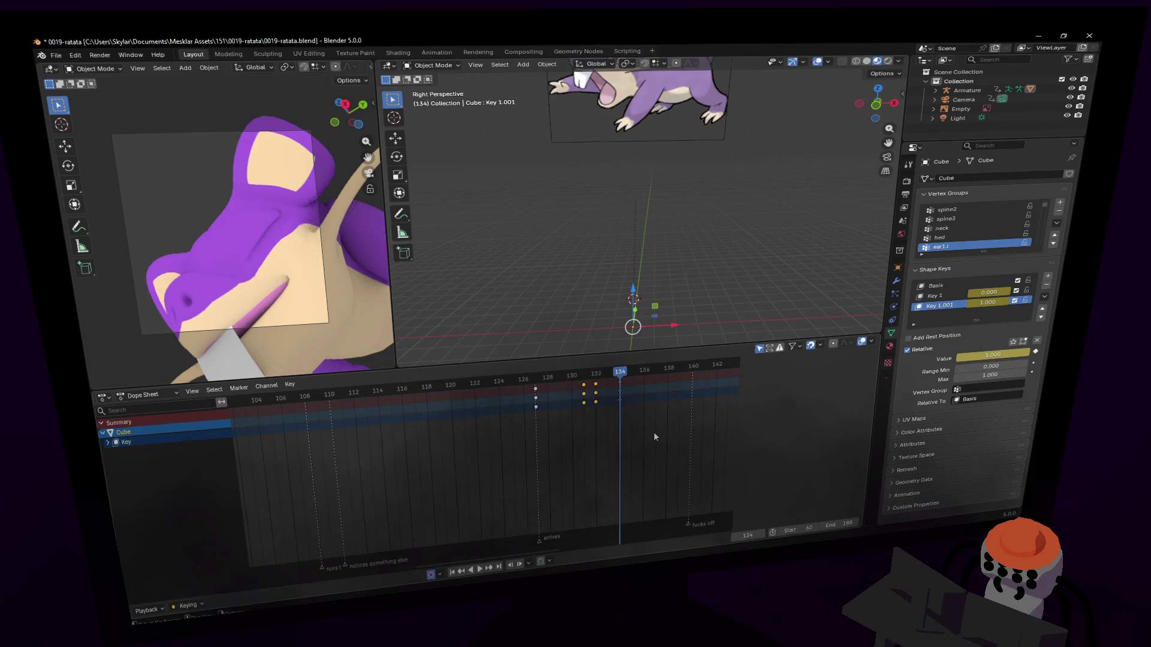
mouse_move(653, 451)
left_mouse_down()
mouse_move(561, 368)
mouse_move(583, 376)
mouse_move(535, 381)
left_mouse_up()
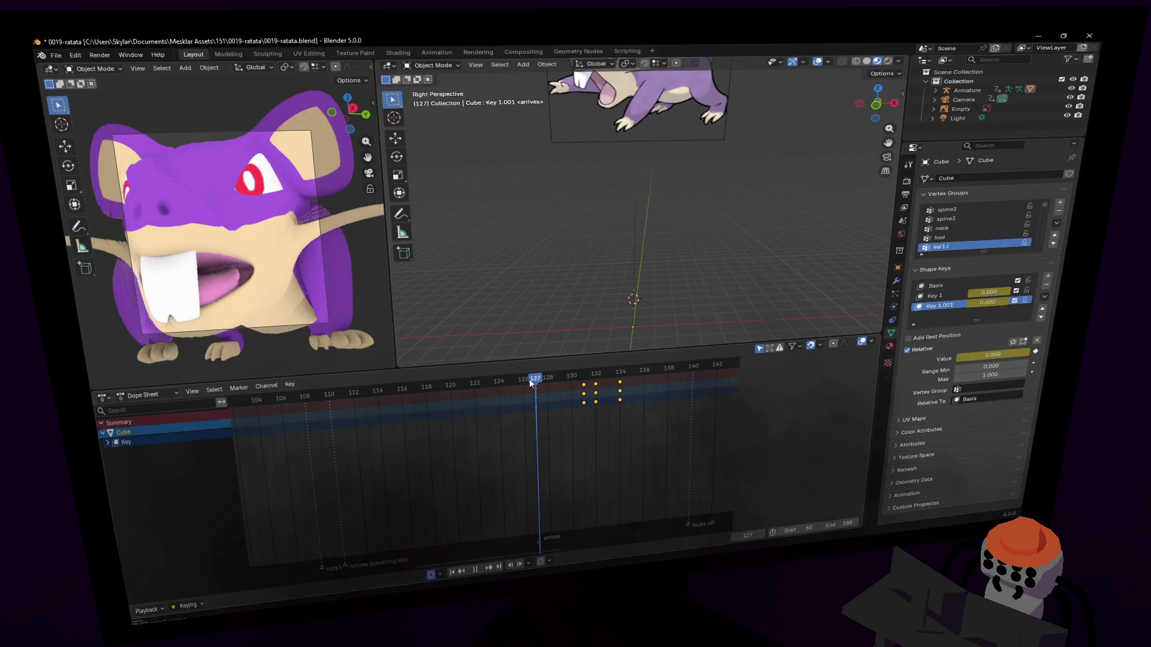
left_click_drag(547, 376, 580, 379)
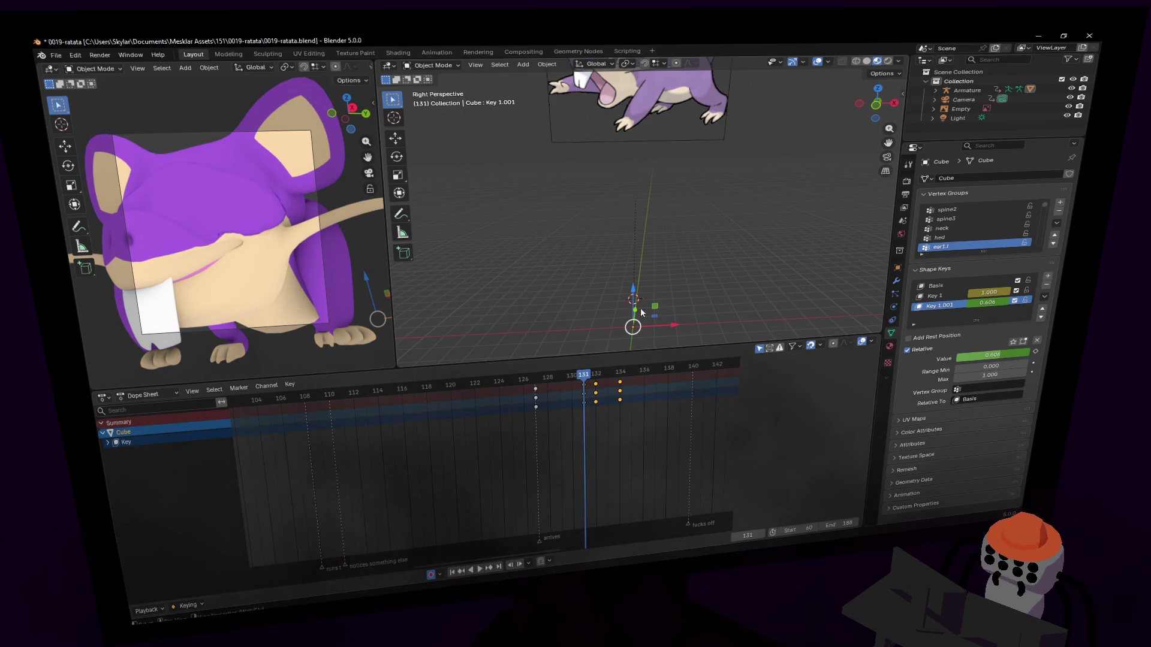
Delete all shape-key keyframes, then undo repeatedly until Key 1.001 is gone.
key("a")
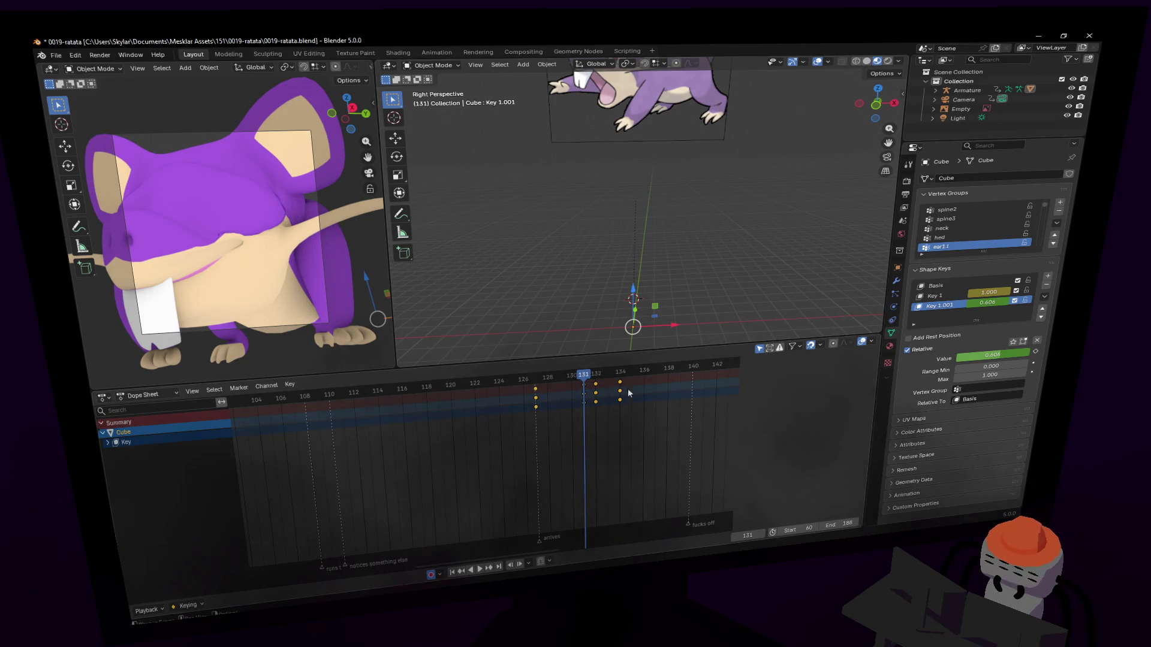
key("Delete")
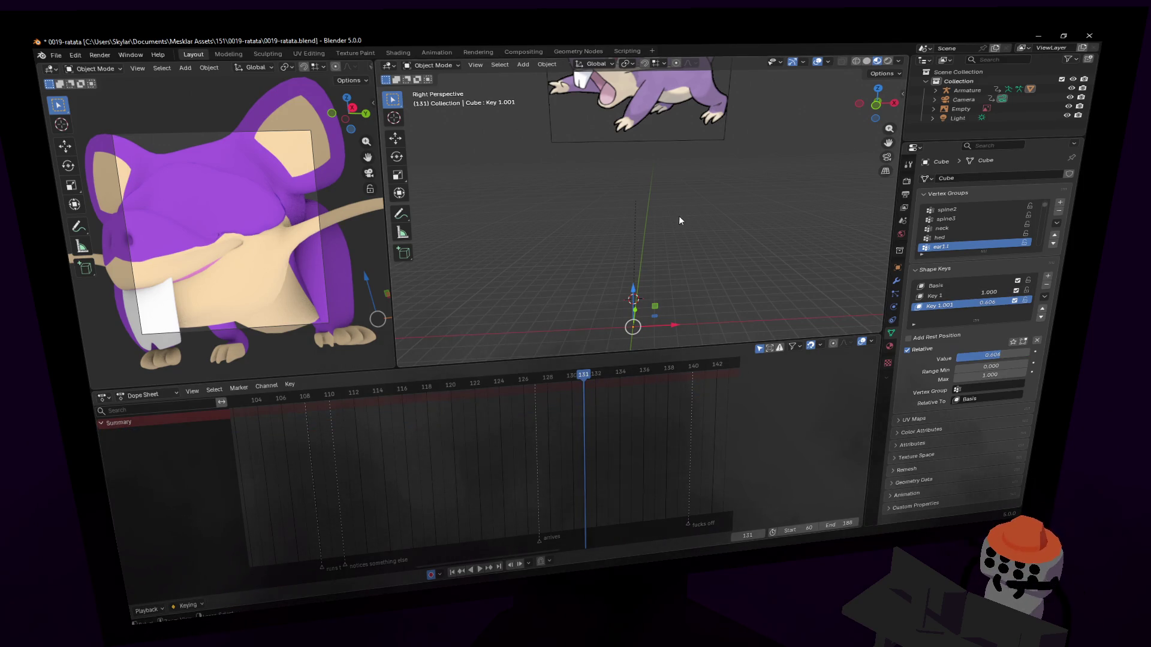
key("ctrl+z")
key("Right")
key("Right")
key("Right")
key("Left")
key("Left")
key("Right")
key("Right")
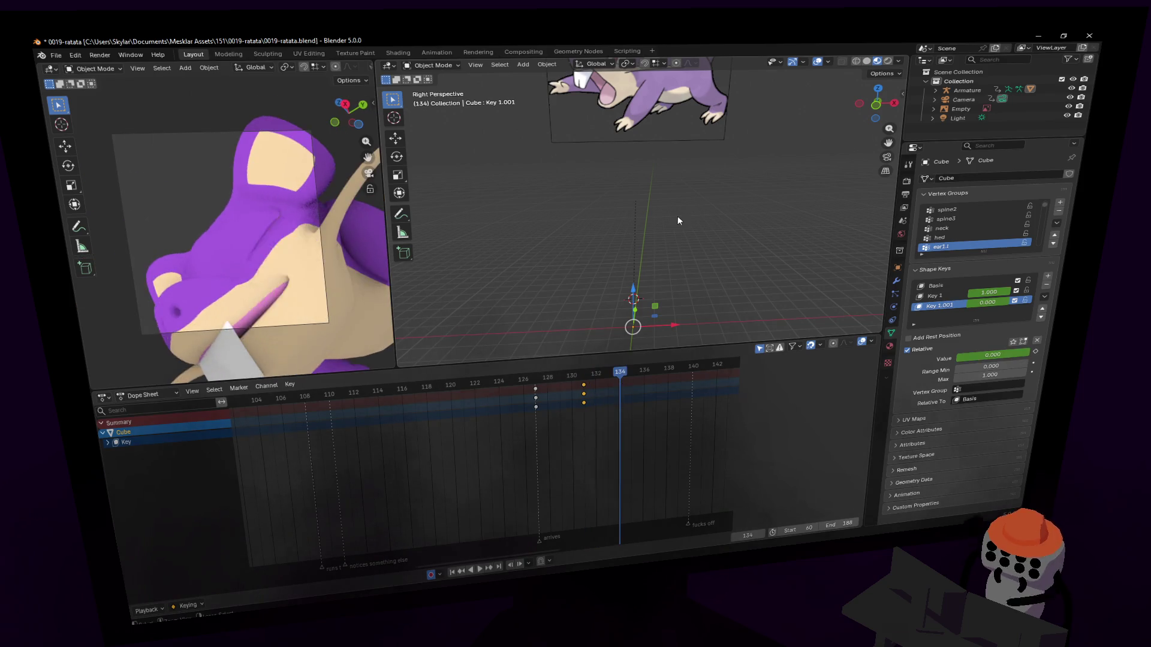
key("ctrl+z")
key("ctrl+z")
key("ctrl+z")
key("ctrl+z")
key("ctrl+z")
key("ctrl+z")
key("ctrl+z")
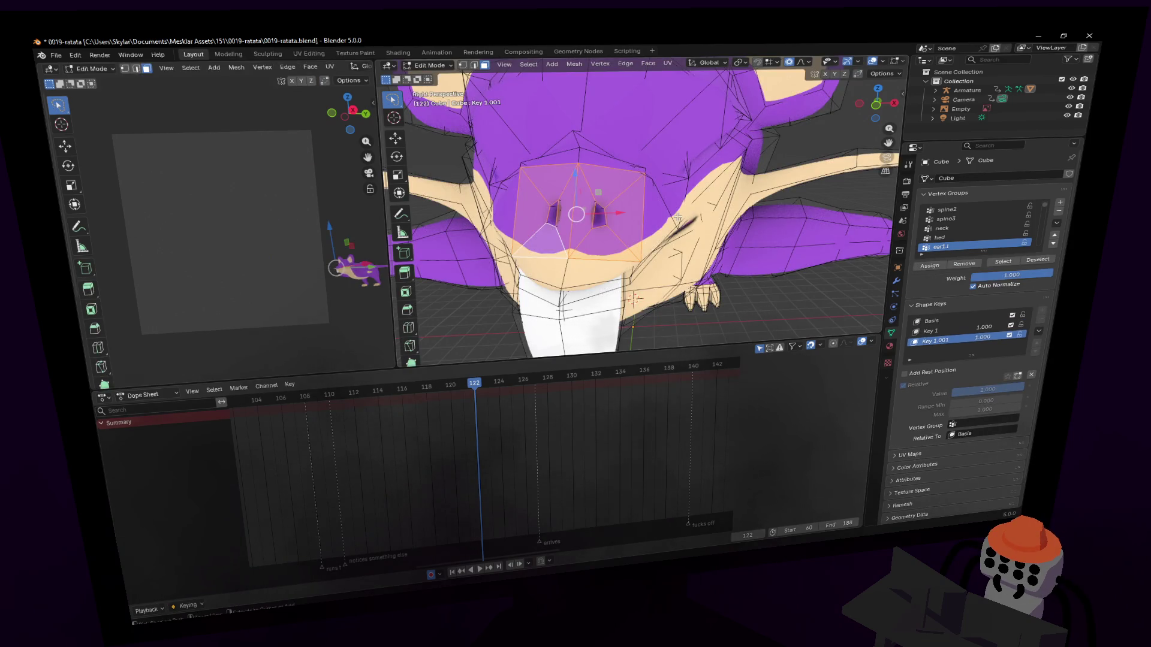
key("ctrl+z")
key("ctrl+z")
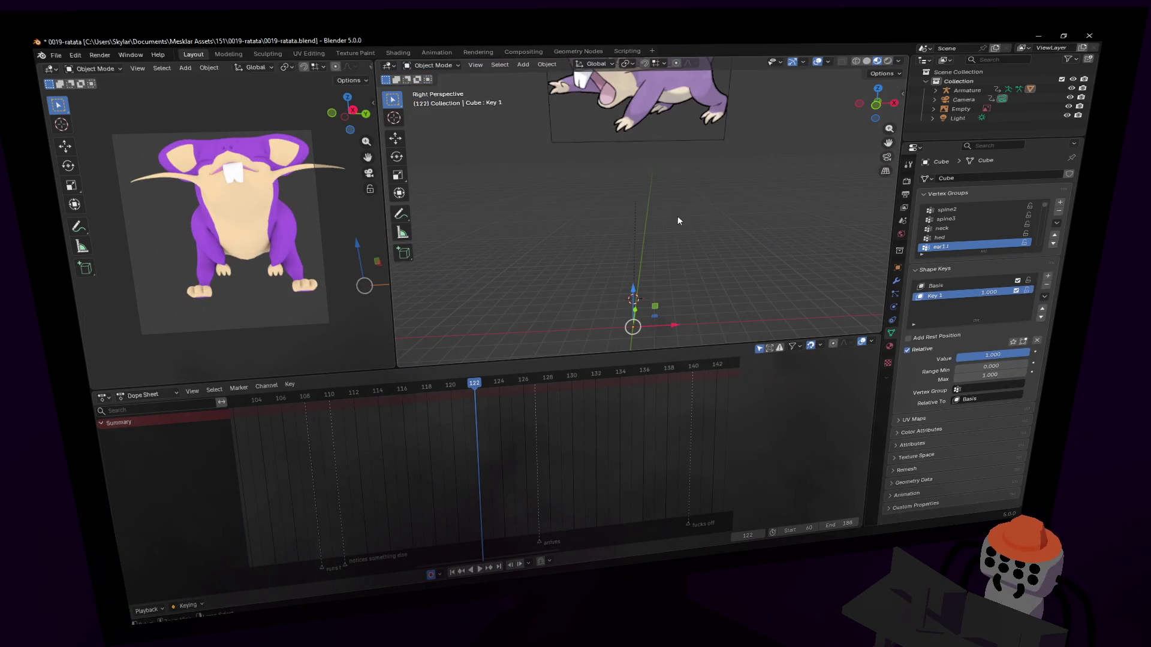
middle_click_drag(678, 217, 624, 217)
Move and scale the nose faces on Key 1 with proportional editing, then return to Object Mode.
key("g")
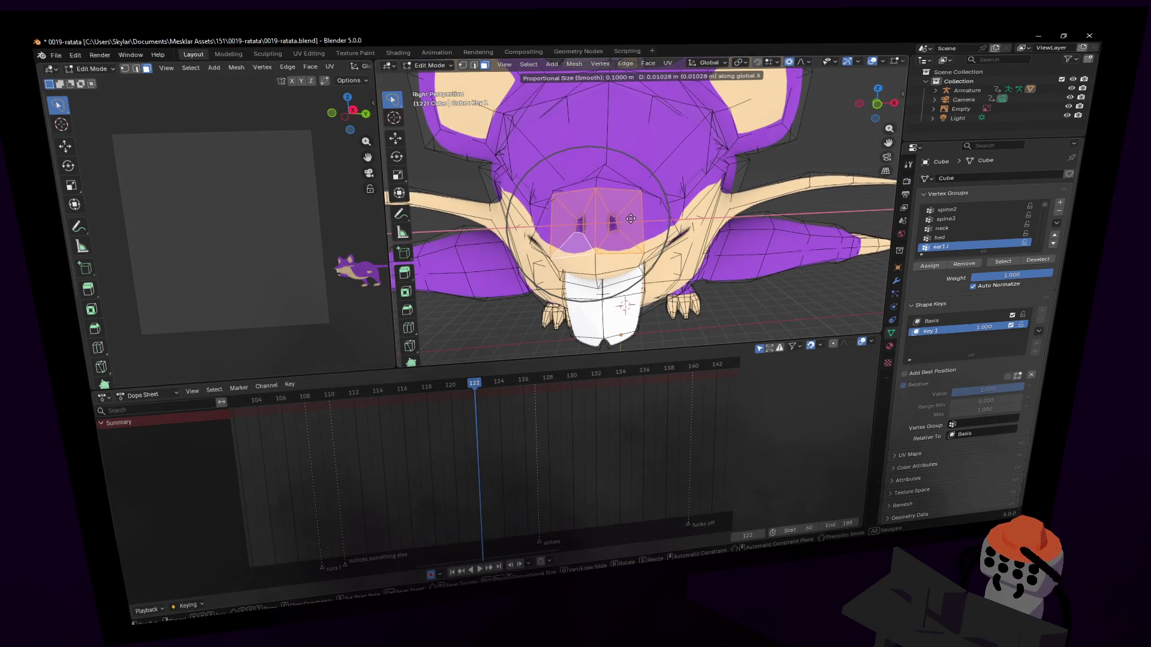
left_click(636, 219)
key("s")
left_click(646, 211)
key("shift+grave")
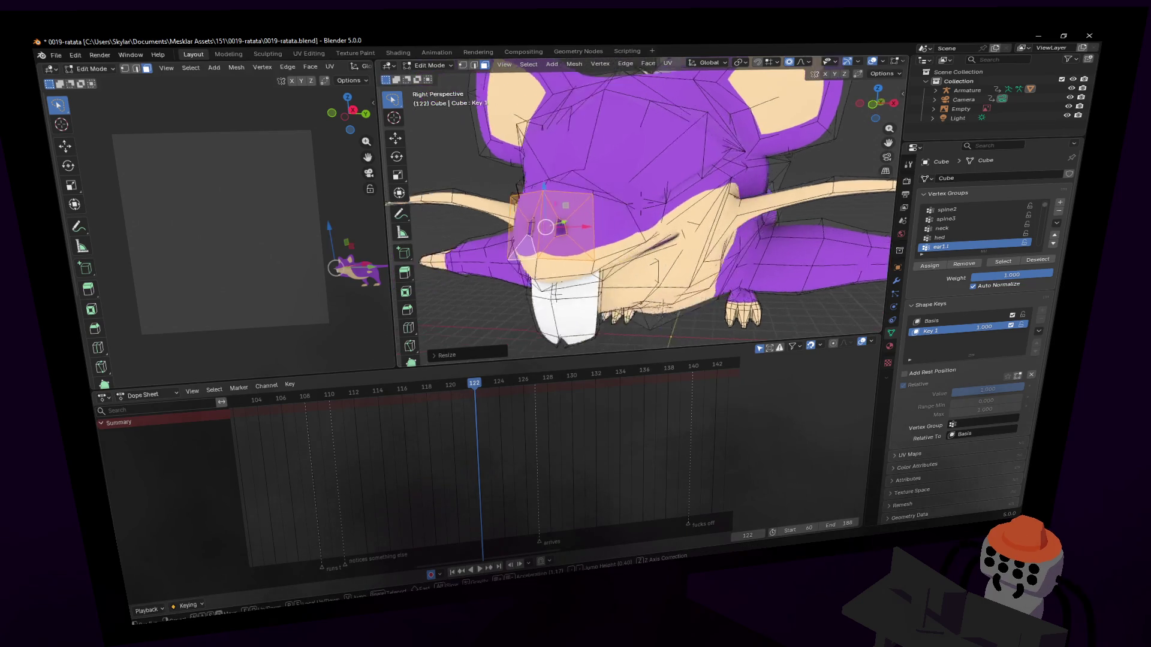
key("Return")
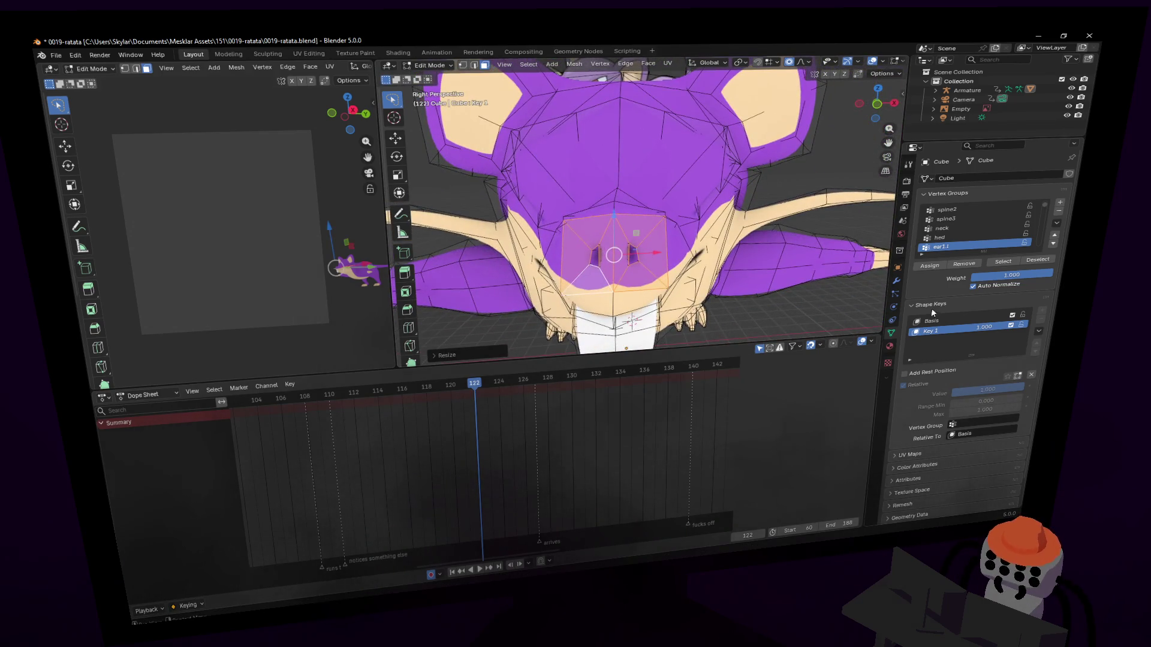
key("Escape")
key("Tab")
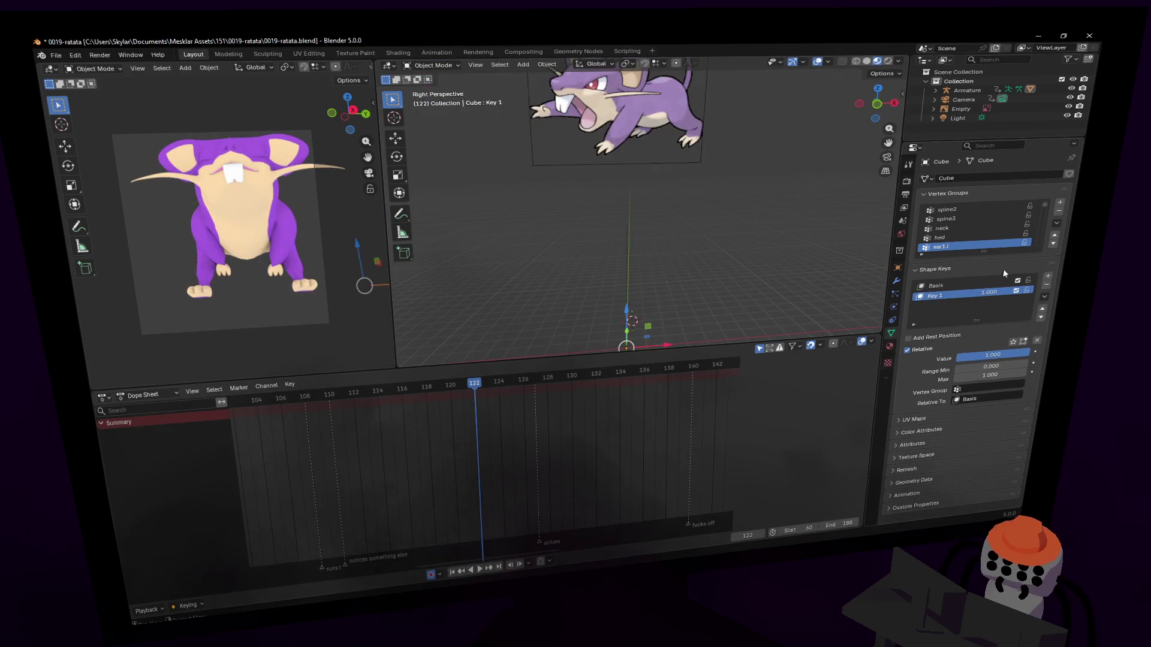
Add shape Key 2 and move the nose faces to a new position.
left_click(1047, 278)
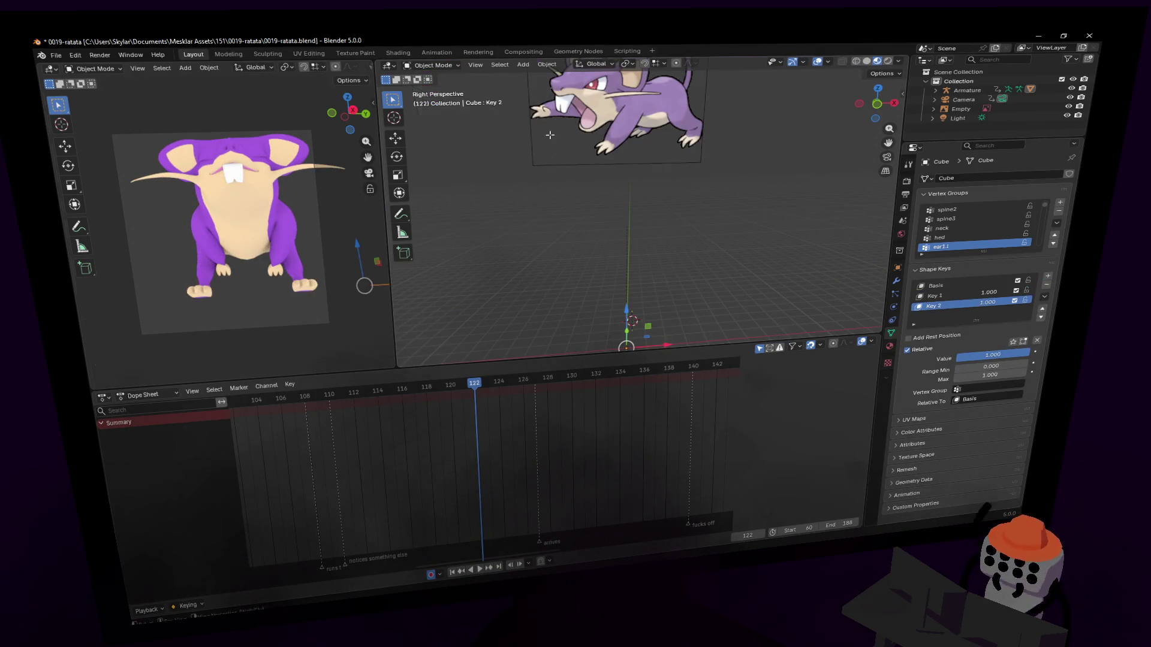
key("Tab")
key("g")
left_click(573, 239)
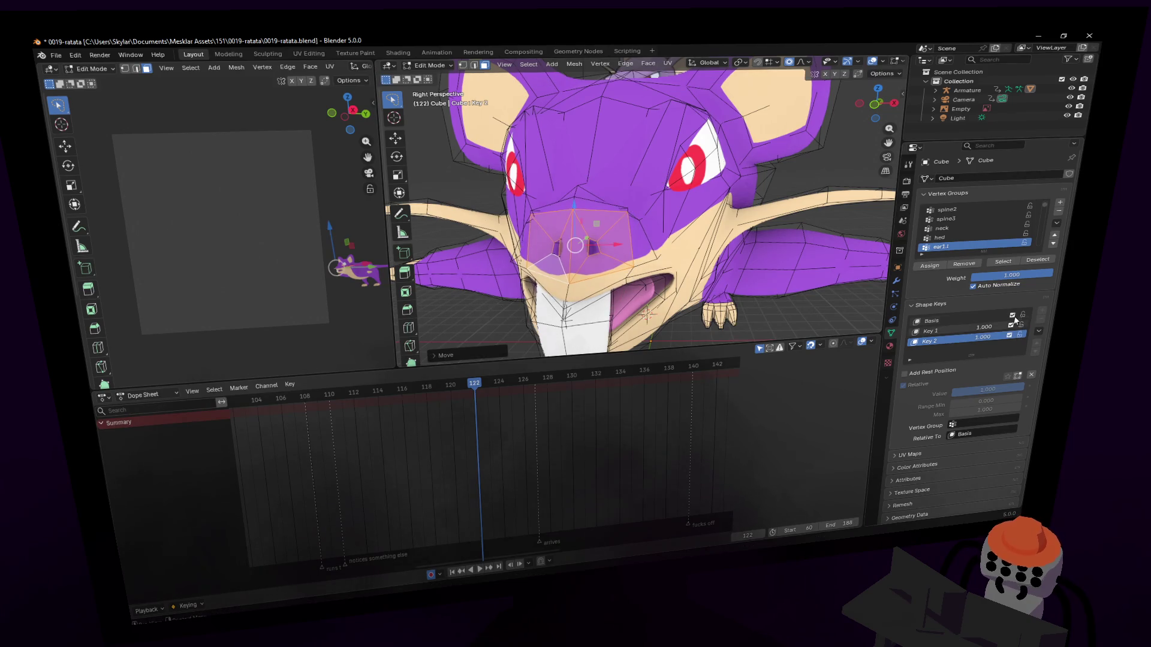
key("Tab")
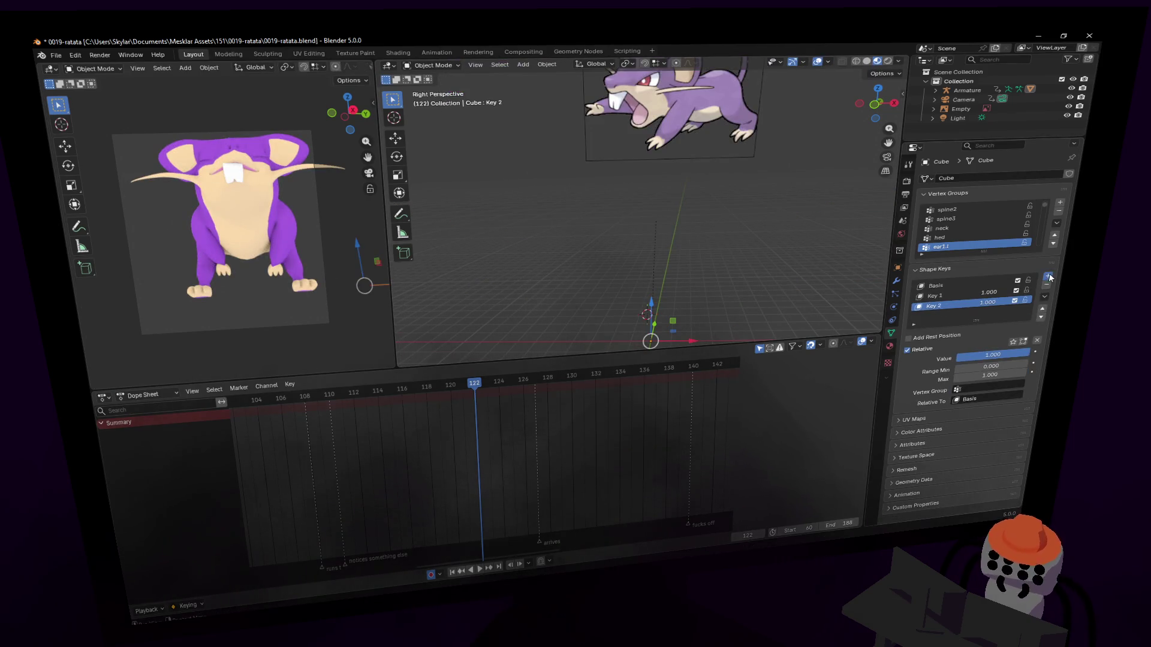
Add shape Key 3 and shift the nose to another position.
left_click(1049, 277)
key("Tab")
key("g")
left_click(608, 164)
mouse_move(608, 164)
middle_mouse_down()
mouse_move(614, 196)
mouse_move(678, 197)
middle_mouse_up()
Undo the last nose tweak on Key 3, then set Key 1 and Key 3 values to 0.
key("ctrl+z")
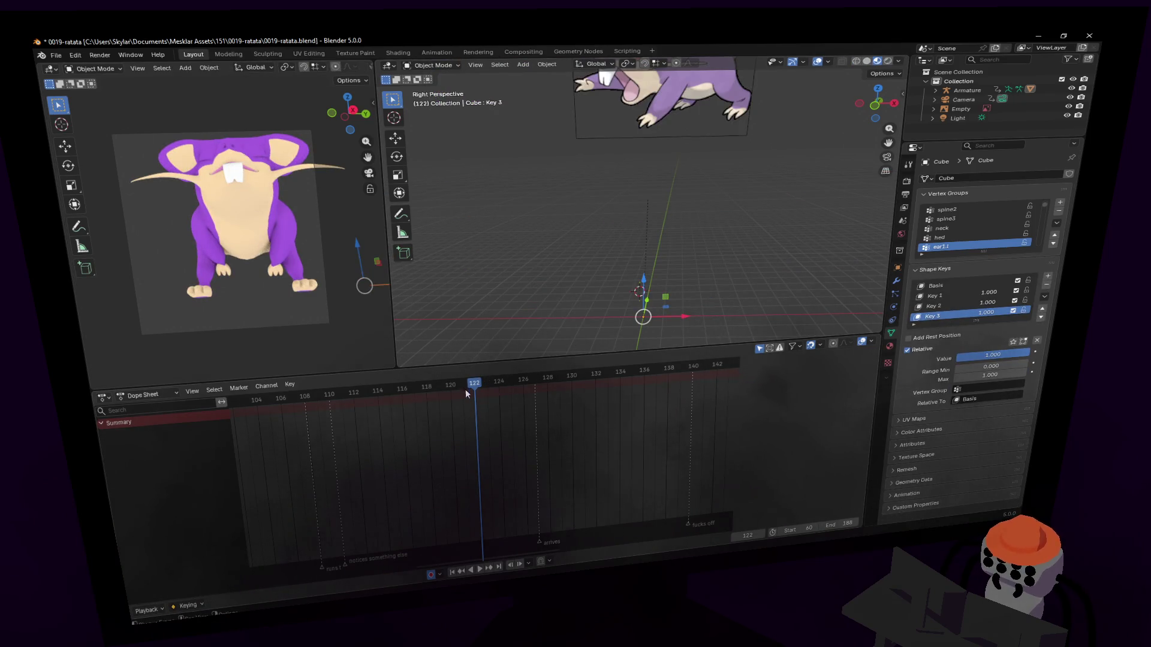
left_click(988, 292)
type("0")
key("Return")
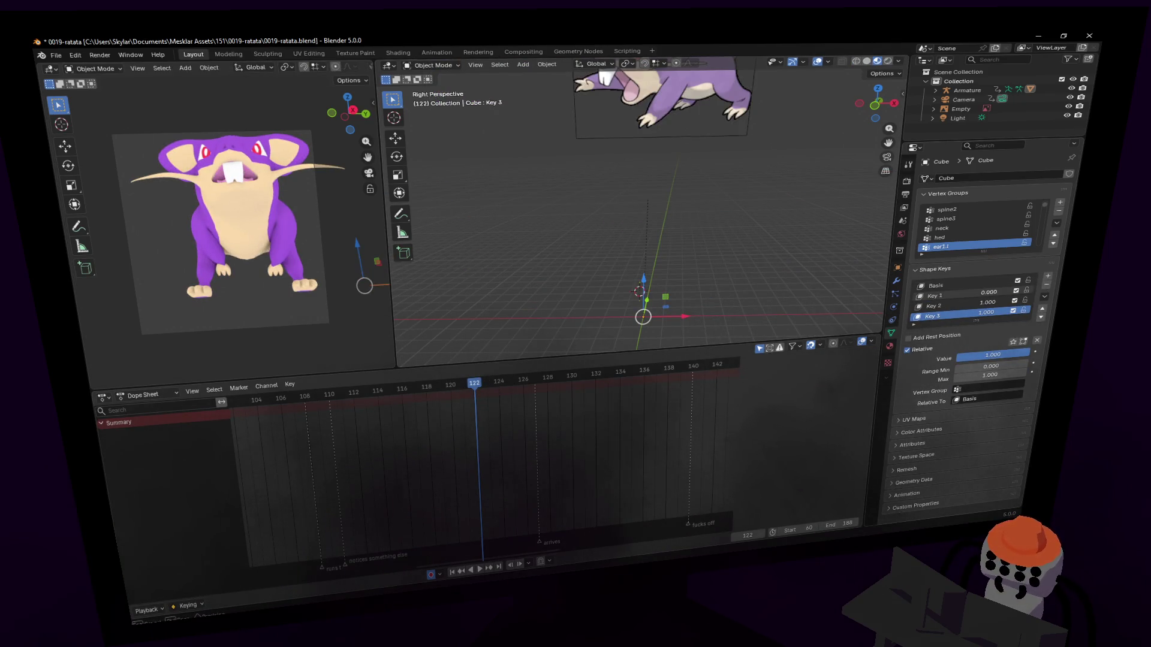
left_click(986, 312)
type("0")
key("Return")
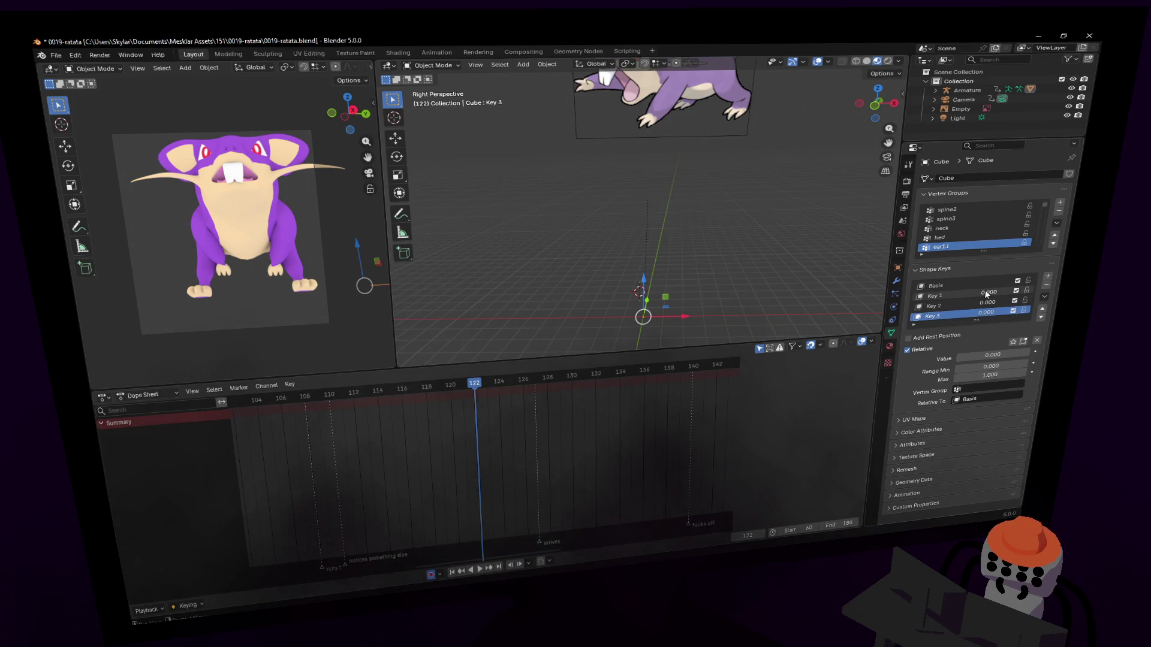
key("space")
Keyframe Key 1 at frame 127, raise it to full at 128, and copy the frame-127 keys to frame 130.
left_click_drag(519, 388, 541, 384)
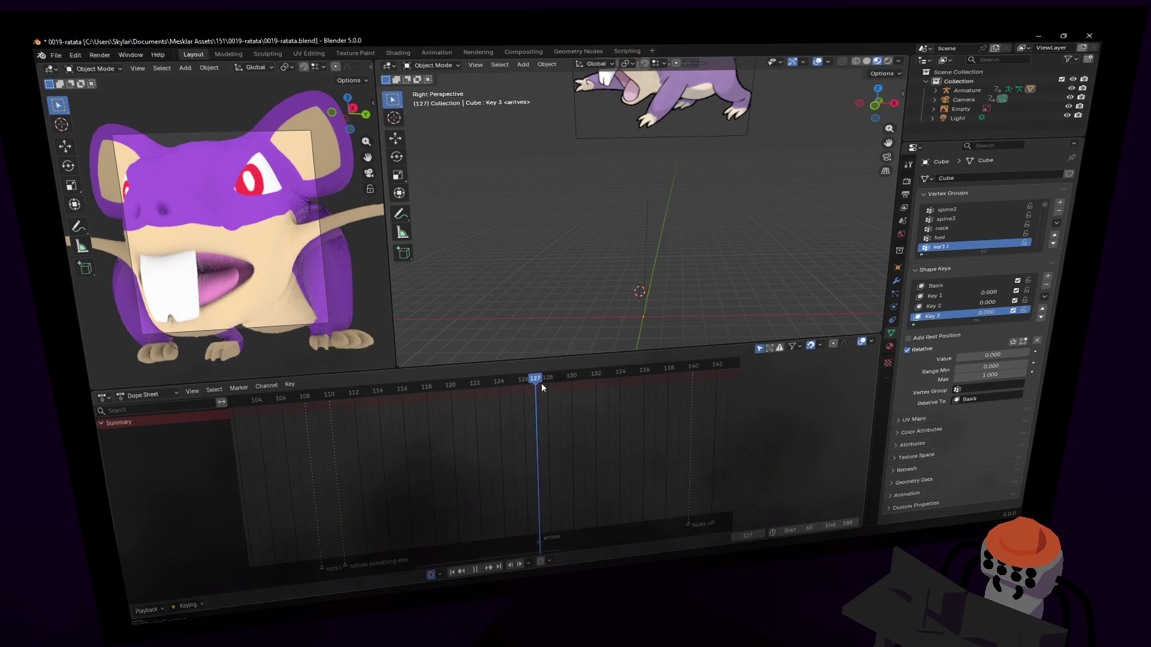
key("space")
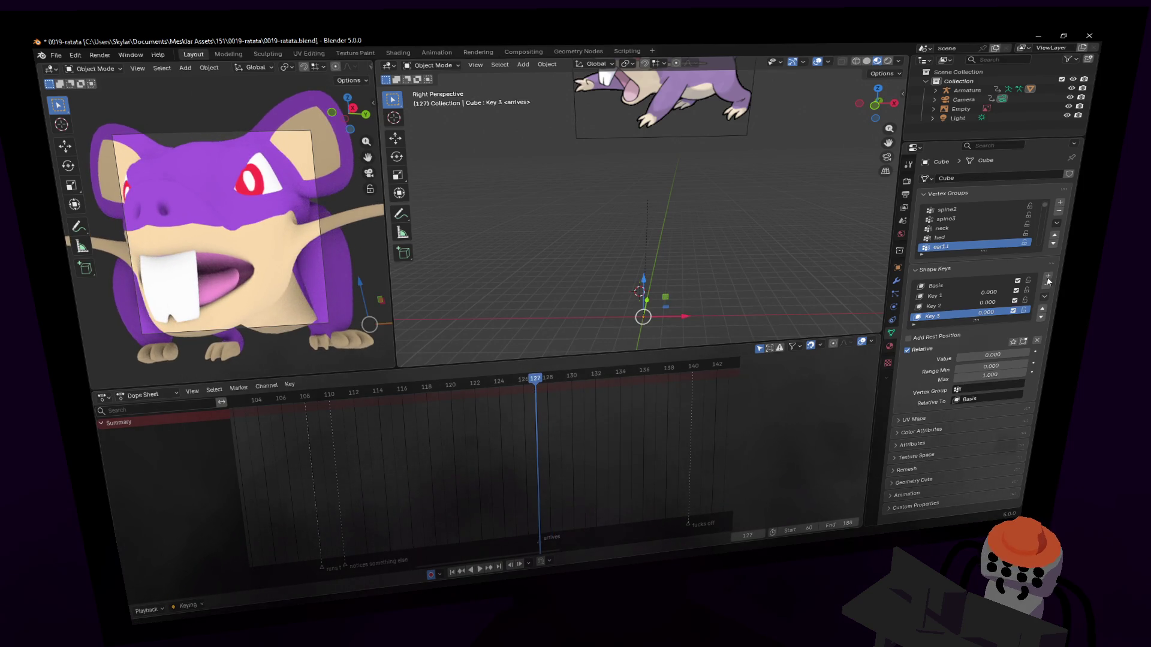
key("i")
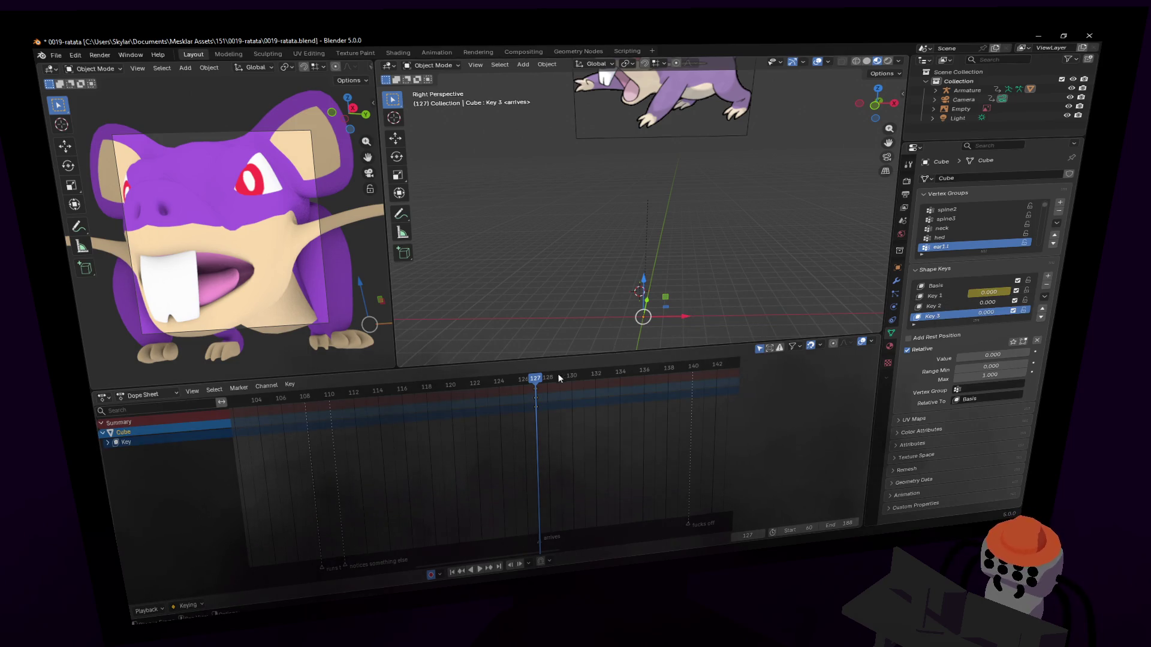
key("Right")
left_click_drag(977, 293, 1013, 292)
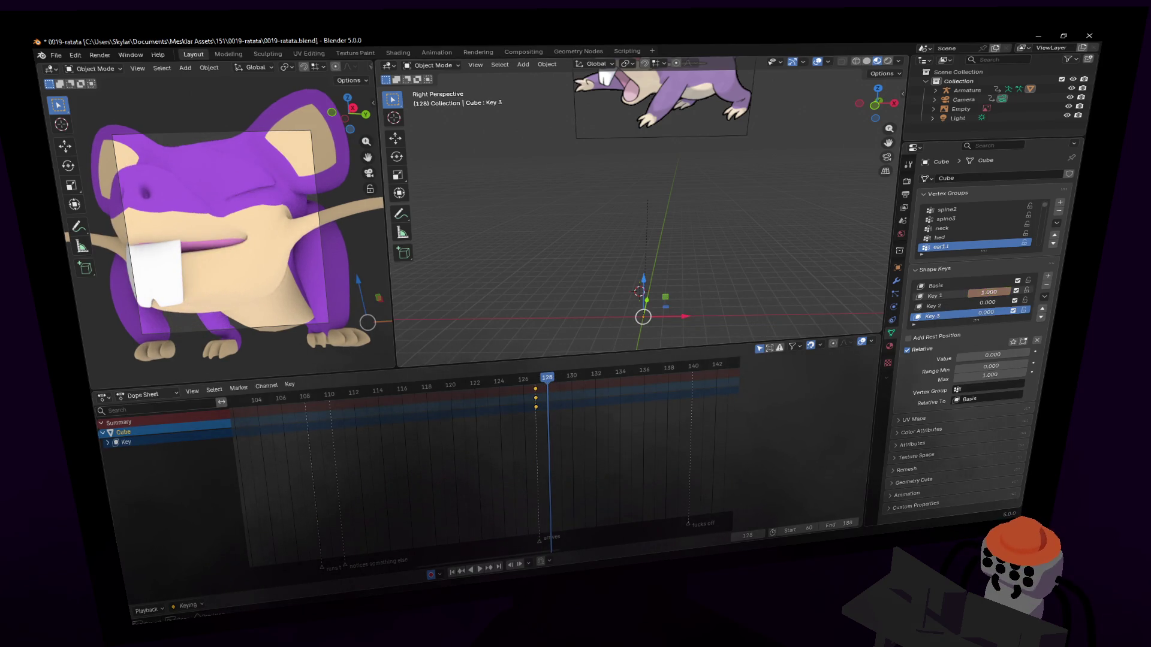
key("g")
left_click(547, 393)
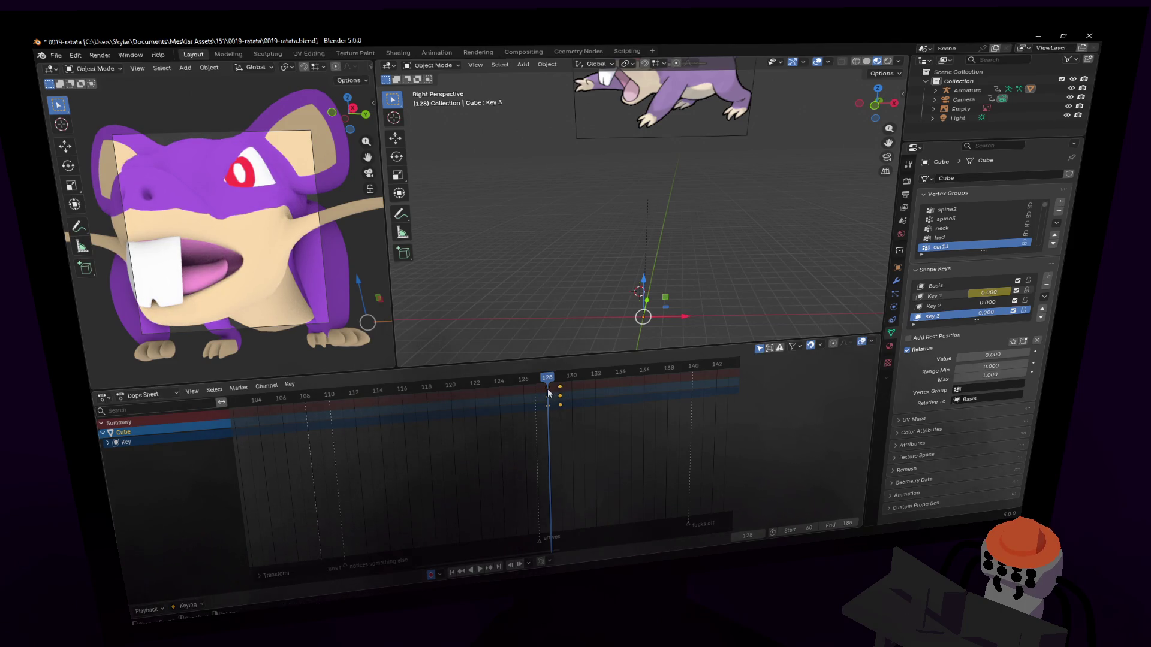
left_click(550, 381)
mouse_move(550, 381)
left_mouse_down()
mouse_move(540, 382)
mouse_move(583, 383)
mouse_move(560, 391)
mouse_move(523, 379)
mouse_move(608, 380)
left_mouse_up()
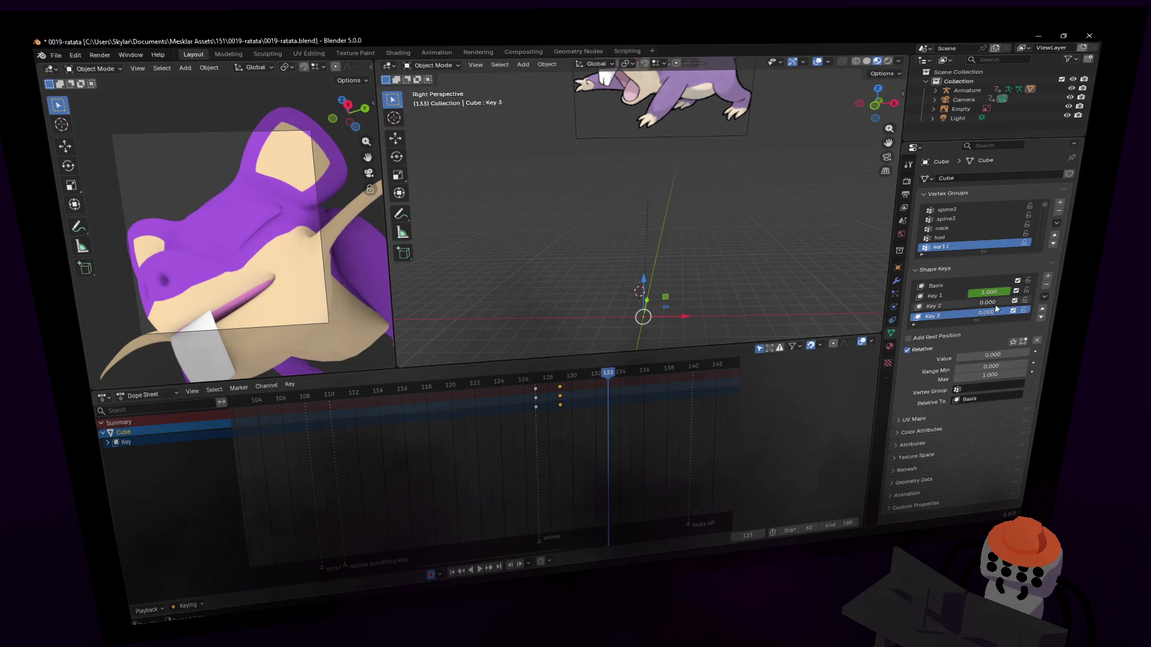
Keyframe Key 2 at 0 and Key 3 at full strength, then shift those keys one frame earlier.
left_click_drag(1012, 304, 983, 303)
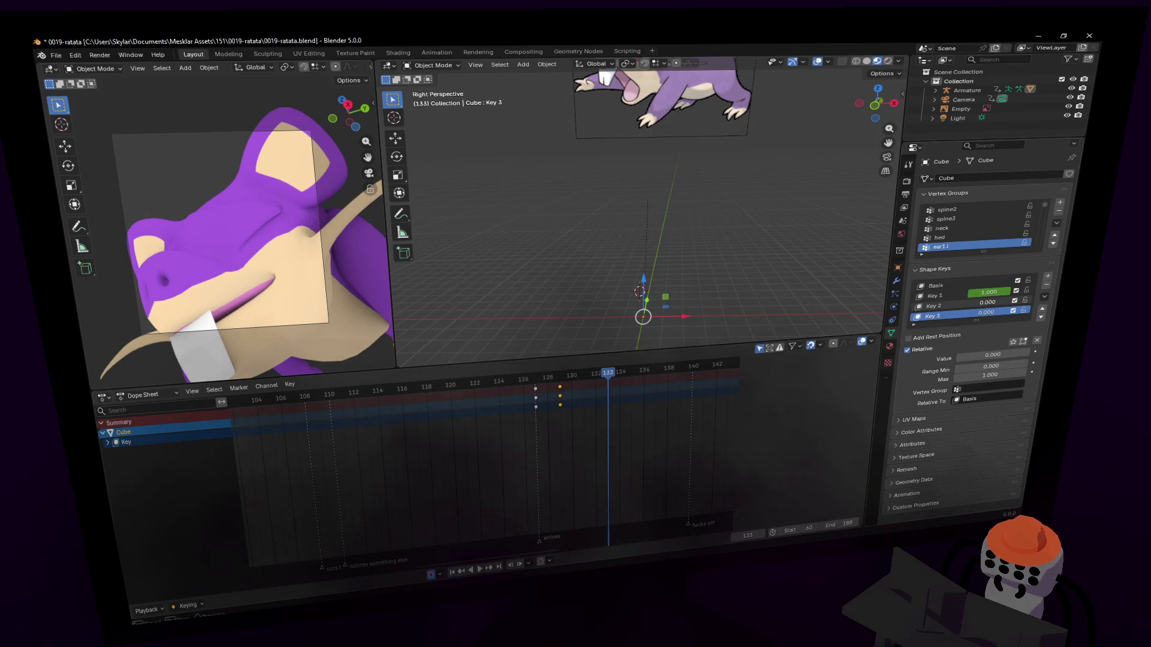
key("i")
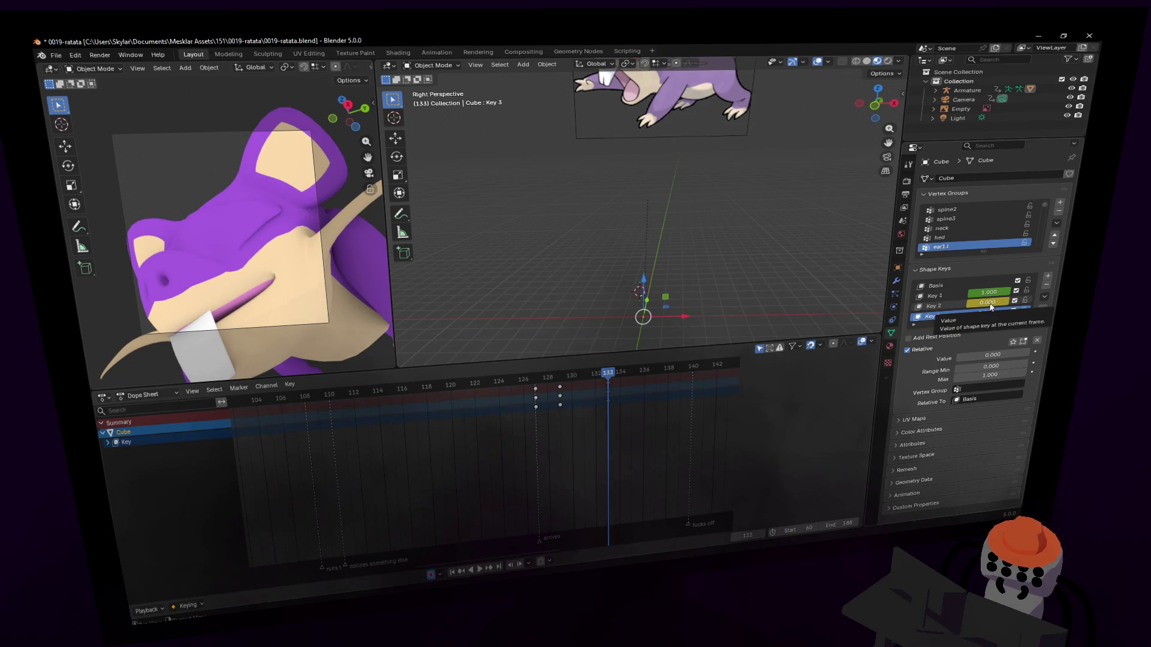
left_click_drag(986, 313, 1008, 314)
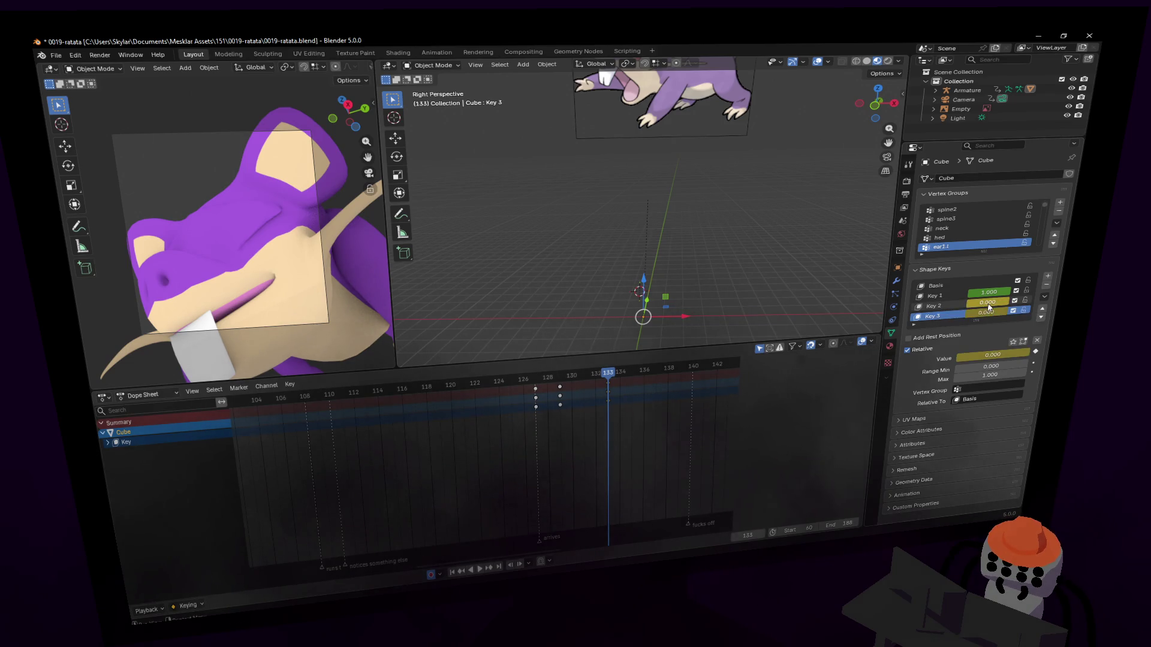
key("i")
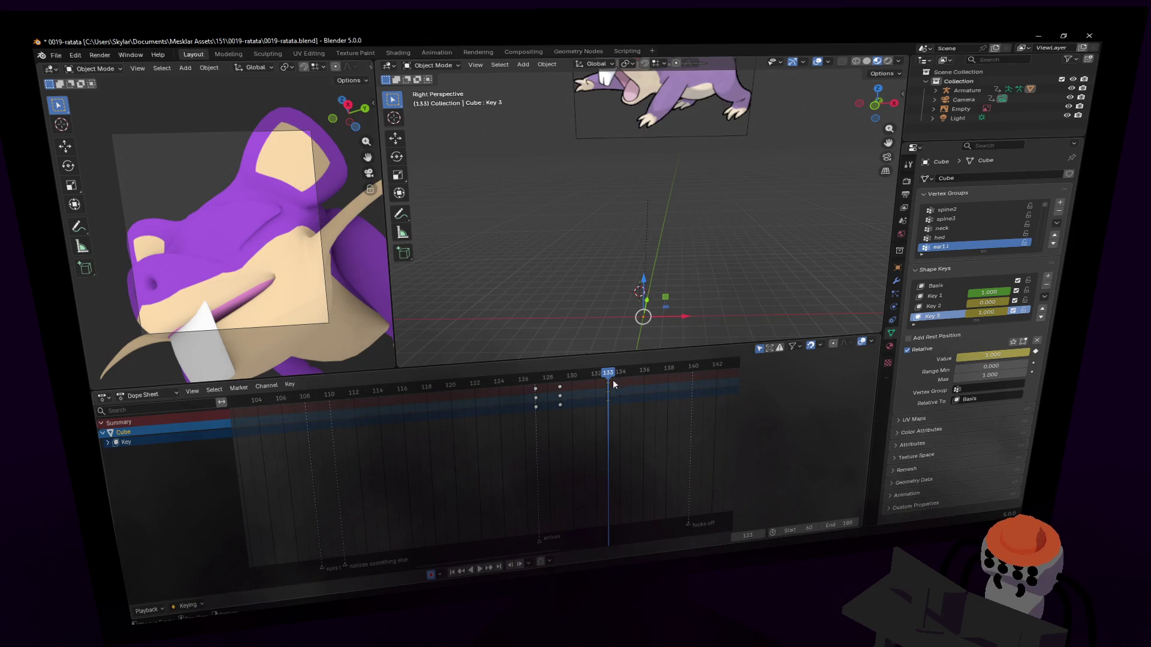
key("g")
left_click(585, 387)
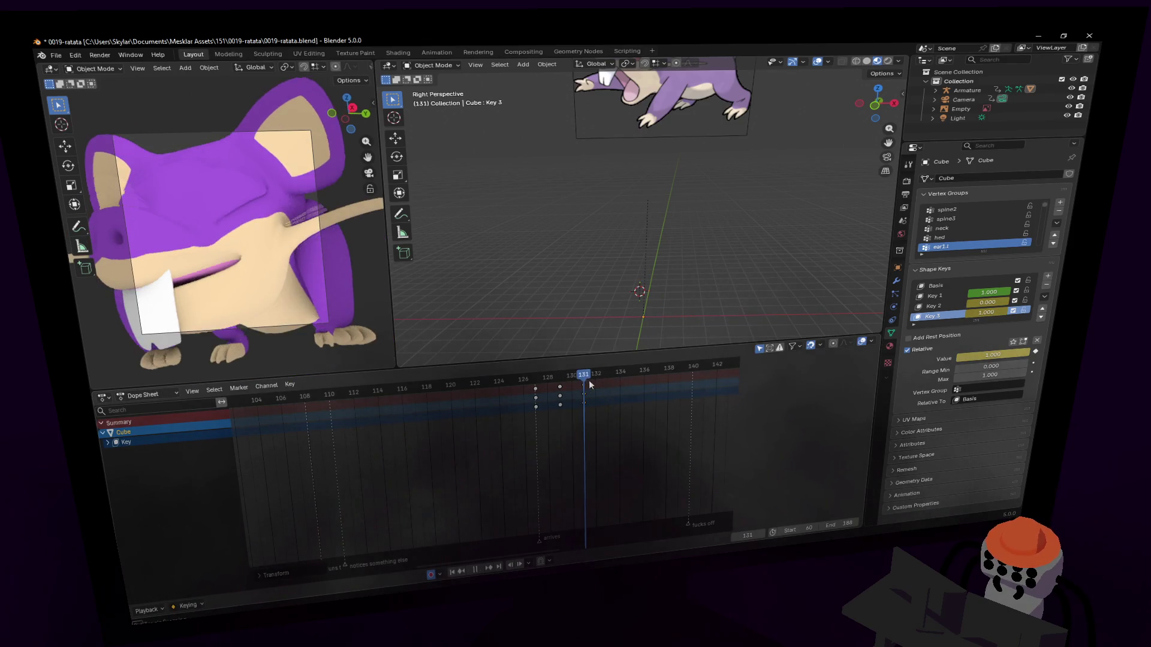
Preview the animation, then set and keyframe the shape-key values at frame 133.
key("space")
left_click(584, 379)
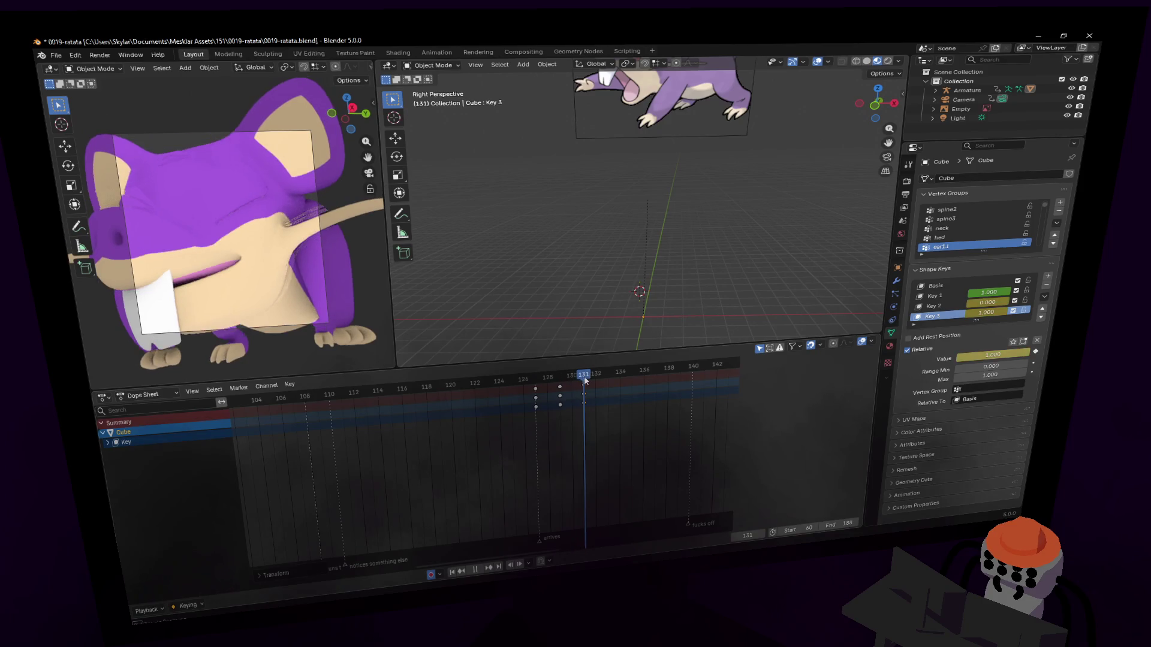
key("space")
left_click_drag(582, 387, 607, 384)
left_click_drag(977, 303, 1012, 304)
key("i")
key("BackSpace")
key("i")
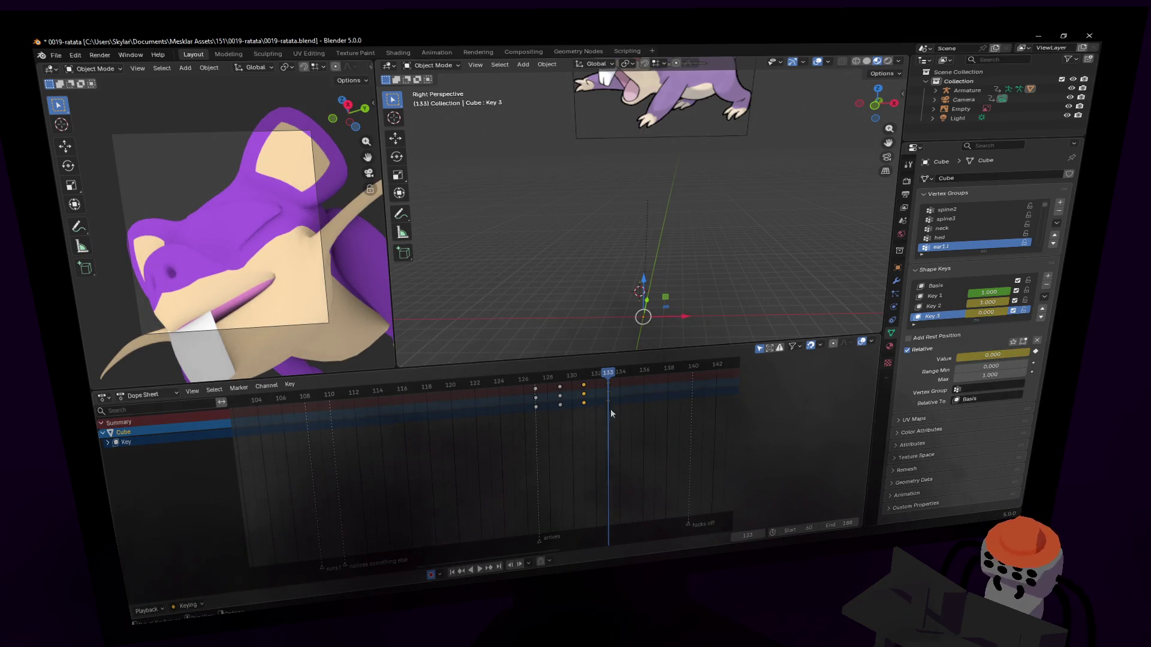
Duplicate the newest blink keyframes and place the copies a few frames later.
left_click_drag(577, 387, 578, 387)
key("shift+d")
left_click(624, 401)
key("shift+d")
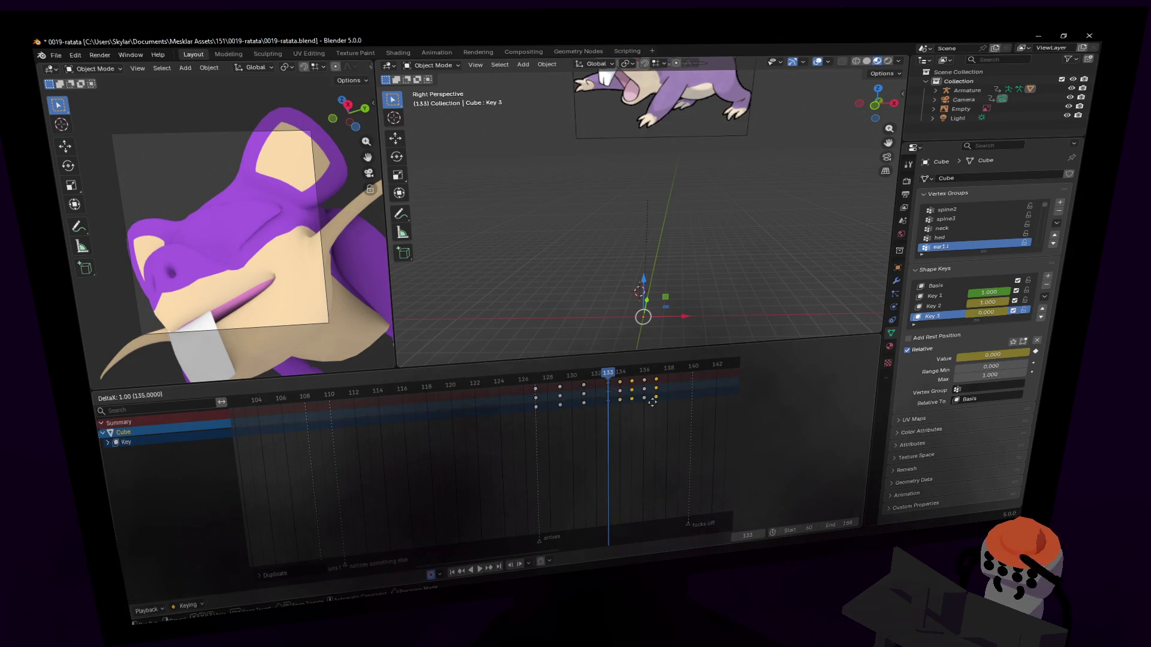
Place the copied keys four frames later, then duplicate the keyframe group eight frames further on.
left_click(678, 394)
key("space")
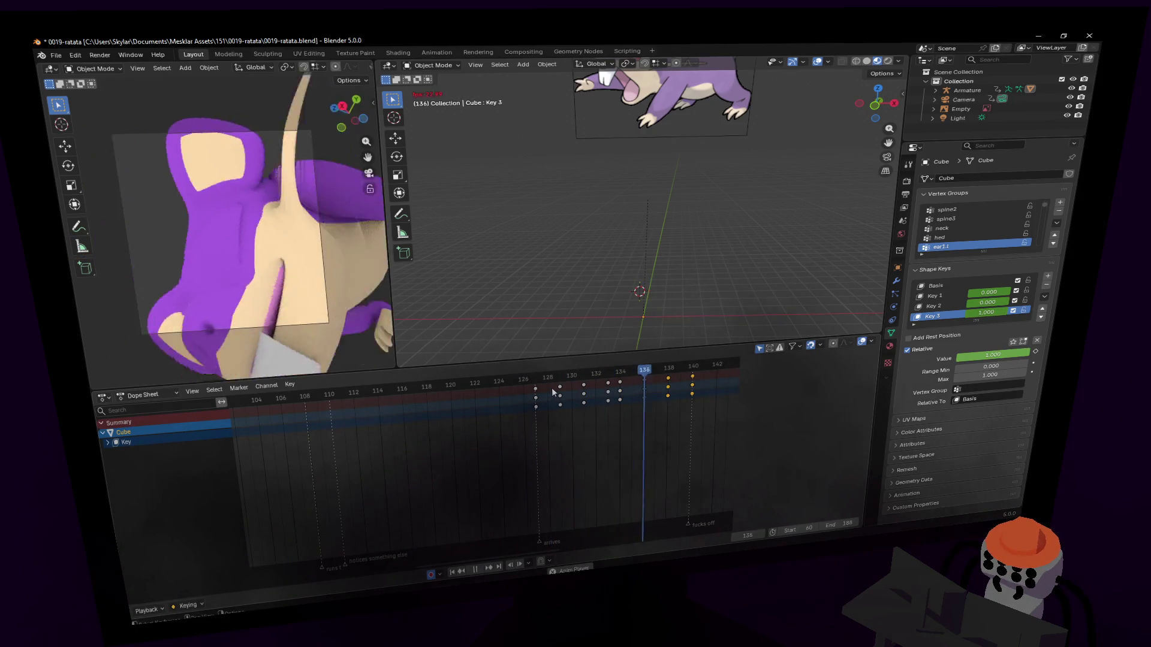
key("space")
scroll(557, 395, "down", 3, "ctrl")
mouse_move(650, 430)
left_mouse_down()
mouse_move(512, 372)
mouse_move(533, 379)
mouse_move(525, 385)
left_mouse_up()
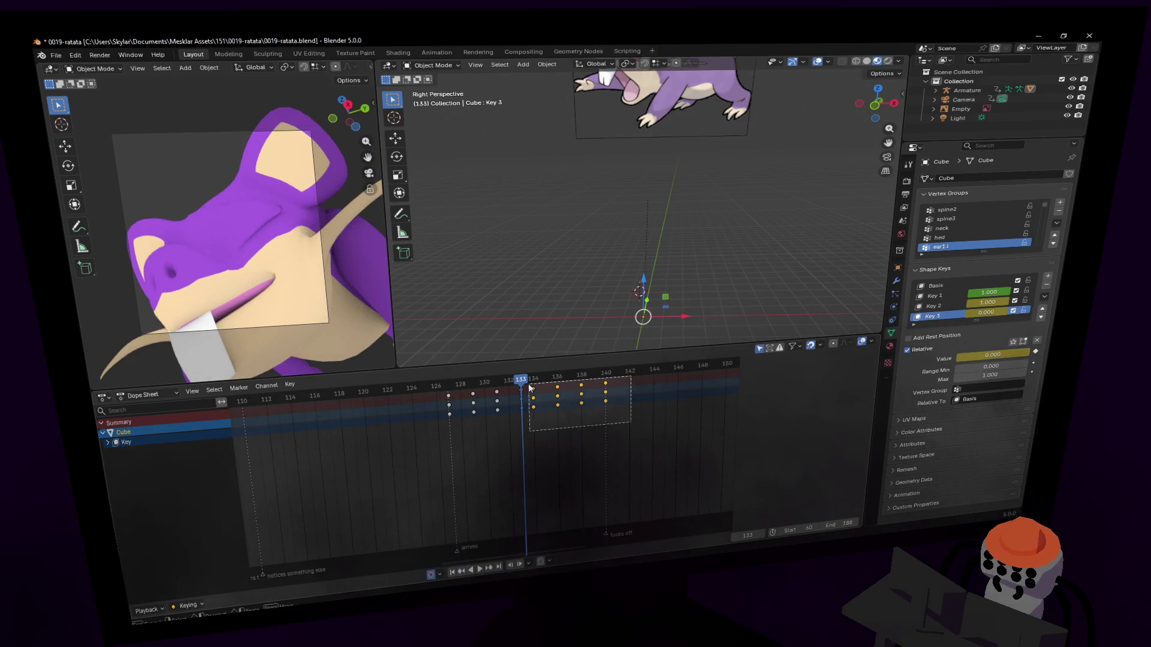
key("g")
left_click(648, 424)
left_click_drag(660, 427, 489, 373)
key("shift+d")
left_click(640, 415)
Duplicate the last set of shape-key keyframes about nine frames later after previewing.
mouse_move(621, 379)
left_mouse_down()
mouse_move(607, 380)
mouse_move(622, 380)
left_mouse_up()
key("space")
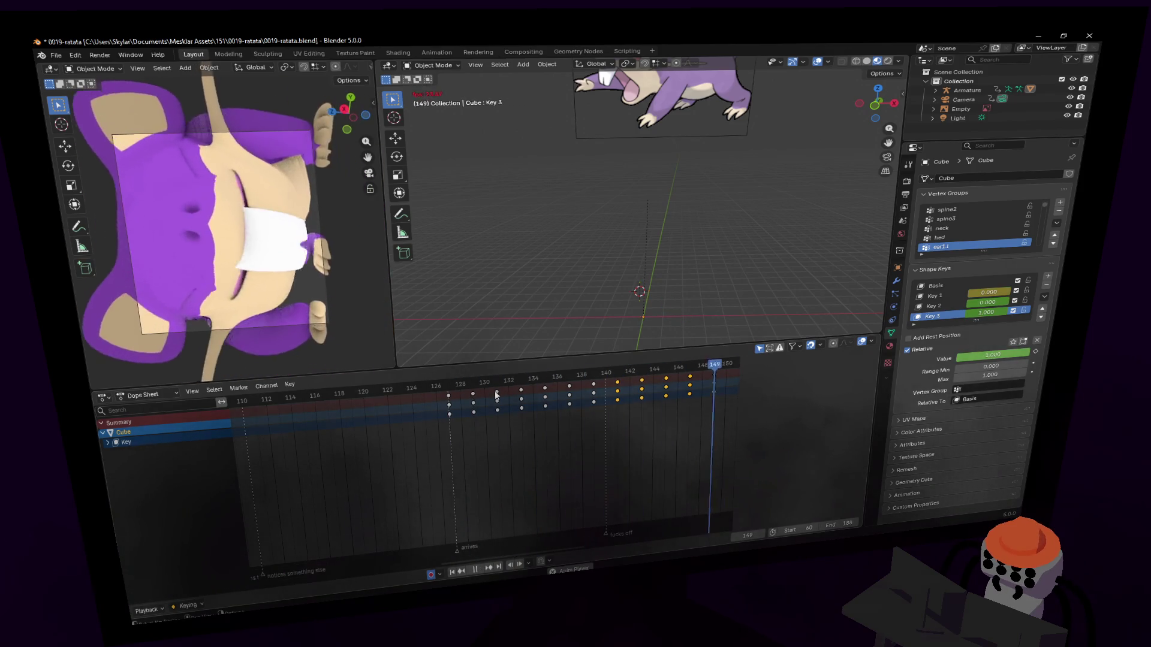
key("space")
scroll(490, 403, "down", 5, "ctrl")
left_click_drag(472, 384, 472, 384)
left_click_drag(510, 450, 360, 393)
key("shift+d")
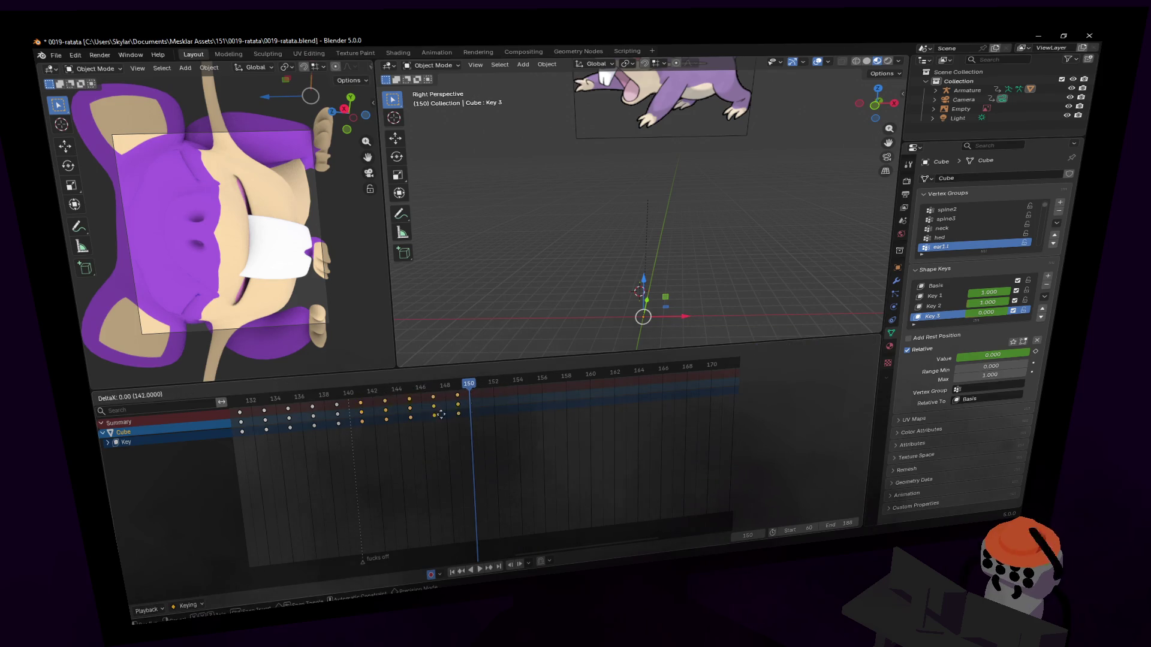
left_click(467, 389)
Keyframe Key 1 and Key 2 at 0 on frame 160, preview, and return to frame 60.
left_click(498, 384)
key("space")
mouse_move(498, 382)
left_mouse_down()
mouse_move(602, 375)
mouse_move(578, 377)
mouse_move(590, 376)
left_mouse_up()
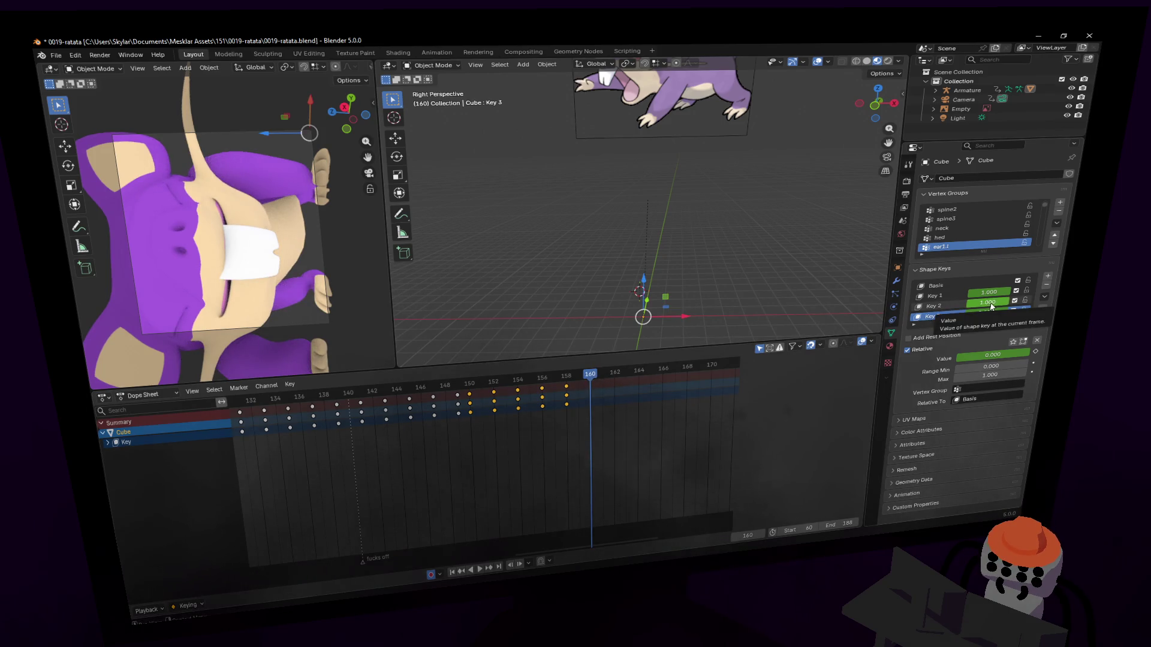
key("BackSpace")
key("i")
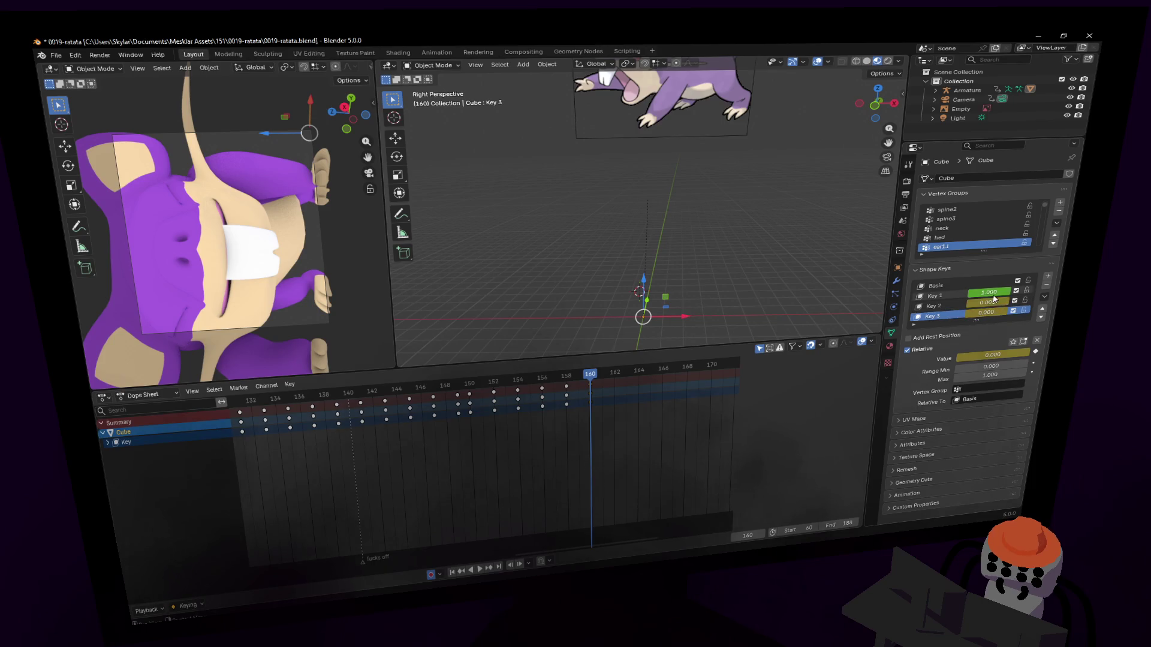
key("BackSpace")
key("i")
left_click_drag(577, 377, 566, 375)
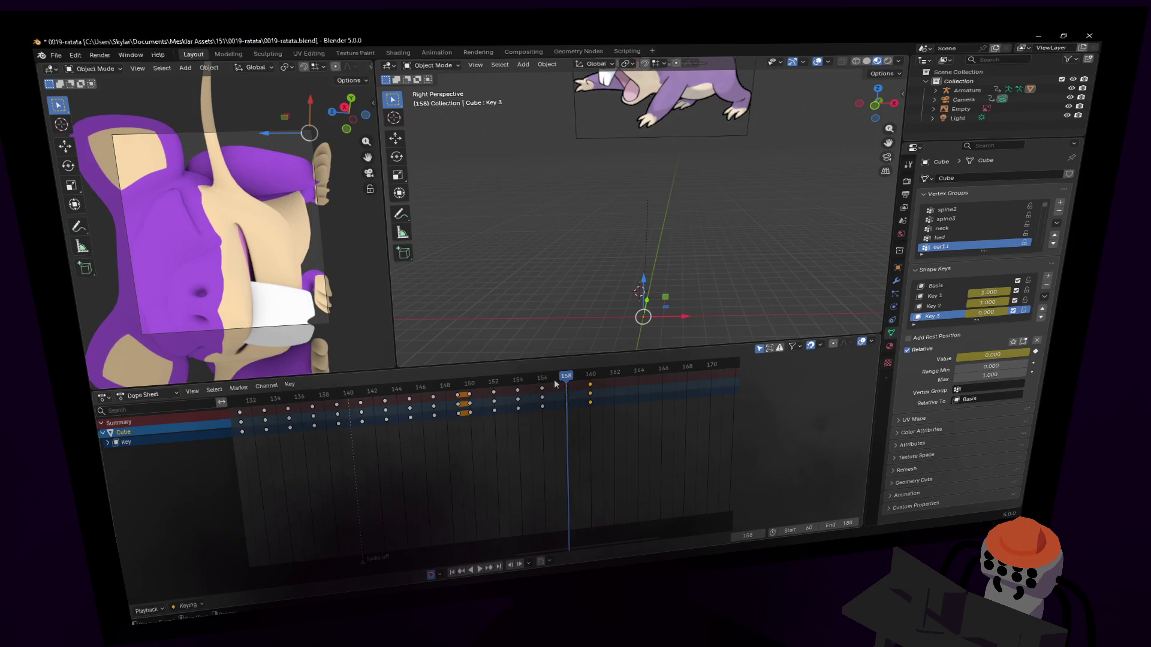
key("space")
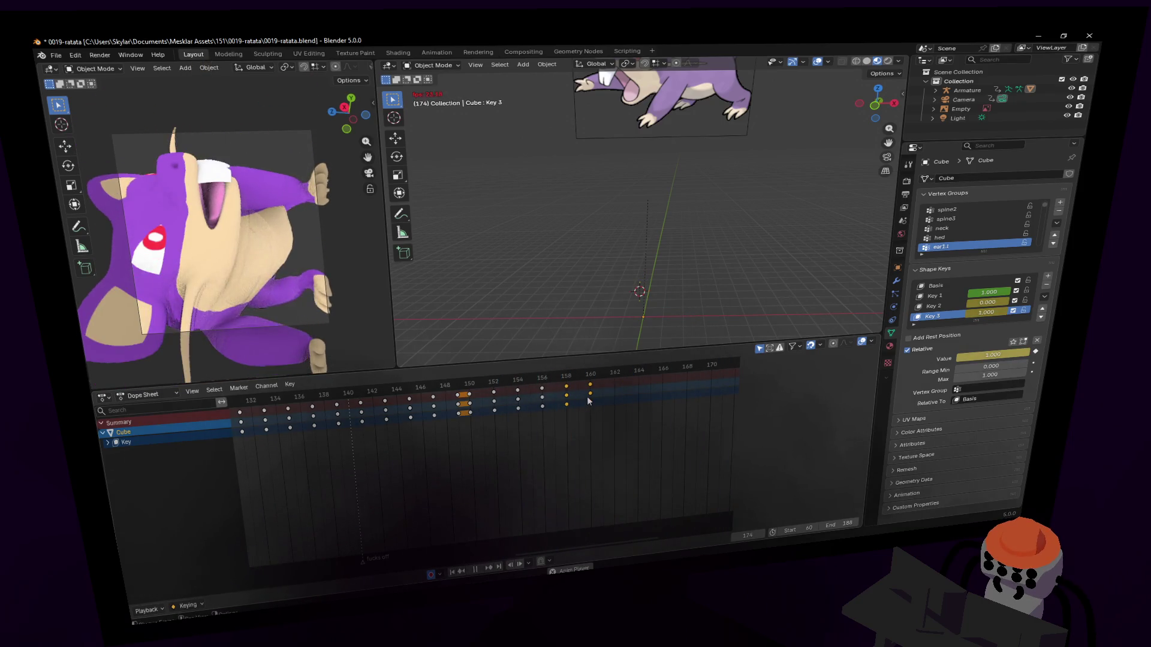
key("space")
key("shift+Left")
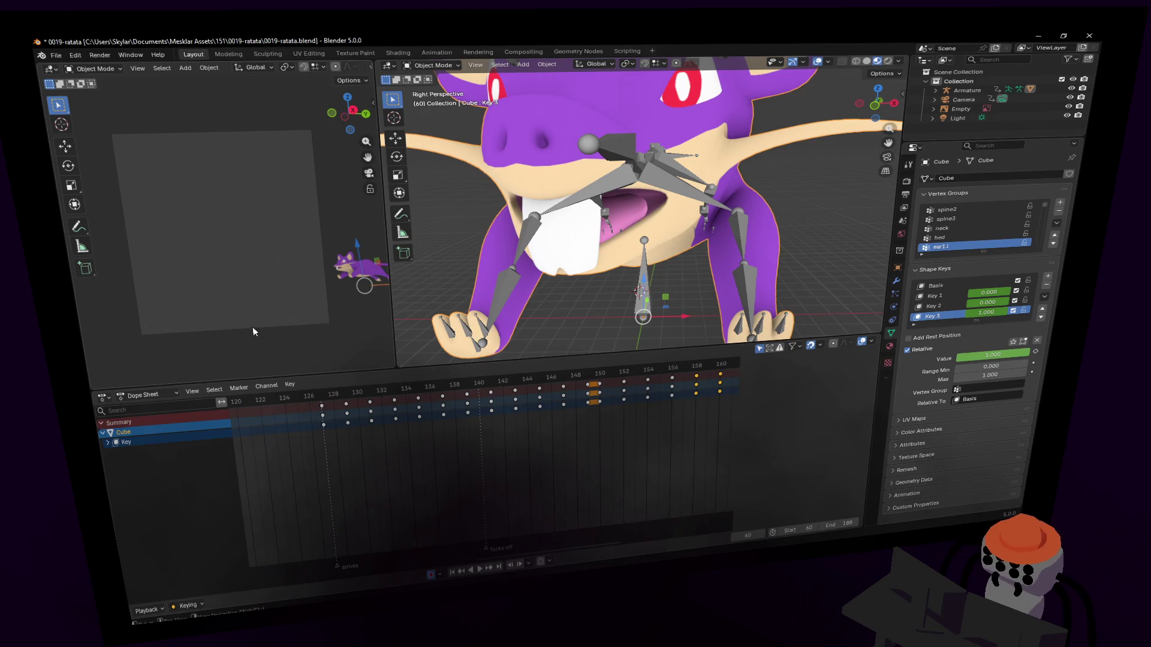
Play the animation from frame 60 with a wider camera view, then save 0019-ratata.blend.
key("space")
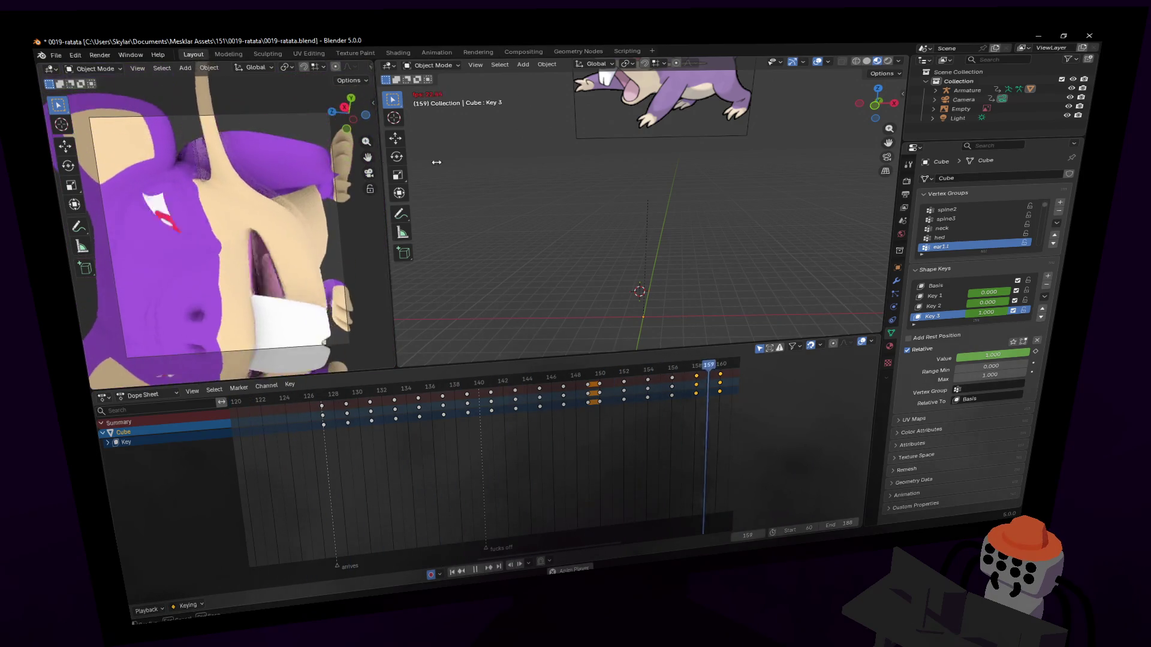
left_click_drag(423, 163, 500, 163)
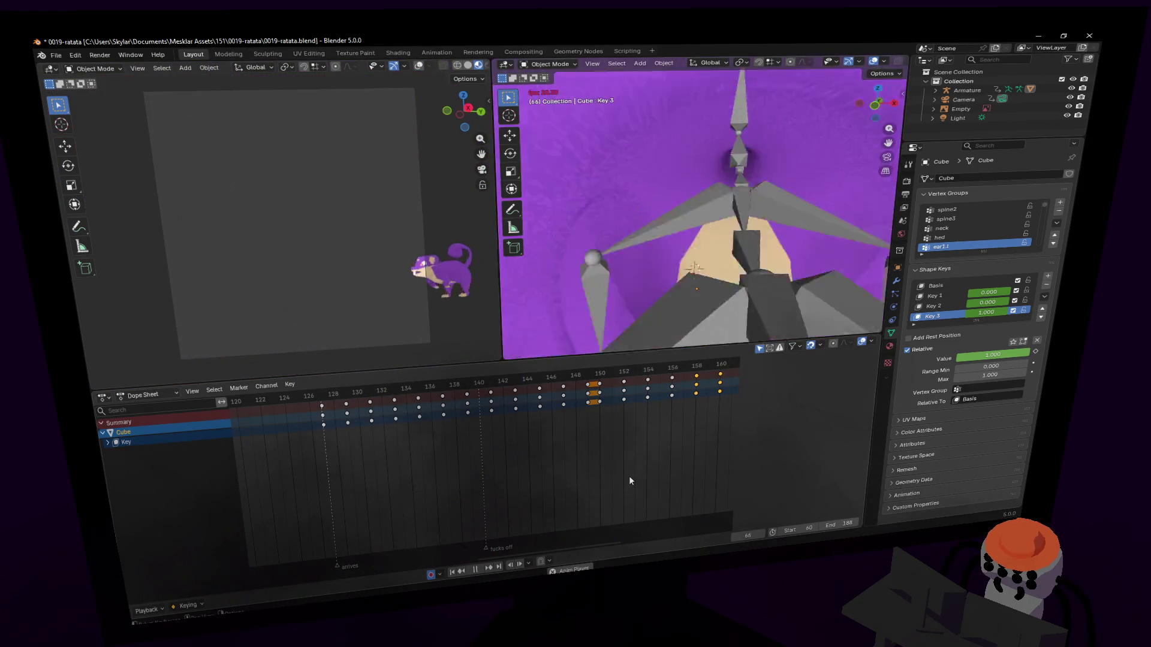
key("Escape")
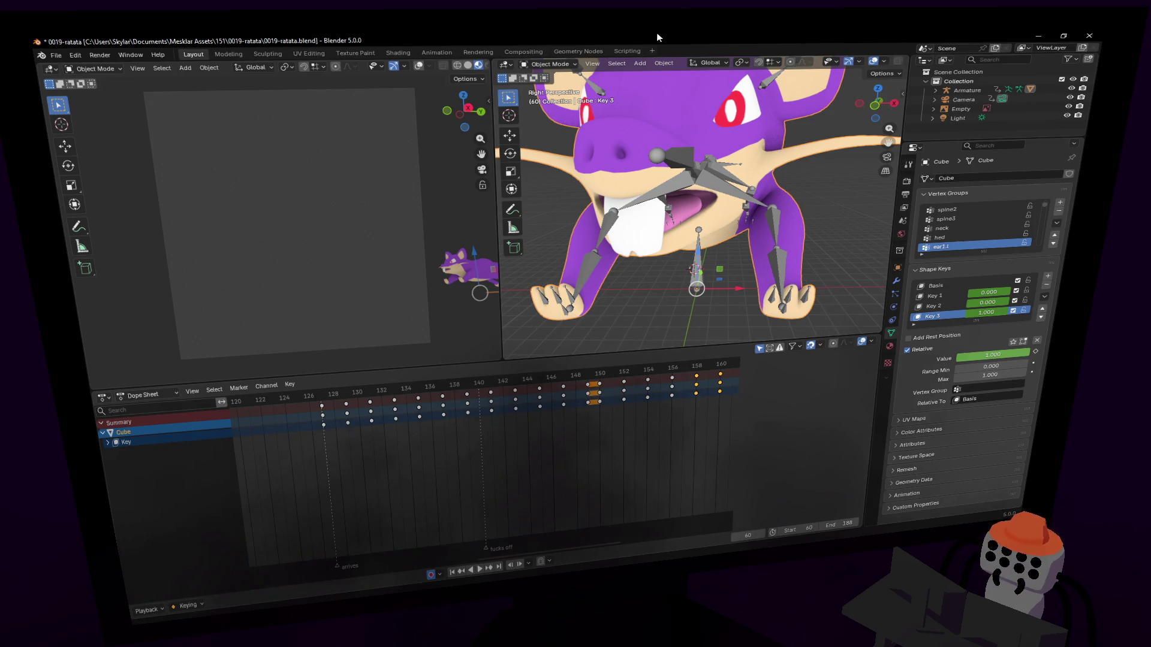
key("ctrl+s")
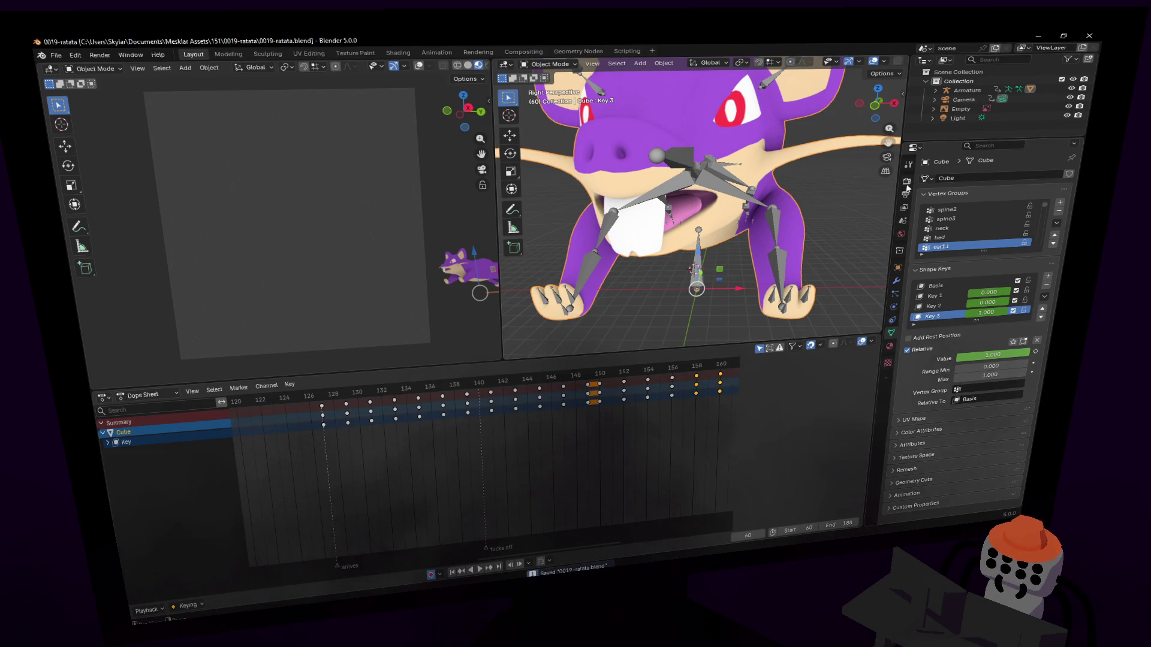
Set the output path to the renders folder as 0019_ratata and check the MPEG-4 H.264 encoding.
left_click(909, 181)
left_click(905, 194)
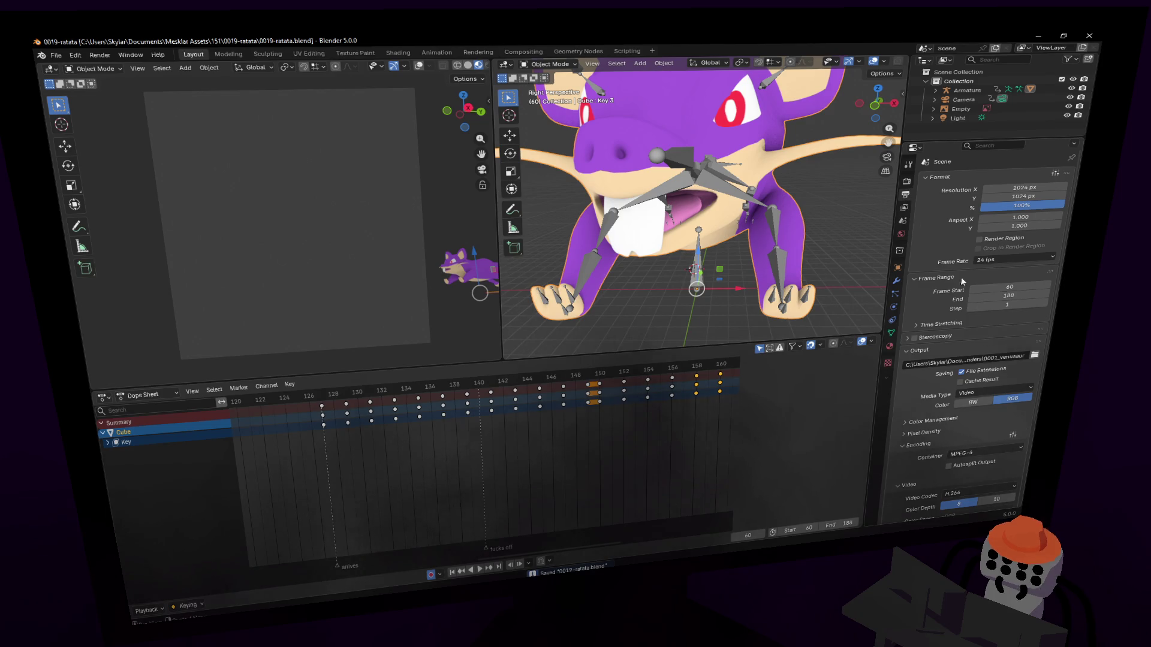
left_click(999, 360)
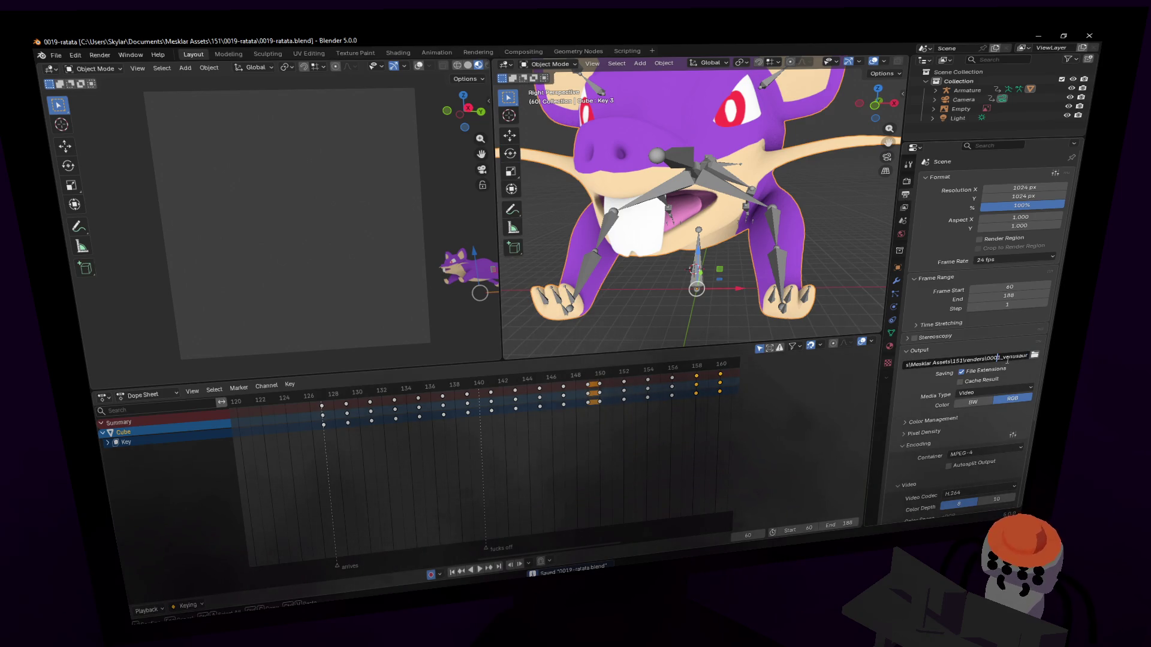
key("Right")
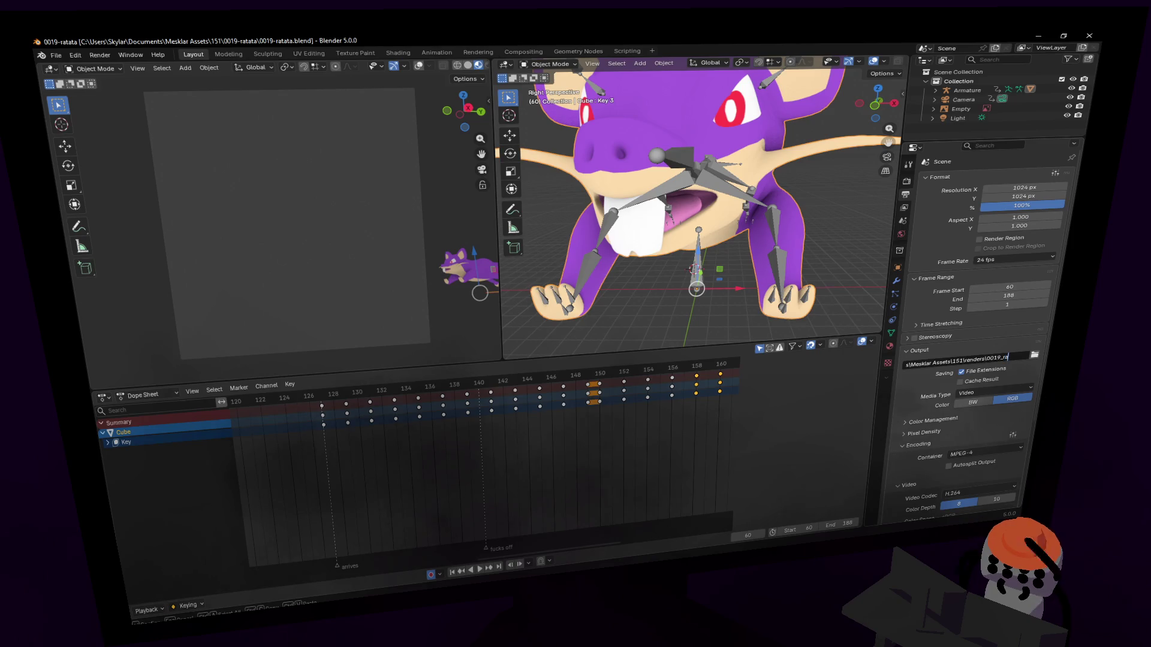
key("Return")
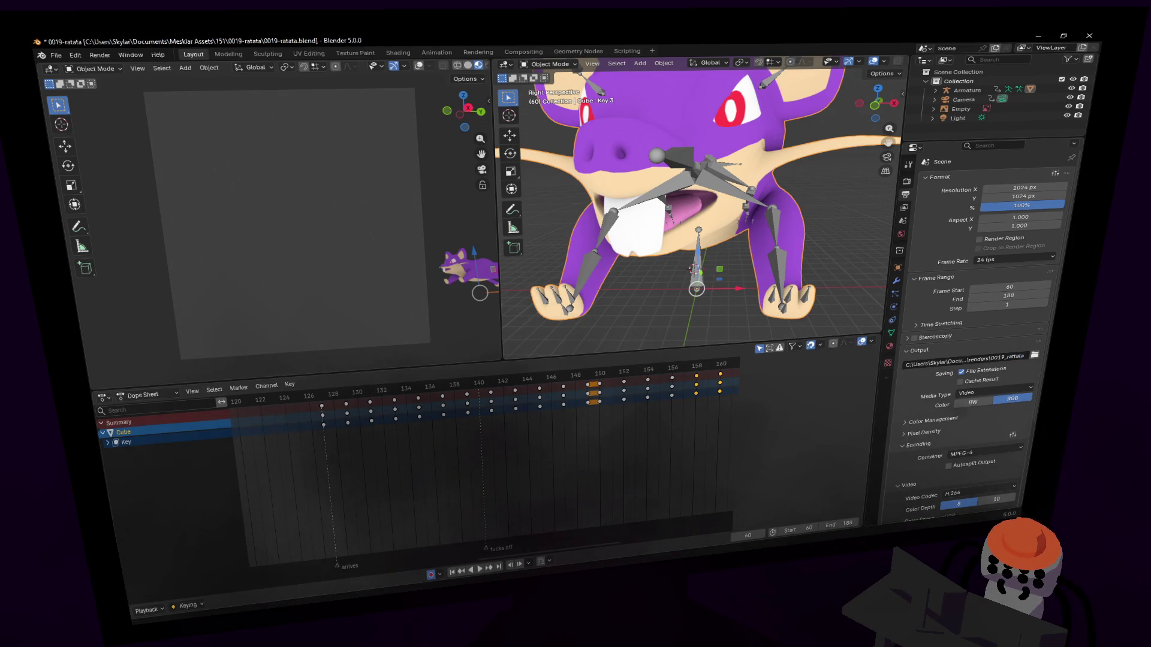
scroll(997, 355, "down", 5)
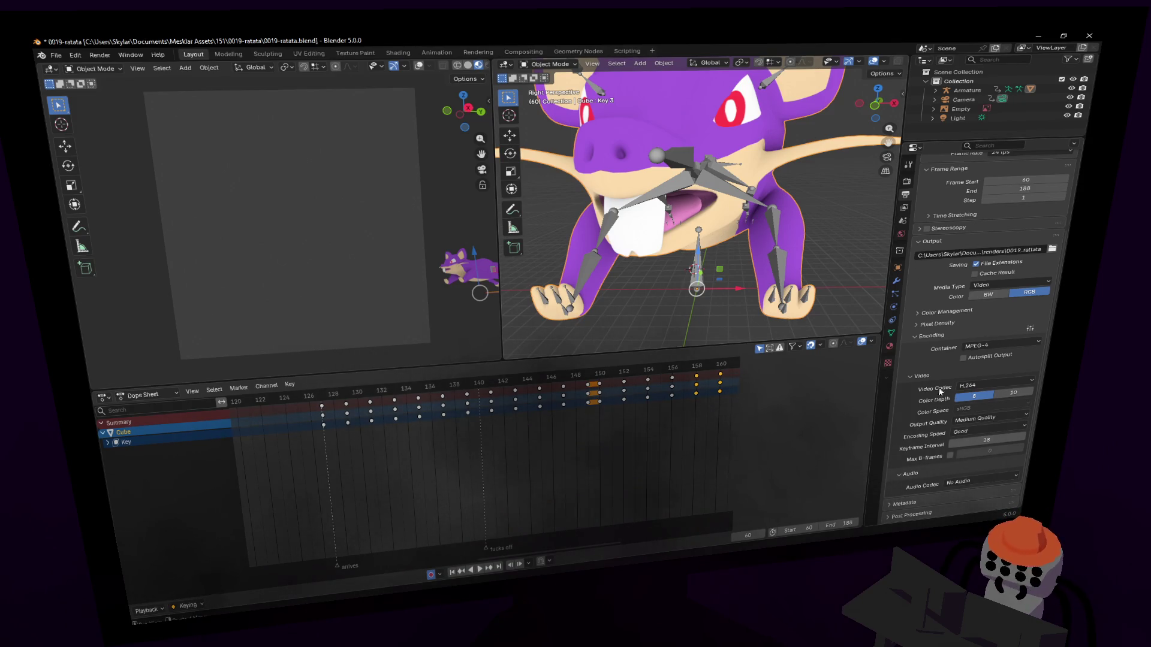
scroll(967, 325, "up", 3)
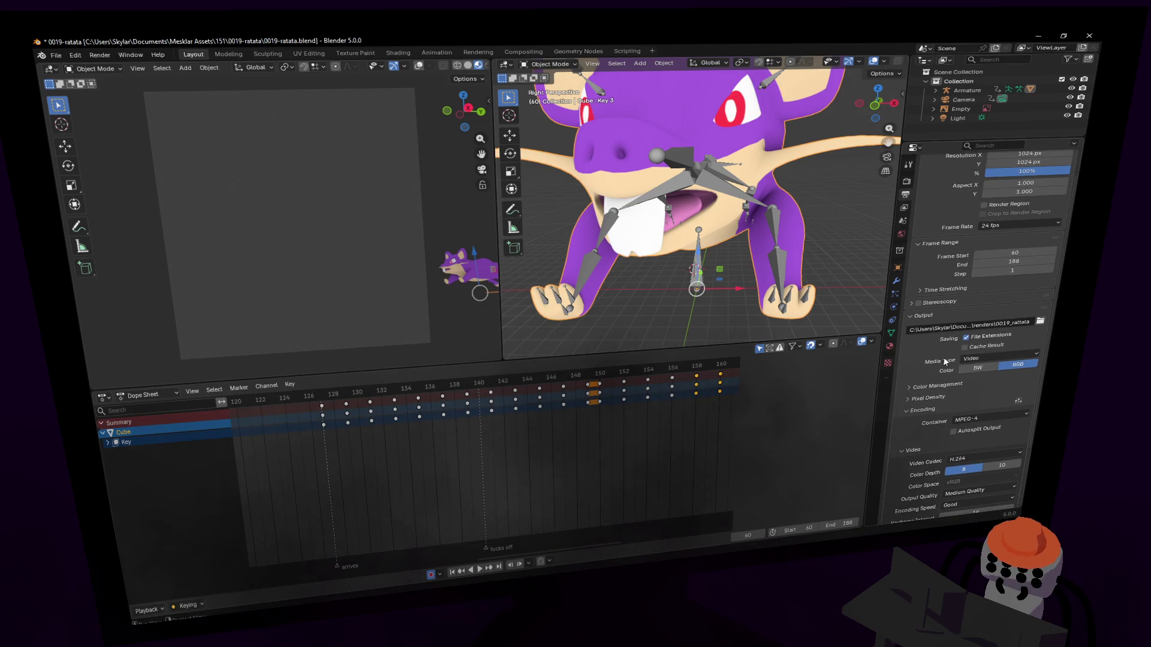
scroll(944, 345, "up", 2)
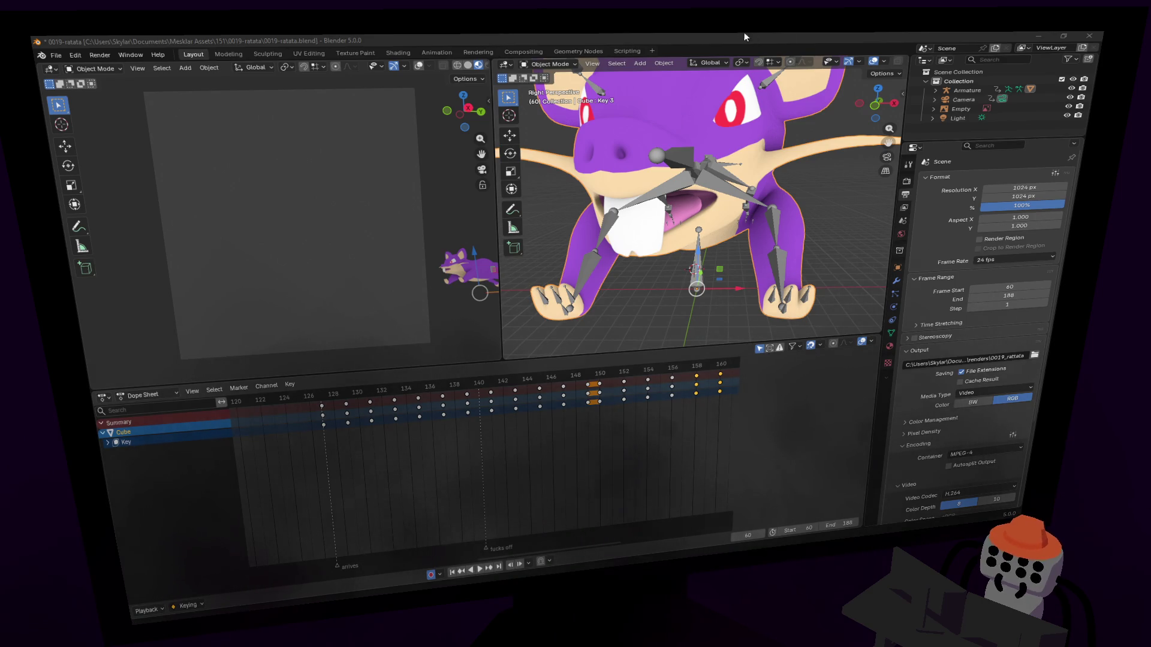
Save the project file and start rendering the full animation.
left_click(732, 46)
key("ctrl+s")
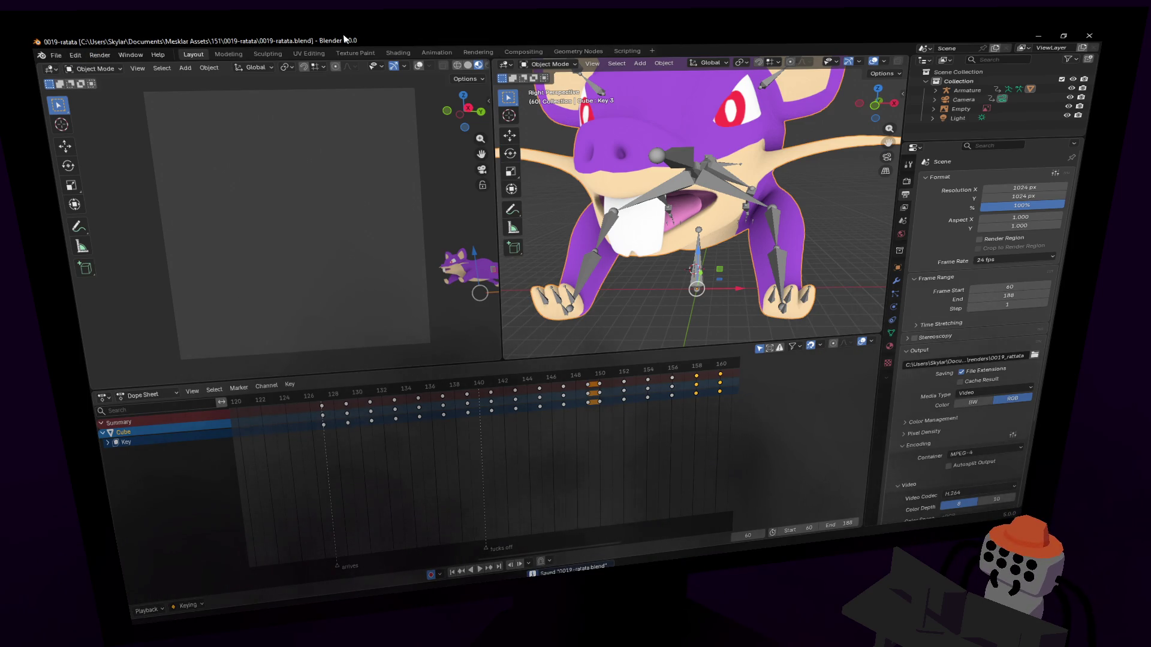
key("ctrl+F12")
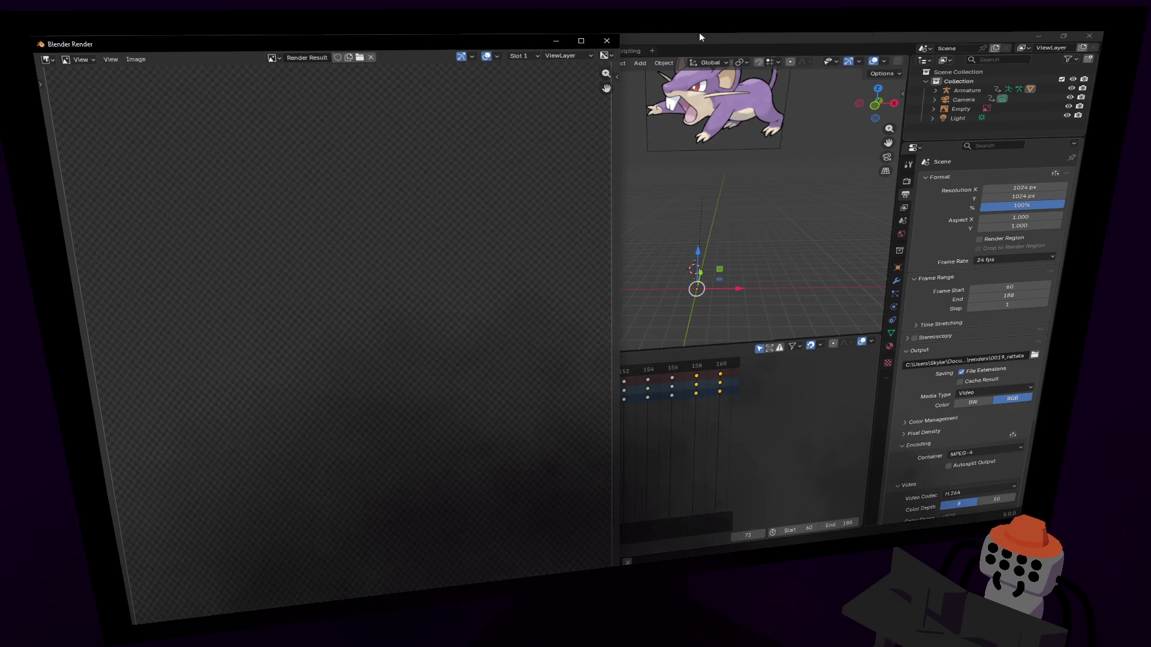
Hide the render window and let frames 60 to 188 render to the MPEG-4 video.
left_click(699, 31)
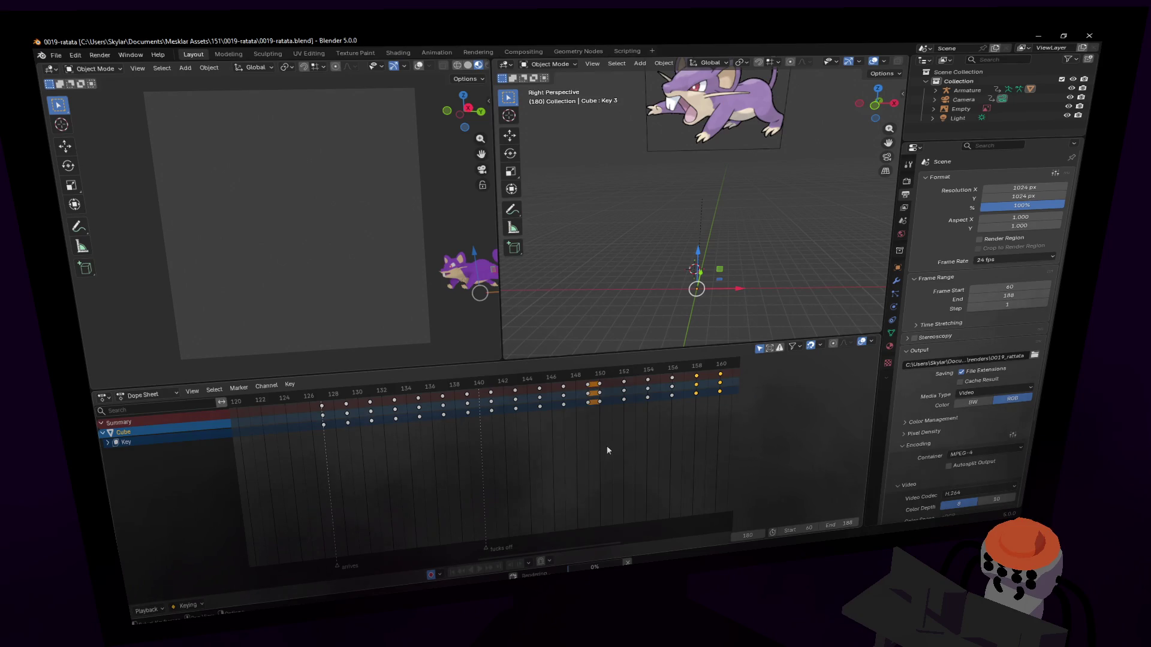
scroll(458, 480, "right", 5, "ctrl")
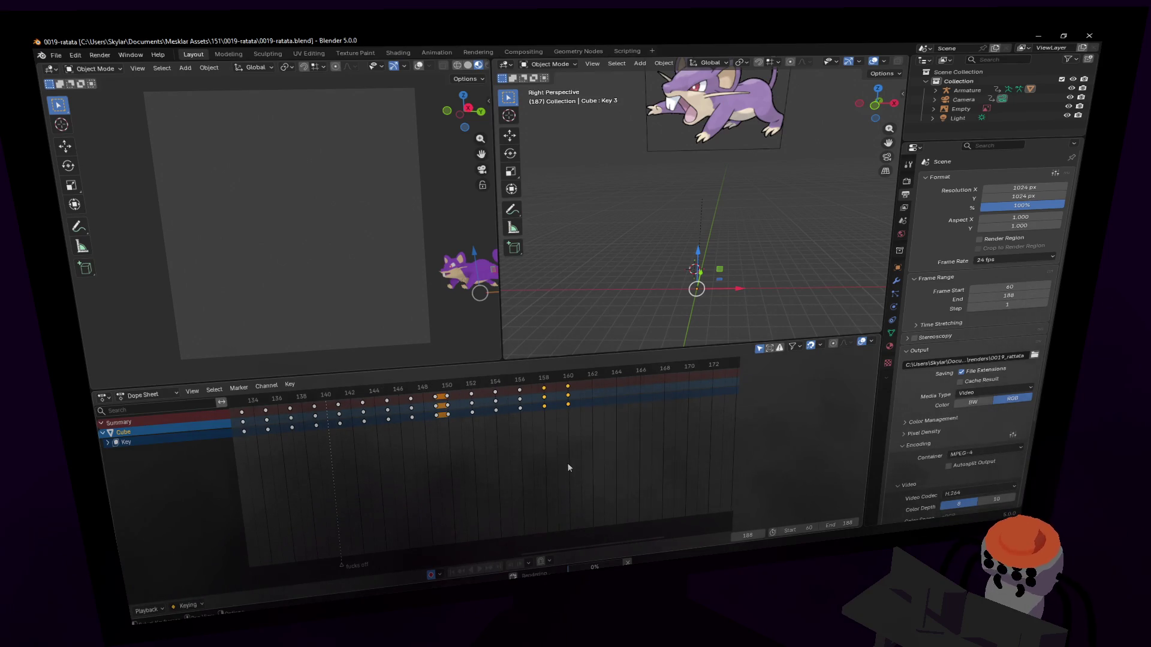
scroll(568, 464, "down", 2)
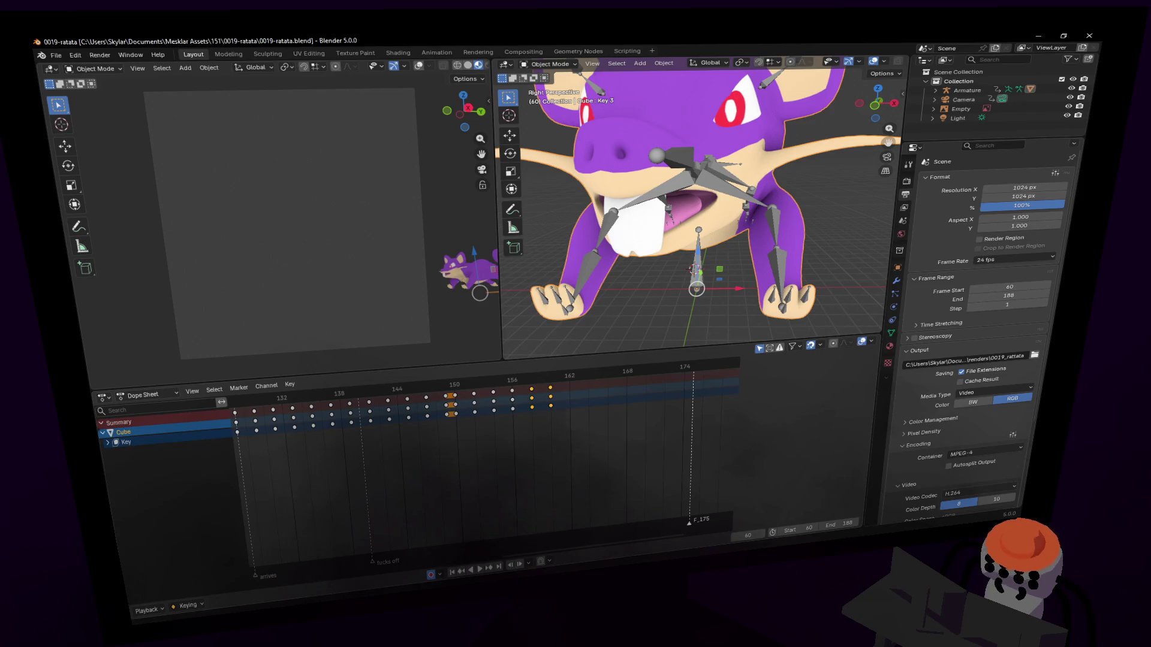